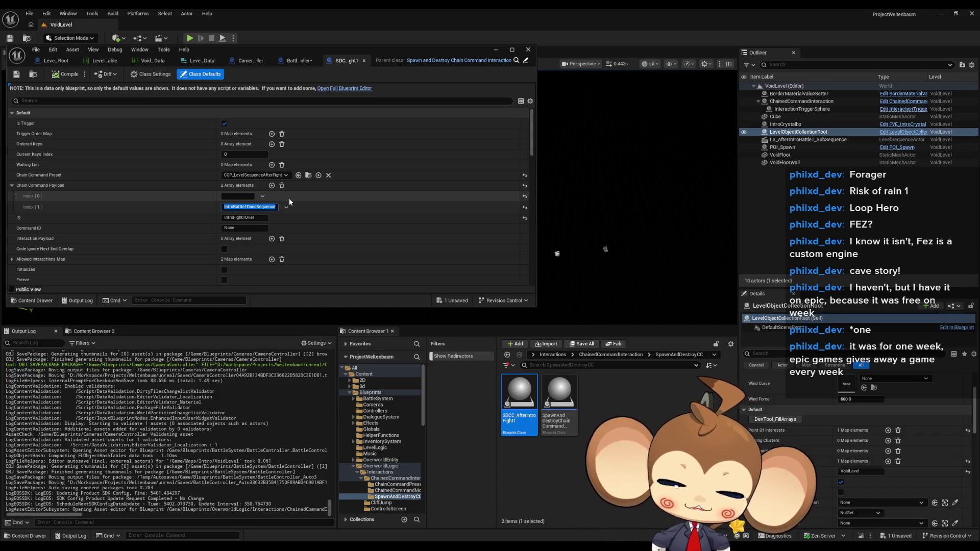
Switch to the CameraController blueprint and maximize the editor on its PlaySequenceOfLevelRoot graph
left_click(294, 60)
left_click(65, 60)
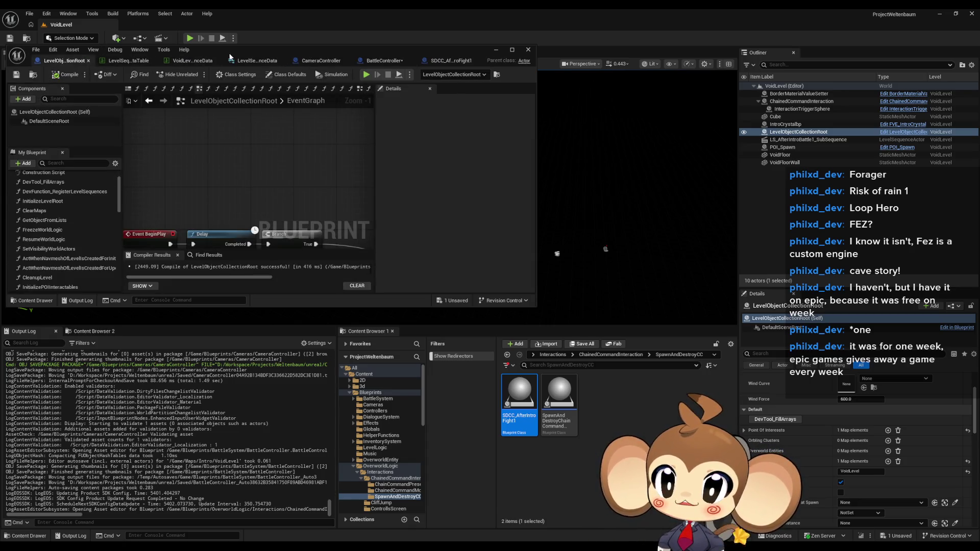
left_click(320, 60)
double_click(439, 50)
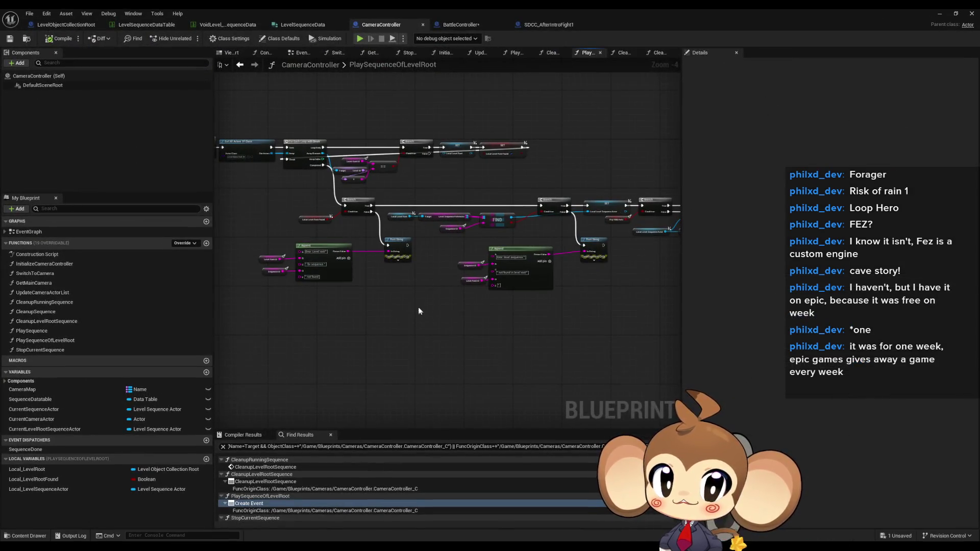
left_click_drag(418, 308, 489, 351)
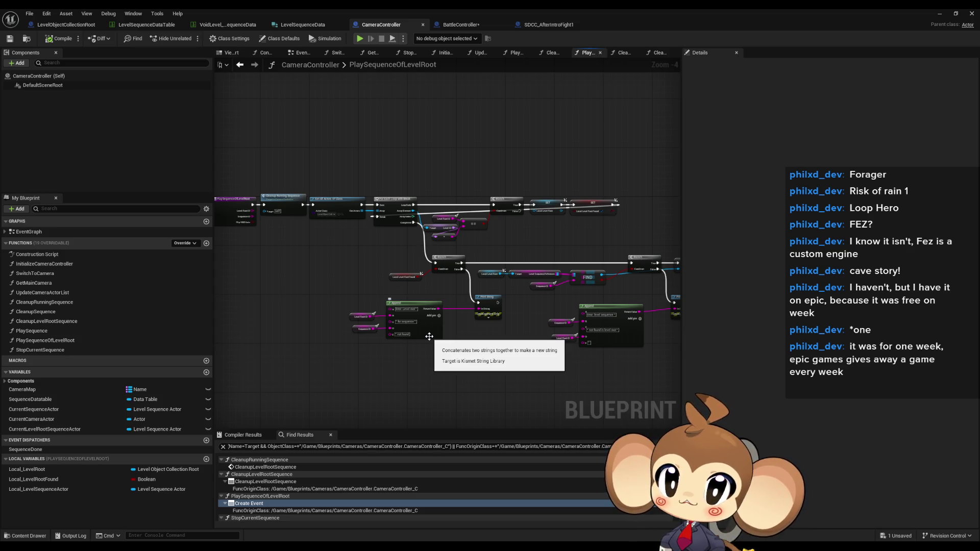
left_click_drag(280, 363, 327, 371)
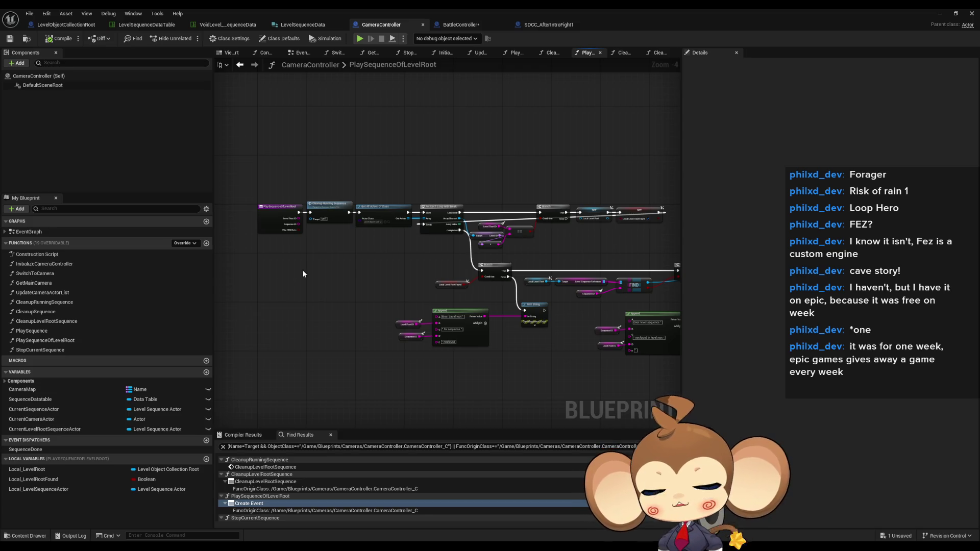
double_click(81, 305)
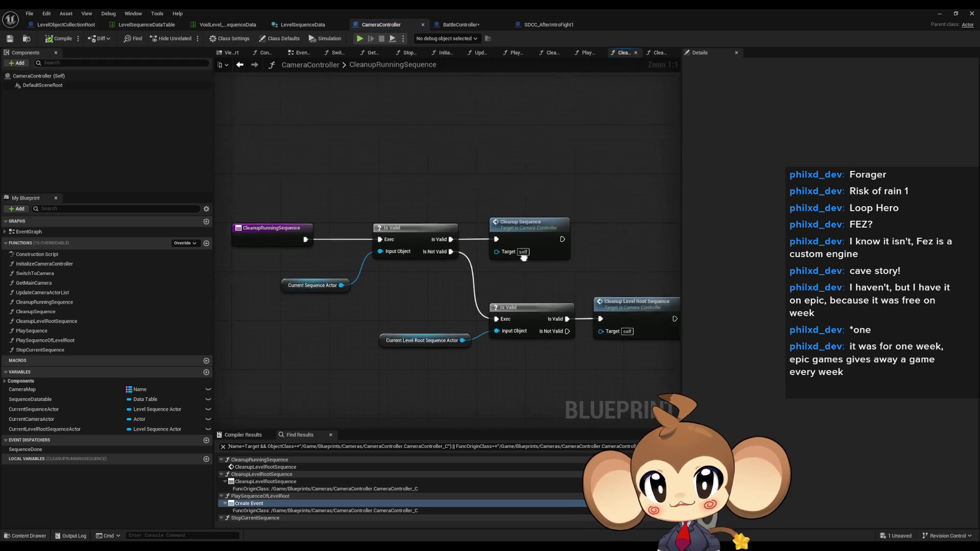
Rename the CleanupRunningSequence function to CleanupRunningSequences
mouse_move(381, 310)
left_mouse_down()
mouse_move(431, 396)
mouse_move(480, 400)
mouse_move(477, 388)
left_mouse_up()
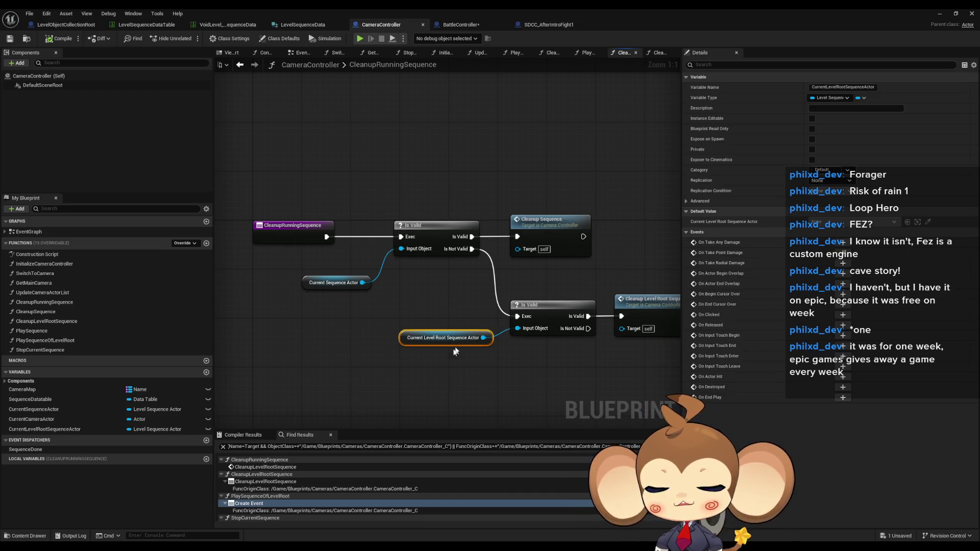
left_click_drag(447, 310, 355, 297)
left_click_drag(404, 281, 613, 332)
left_click_drag(333, 330, 424, 334)
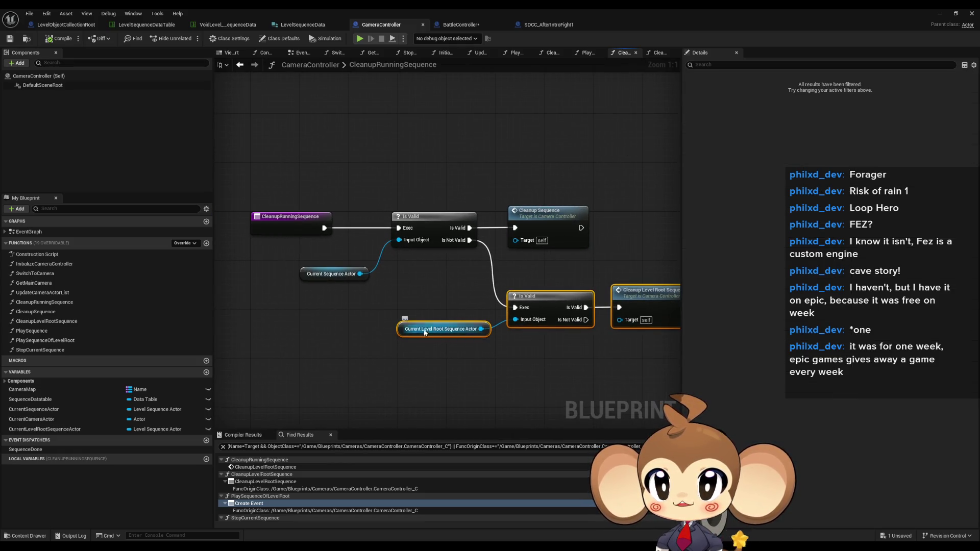
left_click(263, 217)
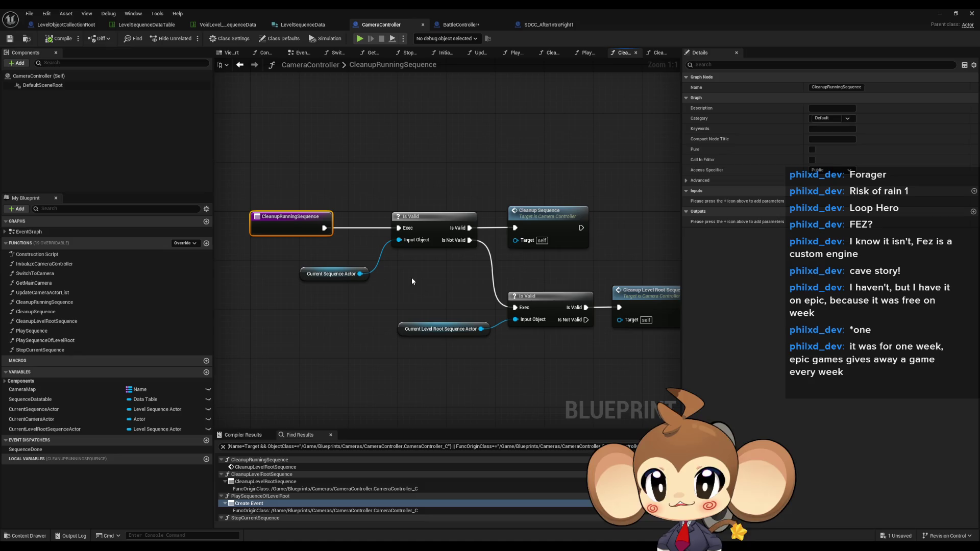
left_click(136, 303)
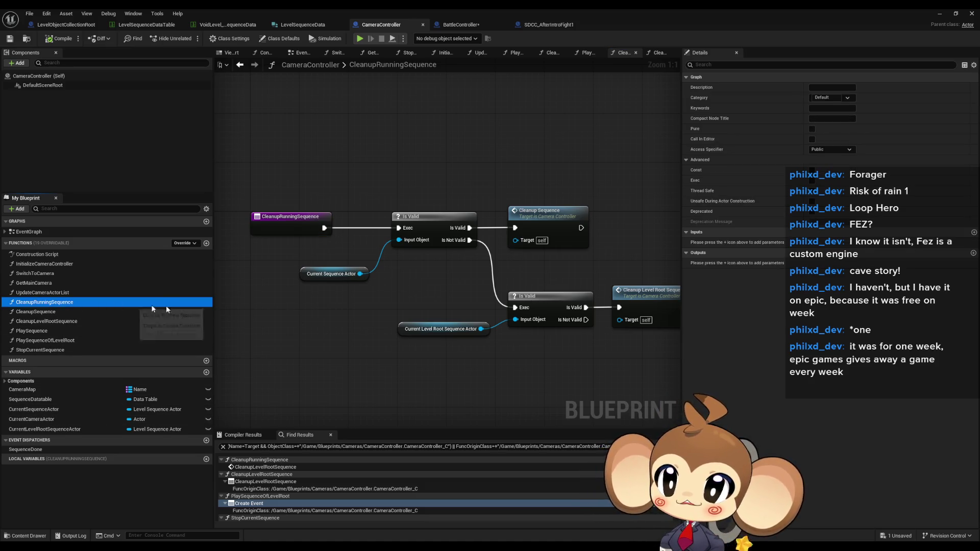
left_click(154, 305)
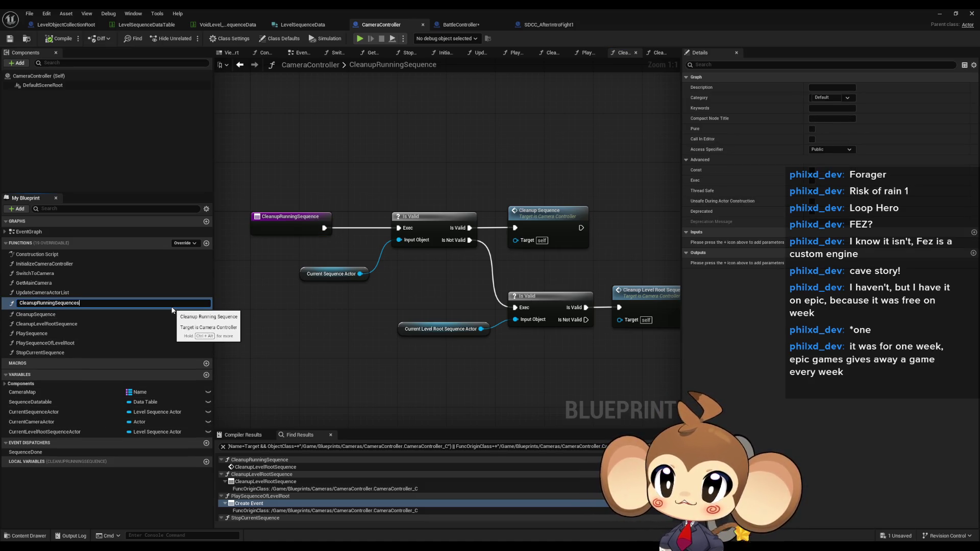
key("Return")
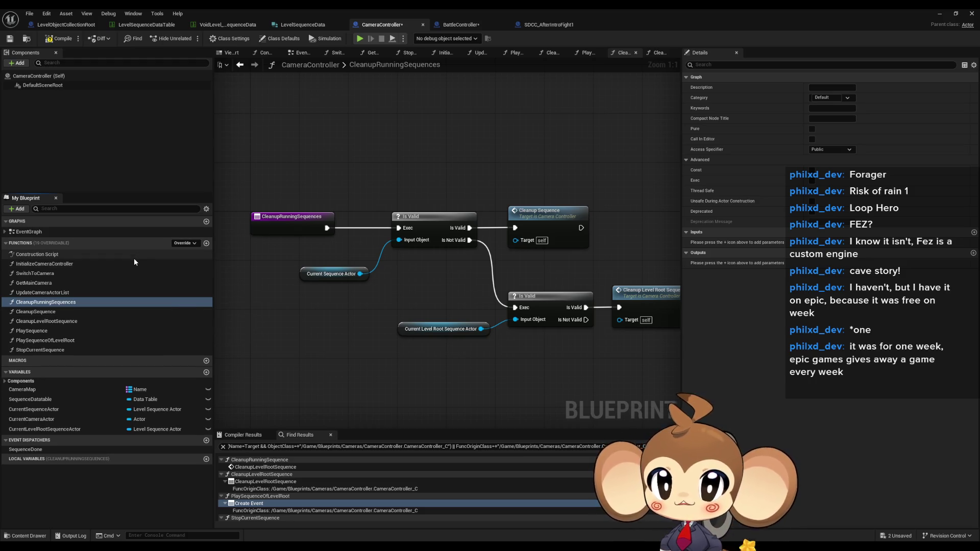
Chain Cleanup Sequence's exec output into the lower Is Valid check and shift those nodes
left_click_drag(581, 228, 522, 305)
left_click_drag(352, 281, 562, 332)
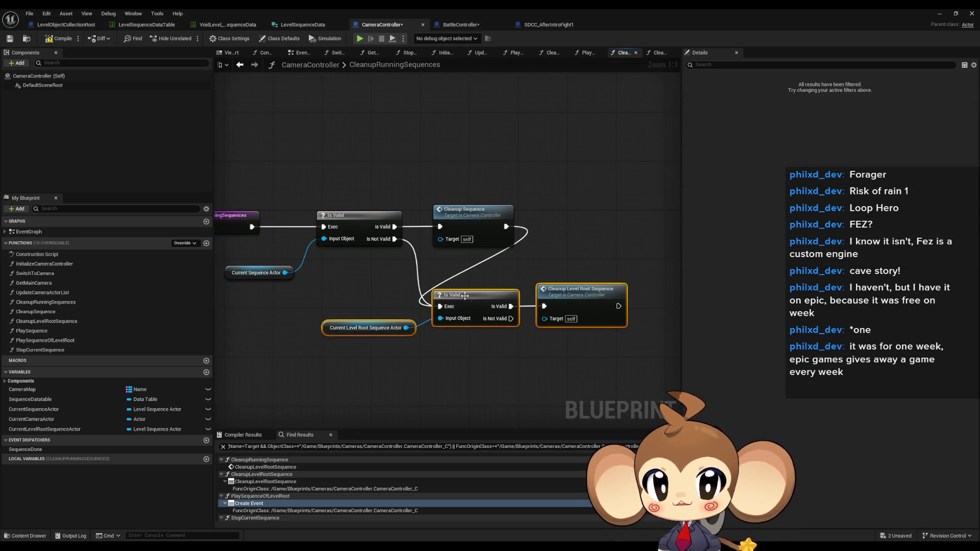
left_click_drag(463, 305, 530, 313)
left_click(556, 252)
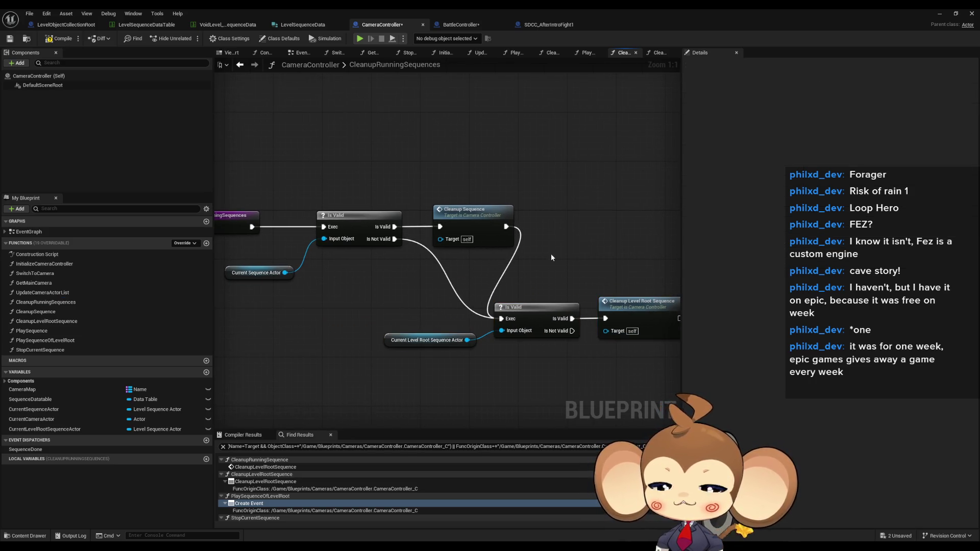
Inspect the Current Level Root Sequence Actor node, then return to PlaySequenceOfLevelRoot
left_click(416, 340)
left_click_drag(376, 290, 446, 361)
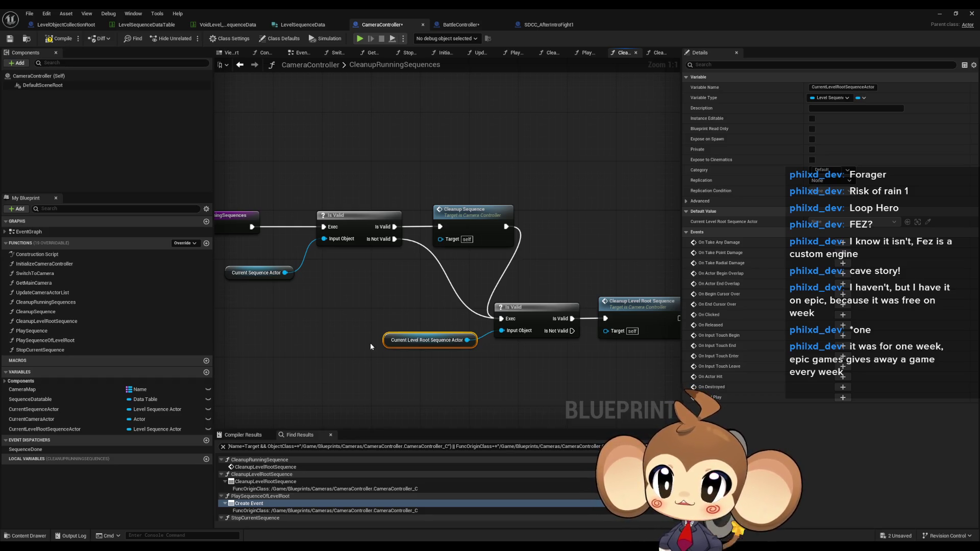
mouse_move(356, 322)
left_mouse_down()
mouse_move(473, 352)
mouse_move(459, 371)
left_mouse_up()
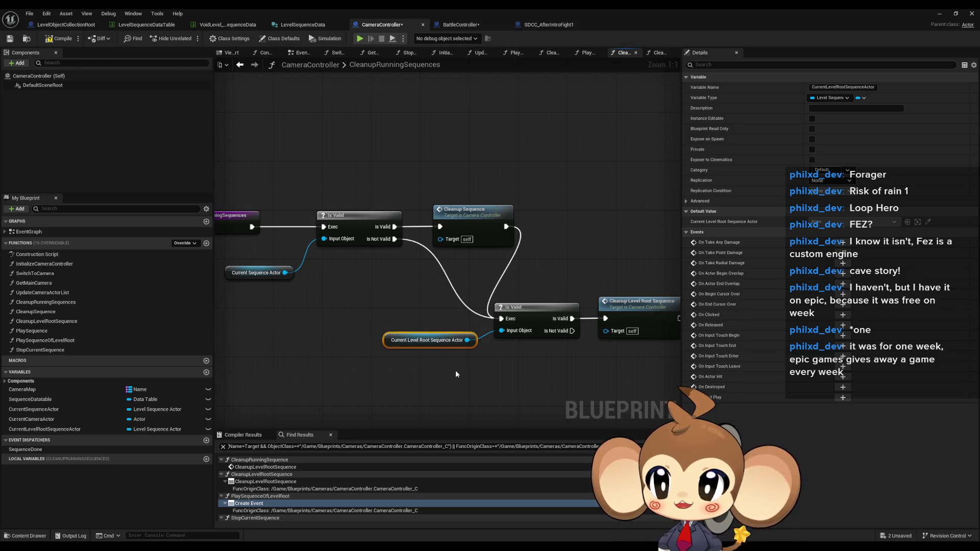
left_click(456, 370)
double_click(45, 341)
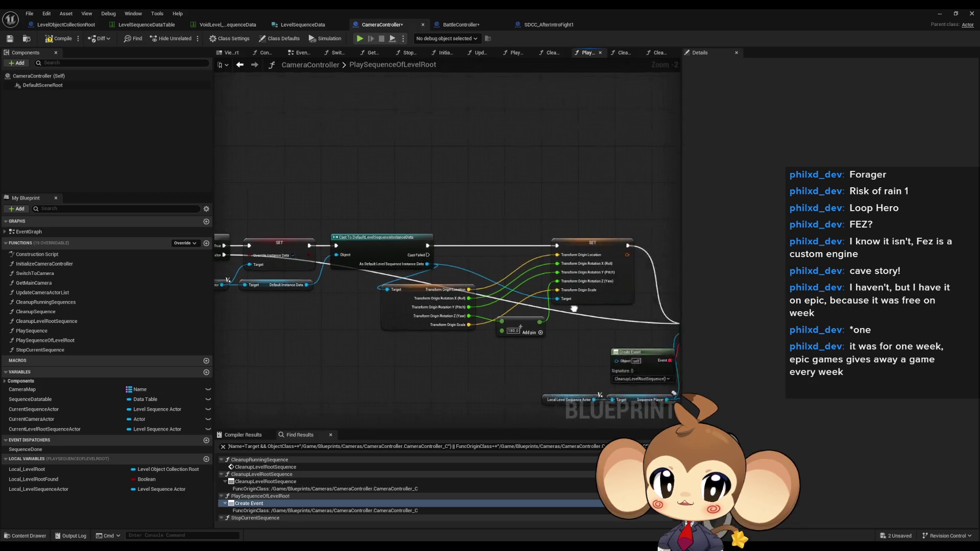
left_click(439, 305)
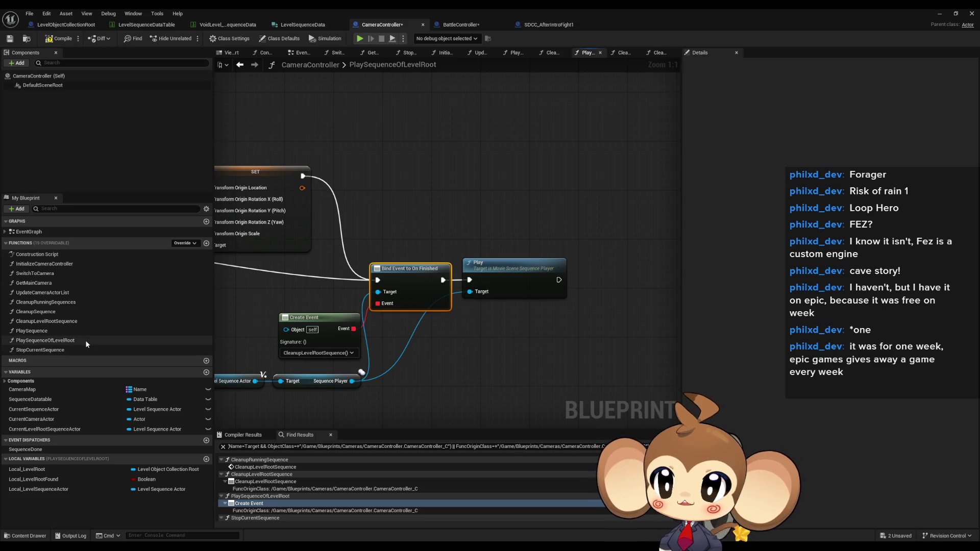
left_click(72, 322)
double_click(71, 322)
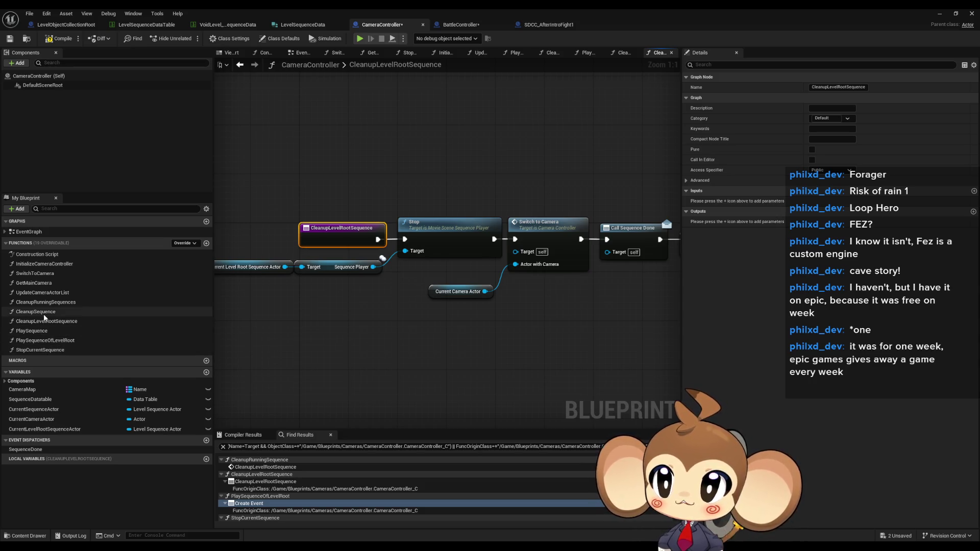
double_click(50, 341)
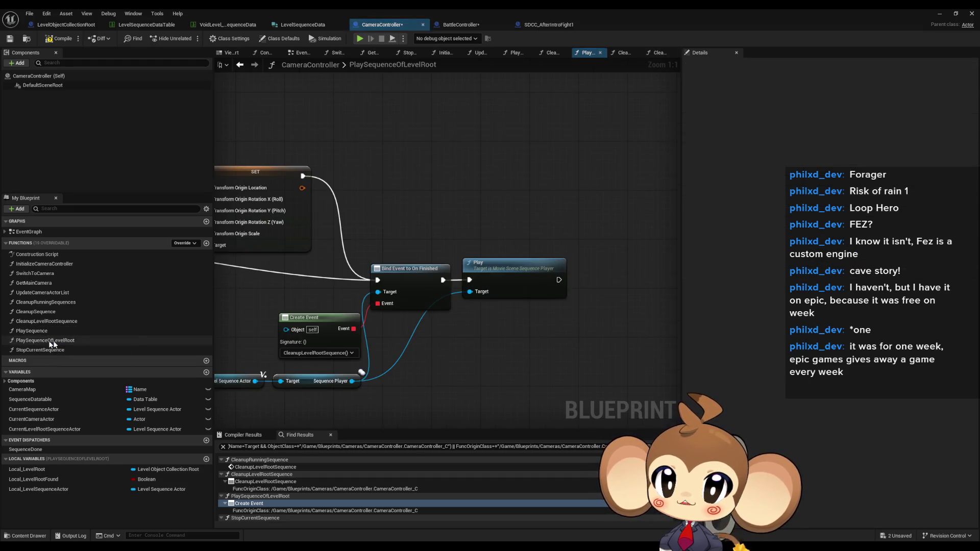
left_click_drag(362, 359, 396, 392)
type("bind")
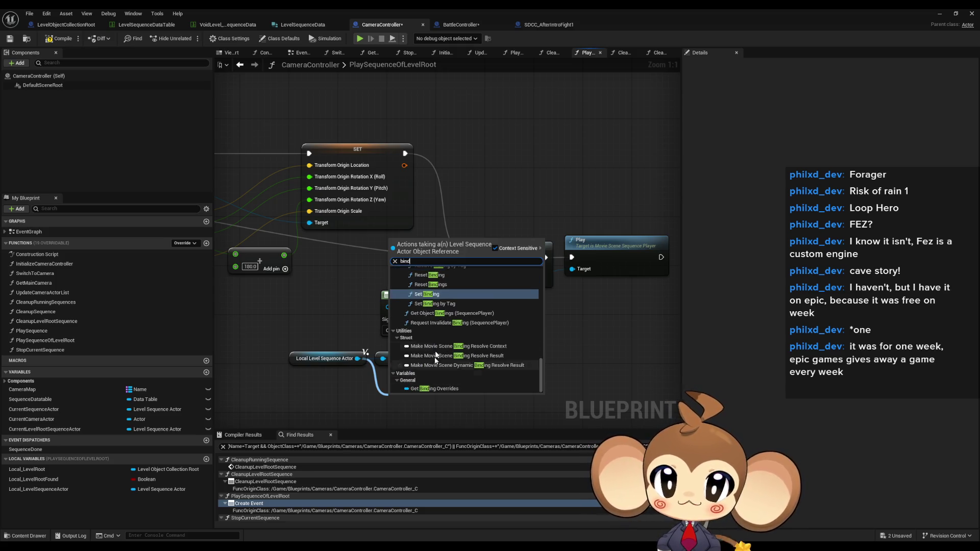
scroll(489, 361, "up", 5)
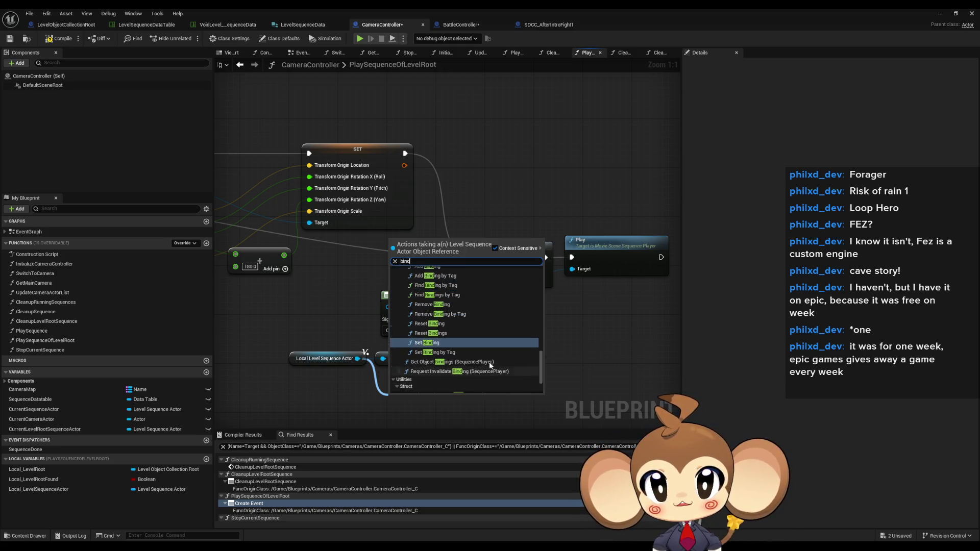
scroll(489, 364, "up", 3)
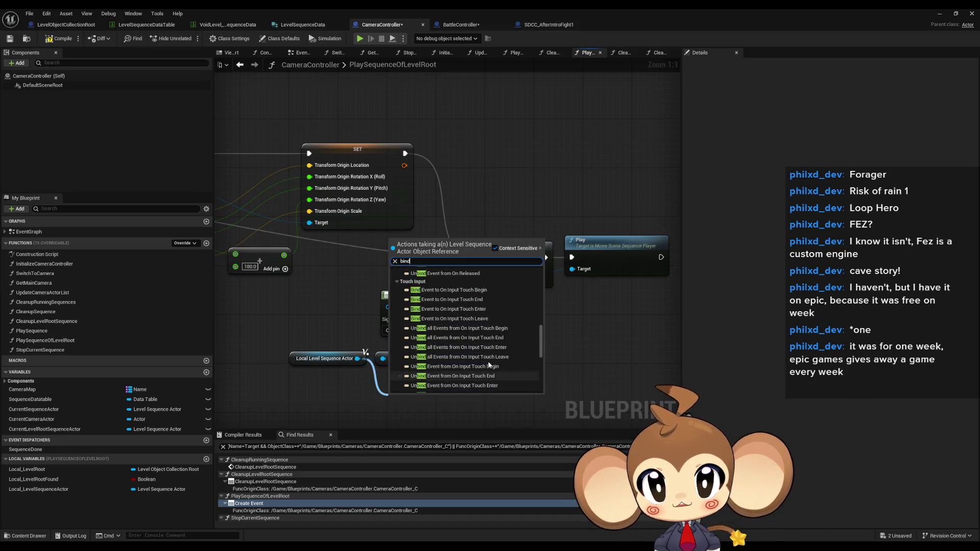
scroll(476, 316, "up", 5)
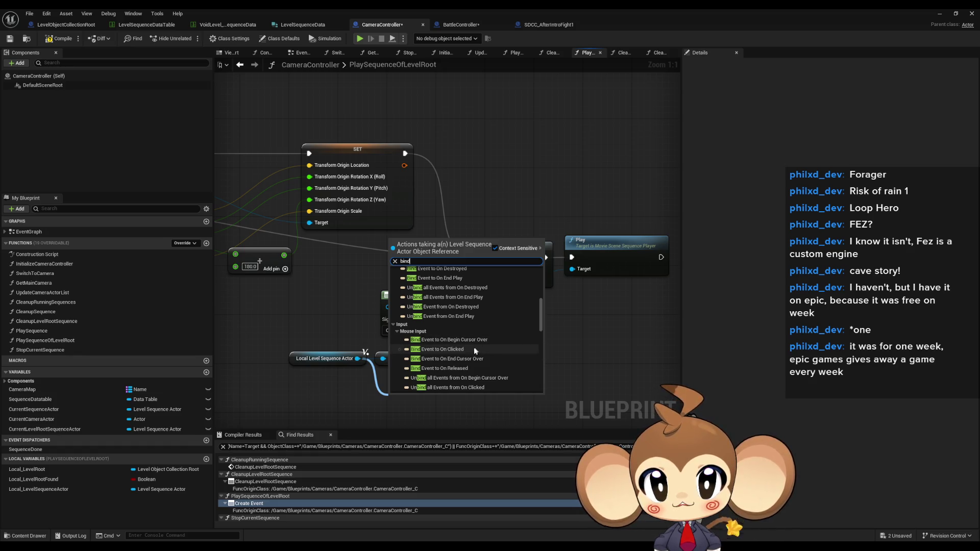
left_click(397, 326)
scroll(444, 332, "up", 4)
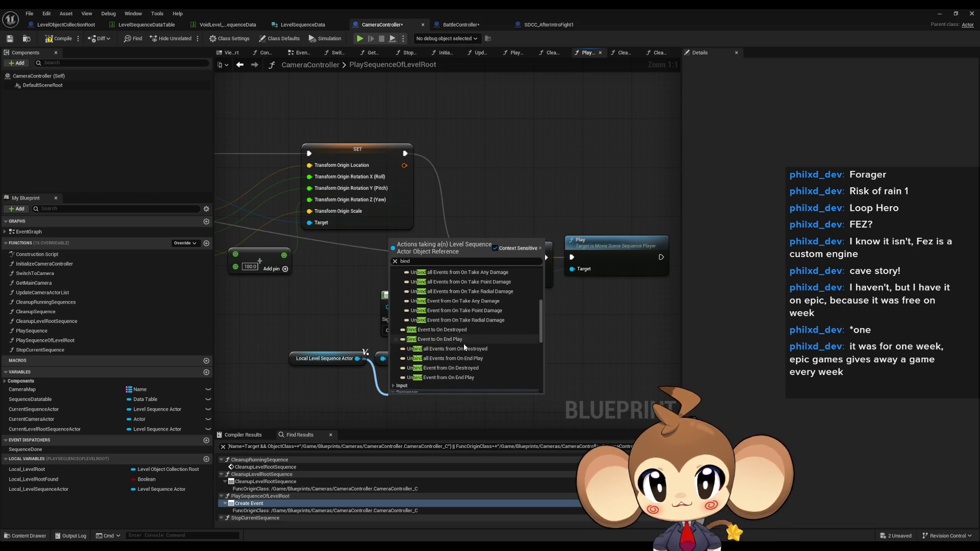
scroll(417, 327, "up", 3)
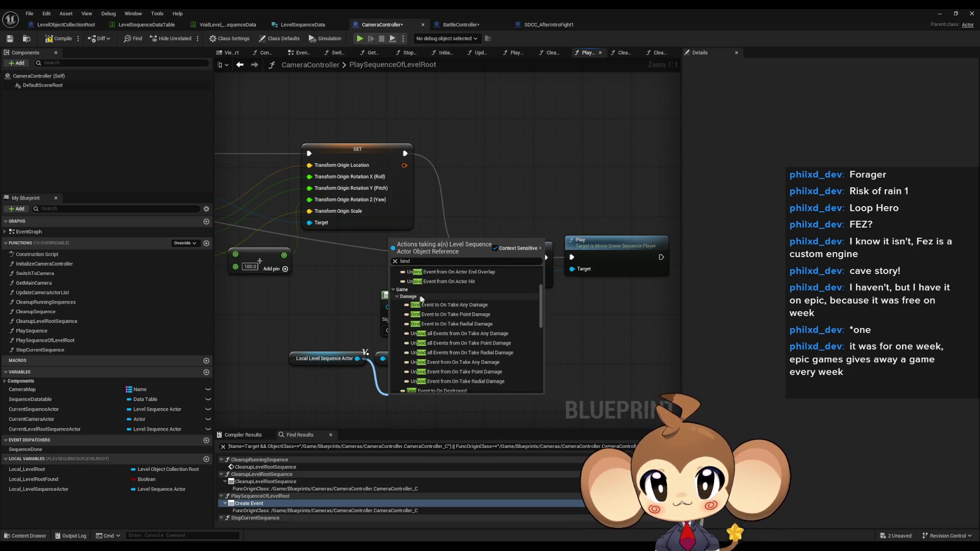
scroll(421, 312, "up", 1)
left_click(421, 305)
scroll(423, 312, "up", 1)
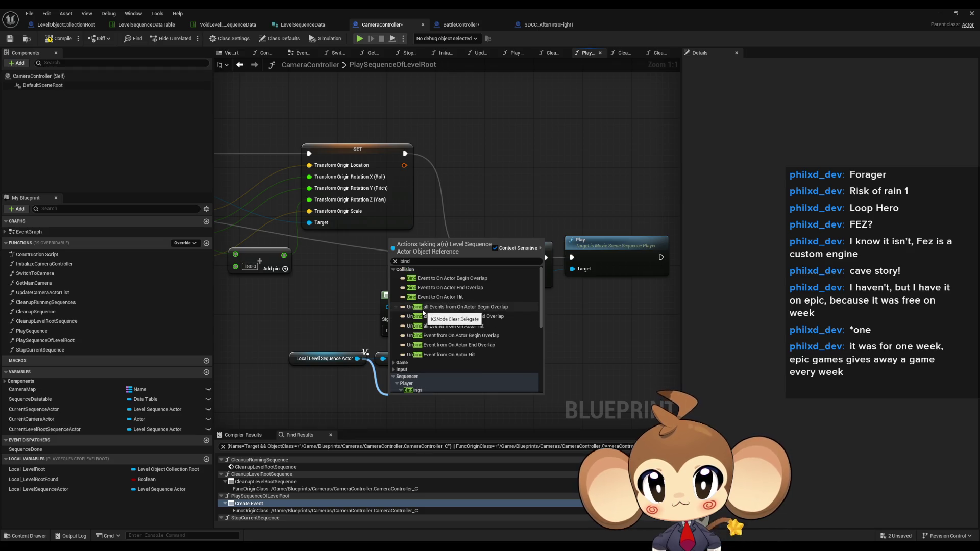
left_click(504, 199)
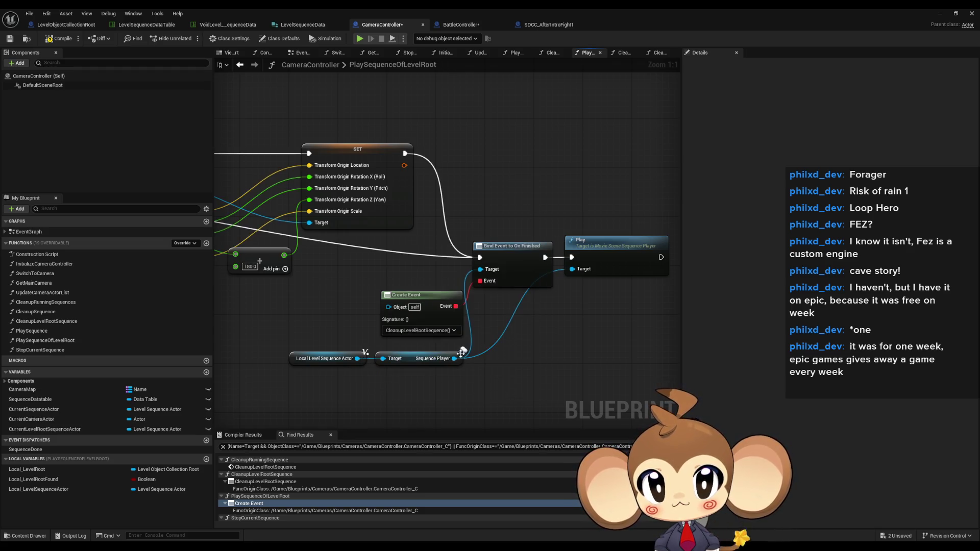
left_click_drag(455, 359, 502, 360)
type("bind")
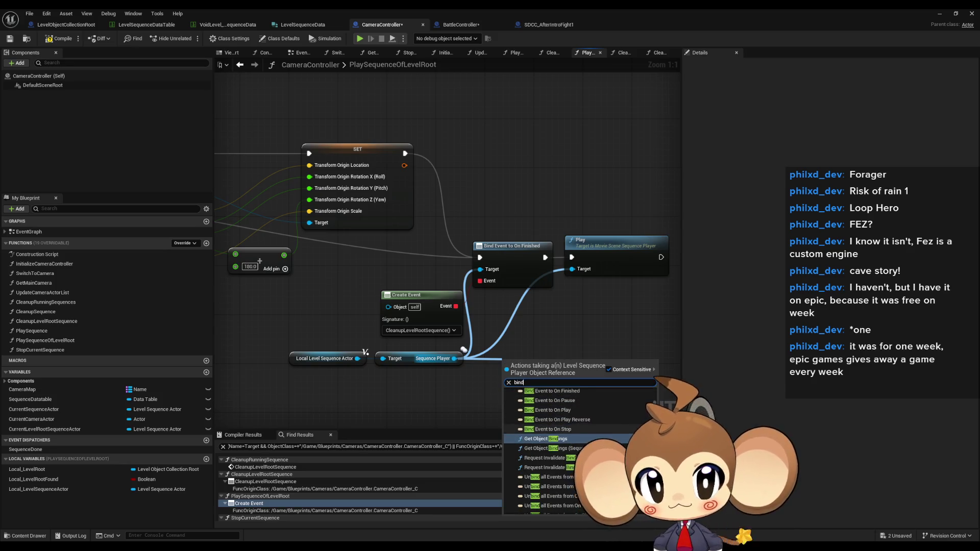
scroll(598, 422, "up", 2)
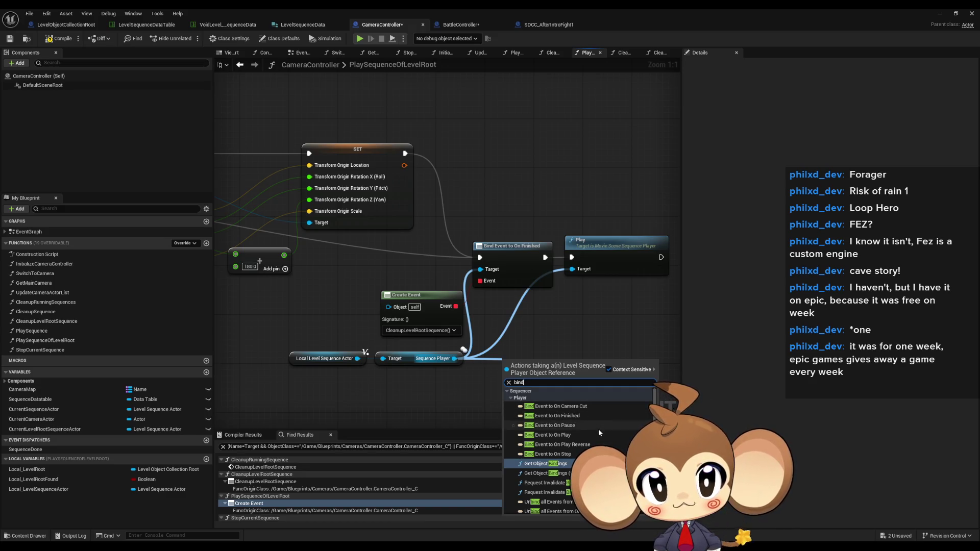
scroll(599, 429, "down", 1)
scroll(595, 433, "down", 5)
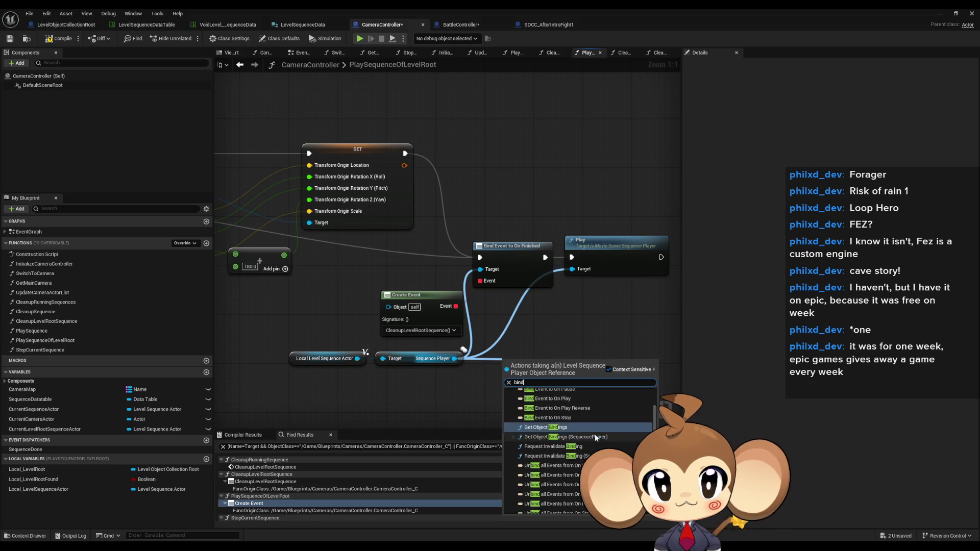
scroll(626, 437, "up", 3)
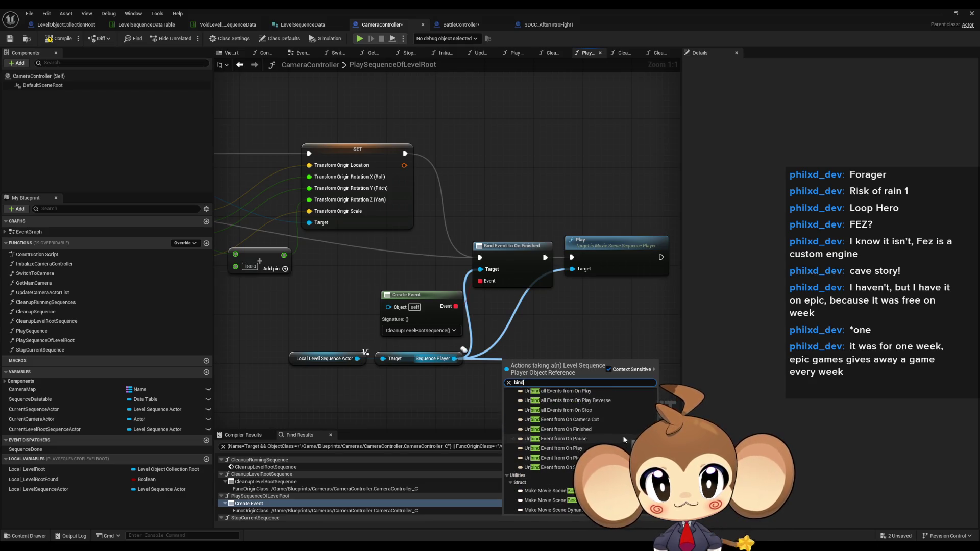
scroll(620, 434, "up", 3)
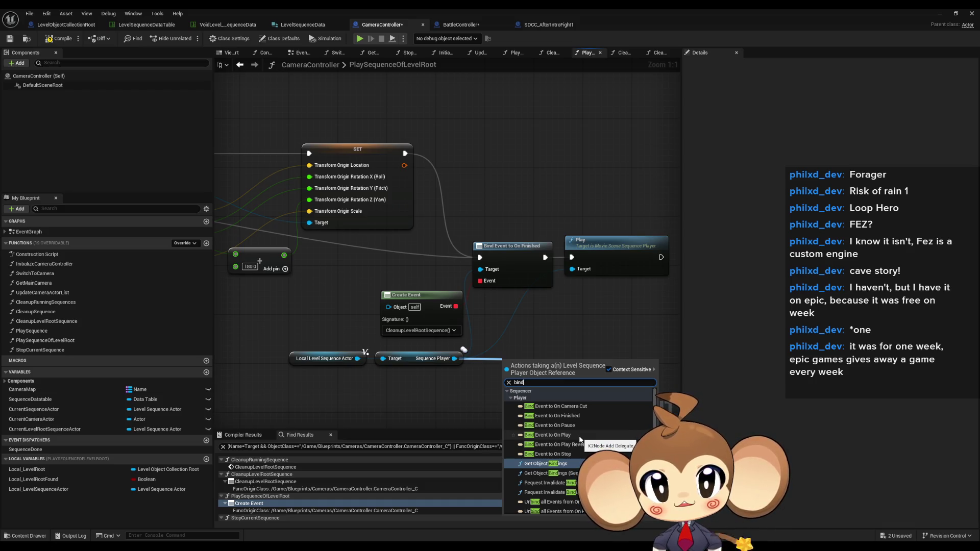
left_click(549, 317)
left_click_drag(576, 355, 592, 323)
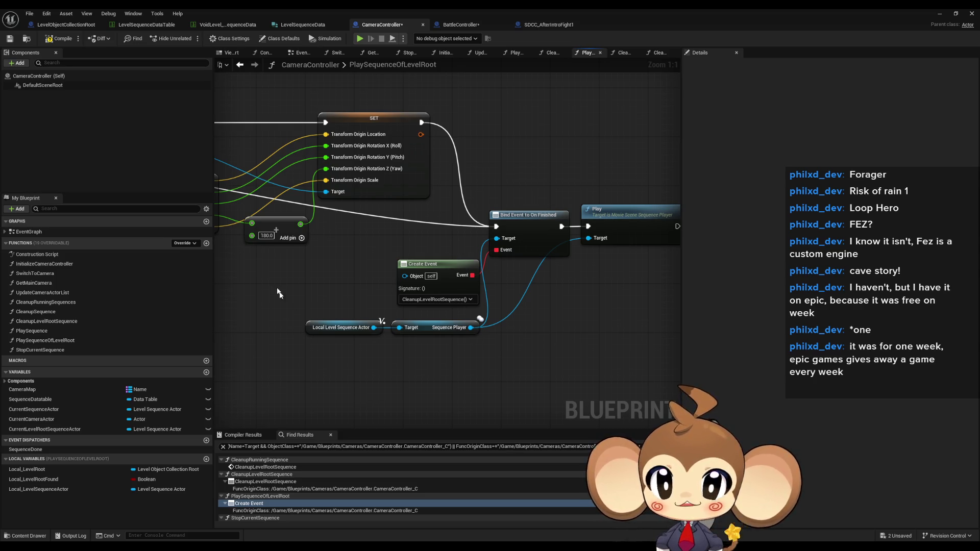
Inspect CleanupLevelRootSequence, then view PlaySequenceOfLevelRoot's LevelRootID, SequenceID and Flip180ZAxis inputs
left_click(337, 327)
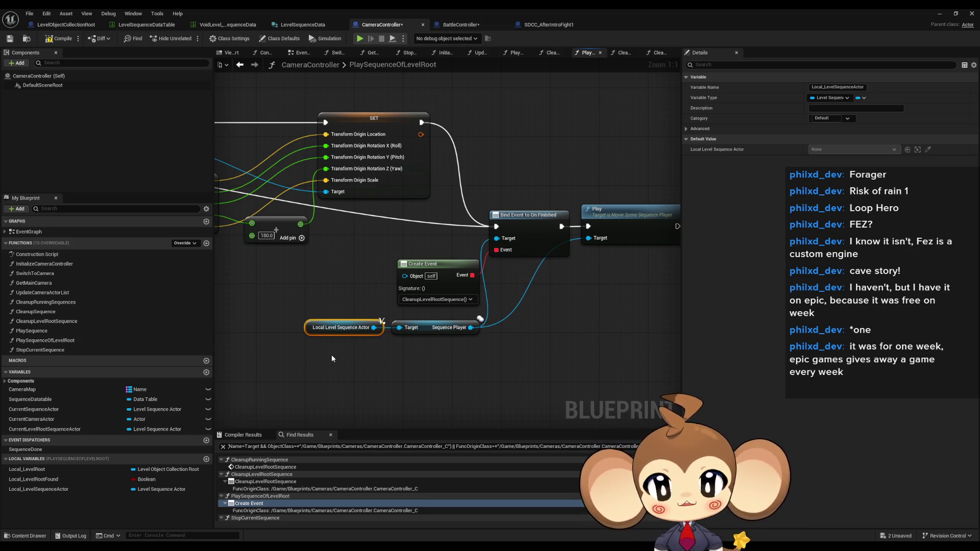
left_click(65, 322)
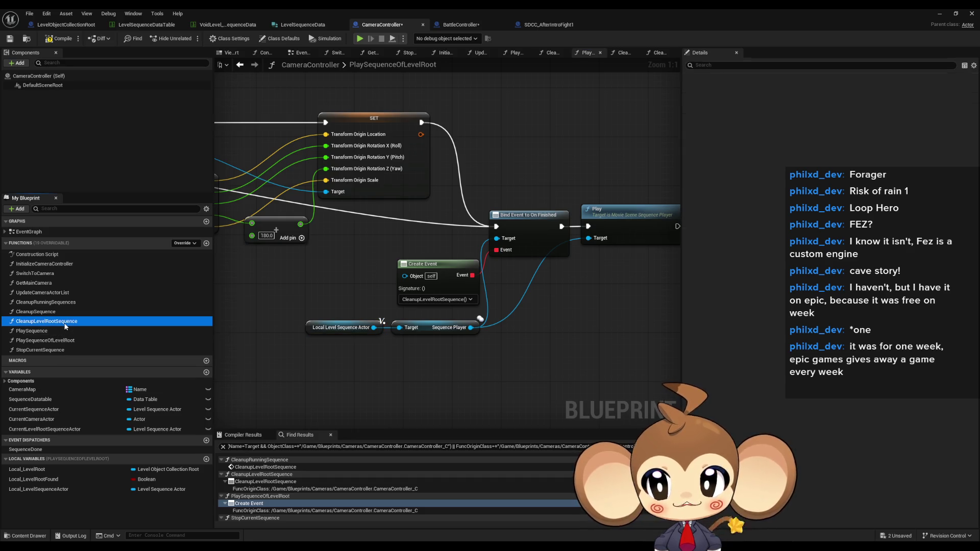
left_click(372, 366)
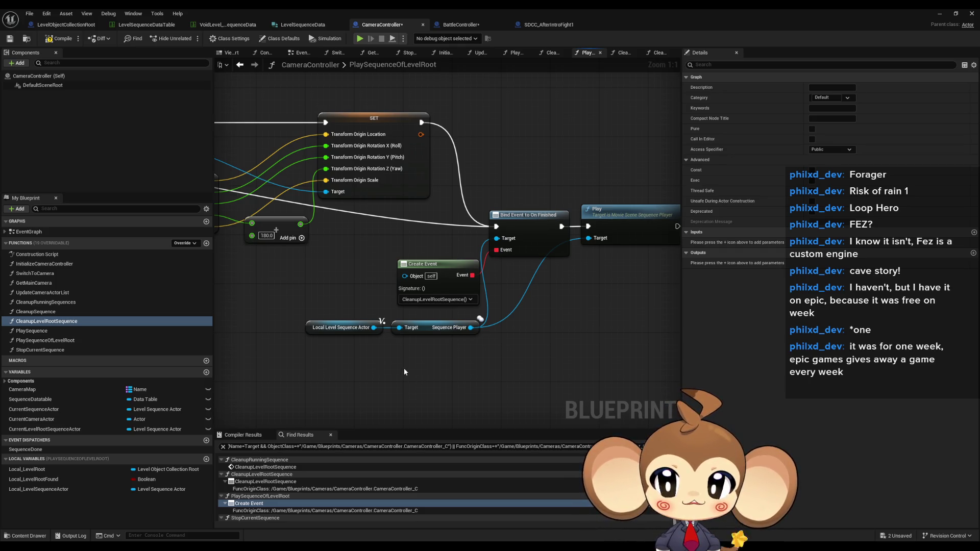
left_click(66, 340)
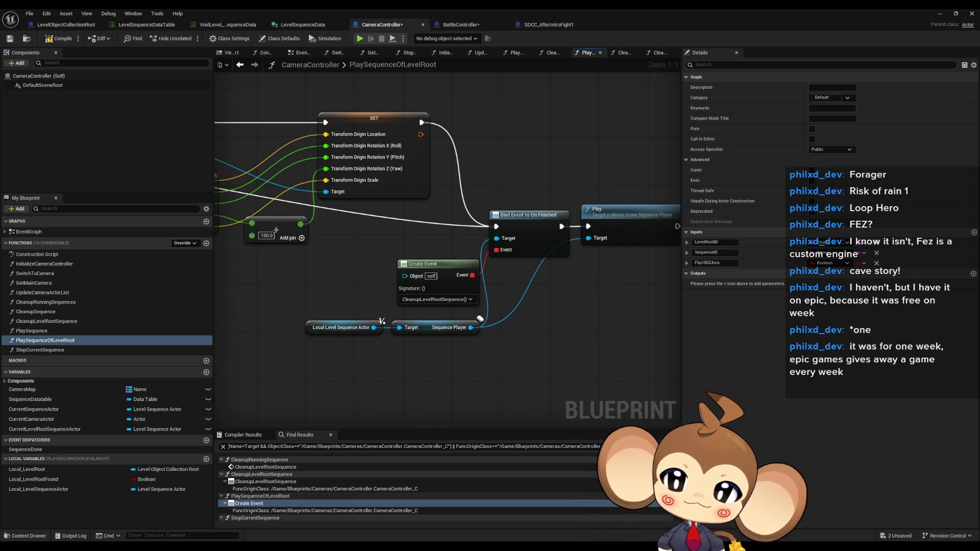
Look over the loop, branch and FIND nodes, then open the CleanupRunningSequences graph
scroll(565, 333, "down", 3)
left_click_drag(565, 332, 675, 344)
scroll(347, 235, "down", 1)
scroll(348, 234, "up", 3)
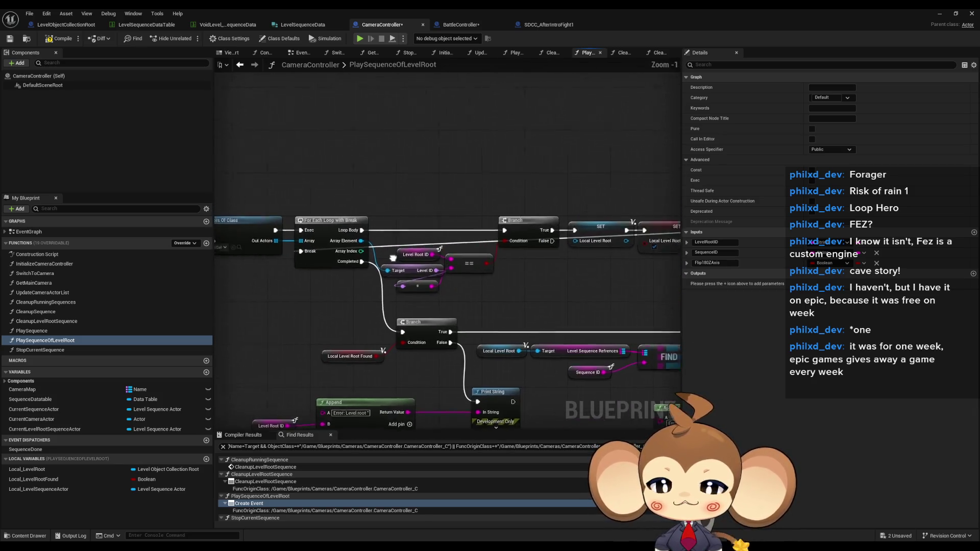
scroll(623, 349, "down", 4)
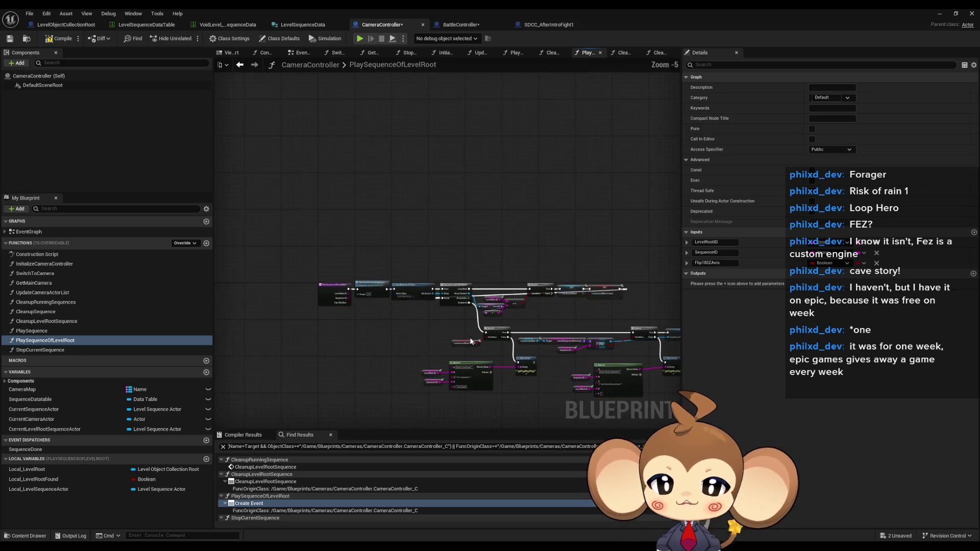
left_click_drag(612, 349, 415, 319)
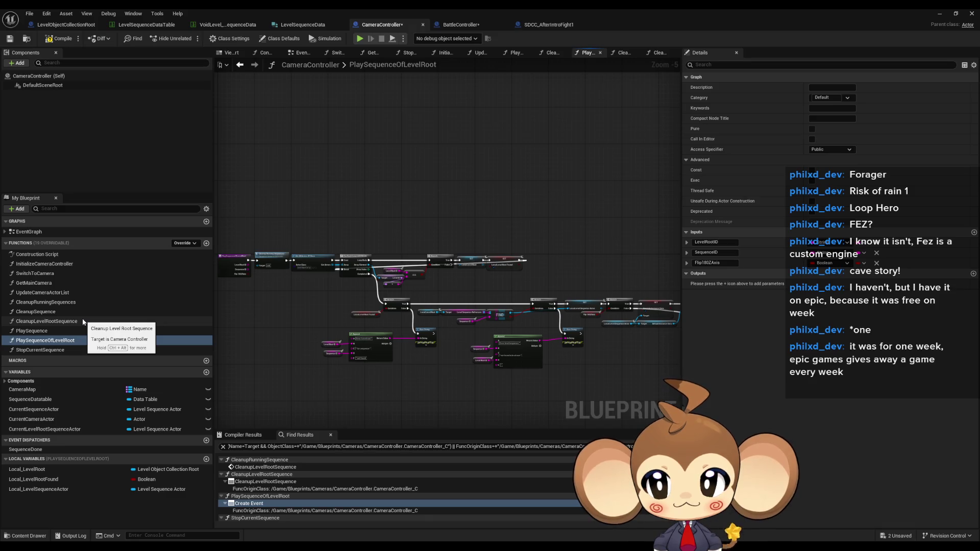
double_click(76, 302)
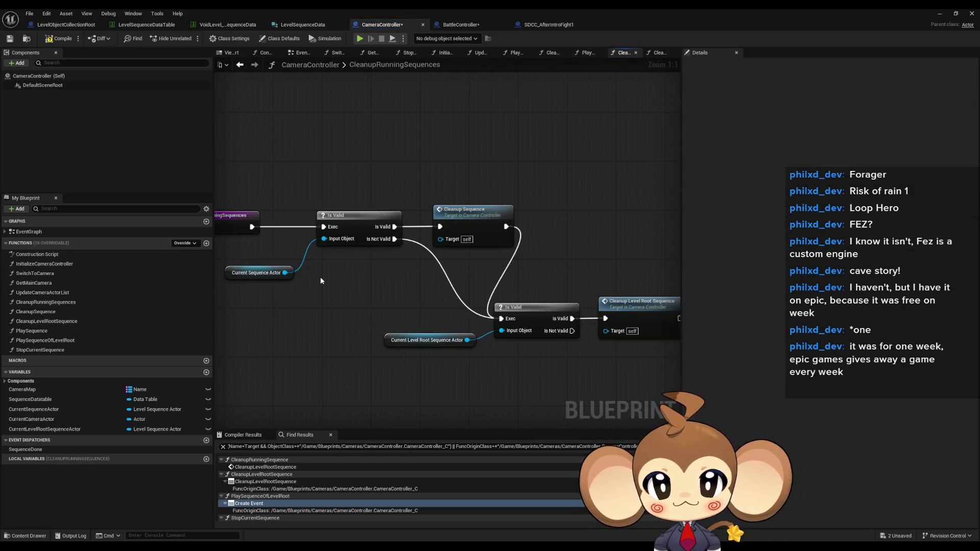
Glance over the PlaySequence graph and return to PlaySequenceOfLevelRoot
left_click_drag(252, 180, 625, 357)
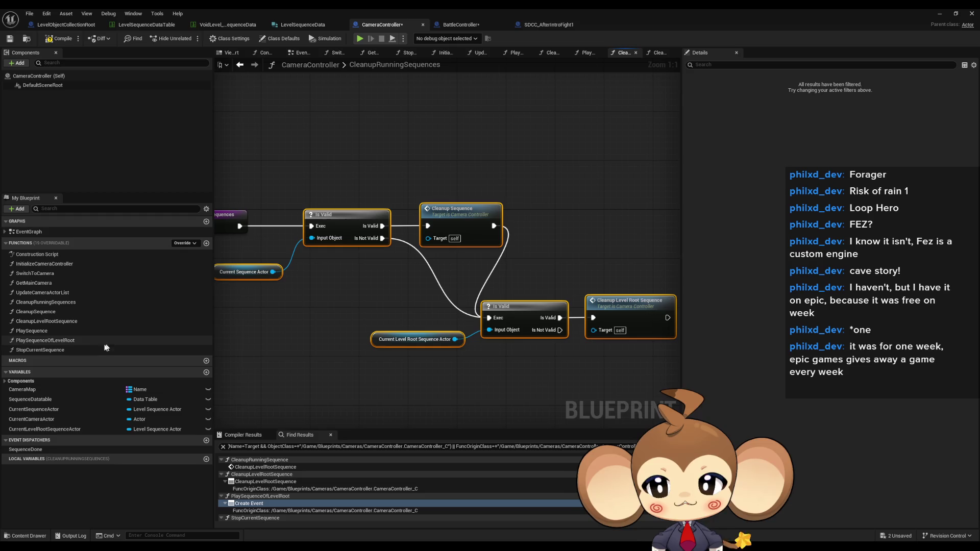
double_click(74, 332)
scroll(359, 308, "down", 7)
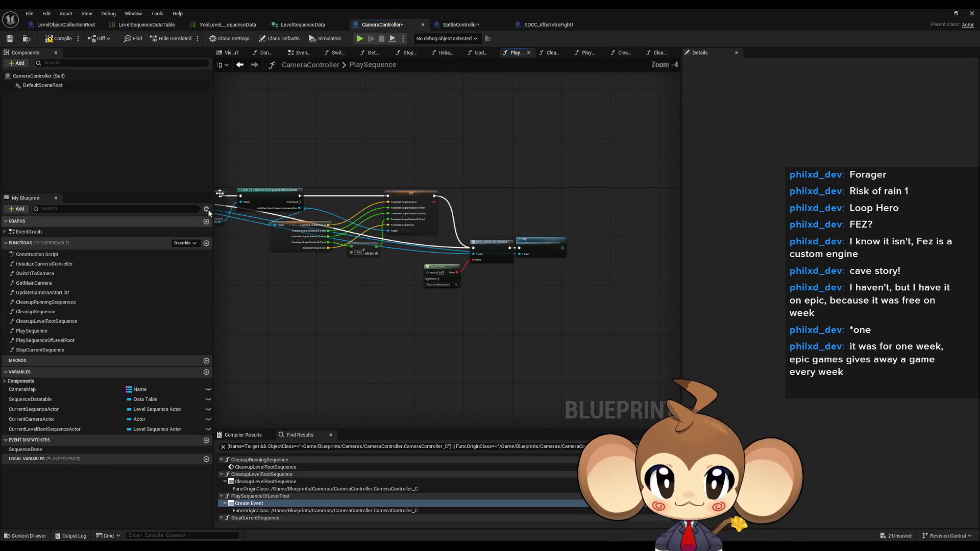
scroll(454, 276, "up", 7)
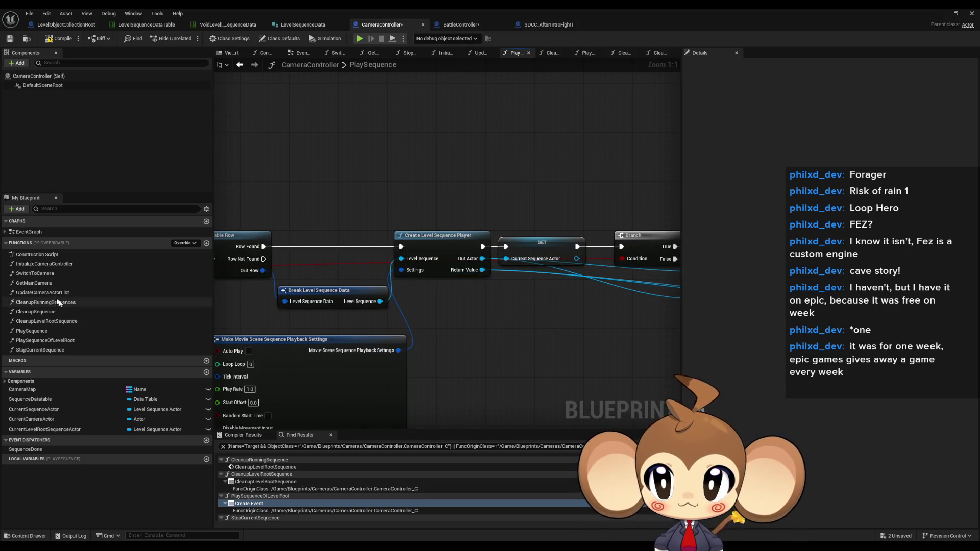
double_click(73, 344)
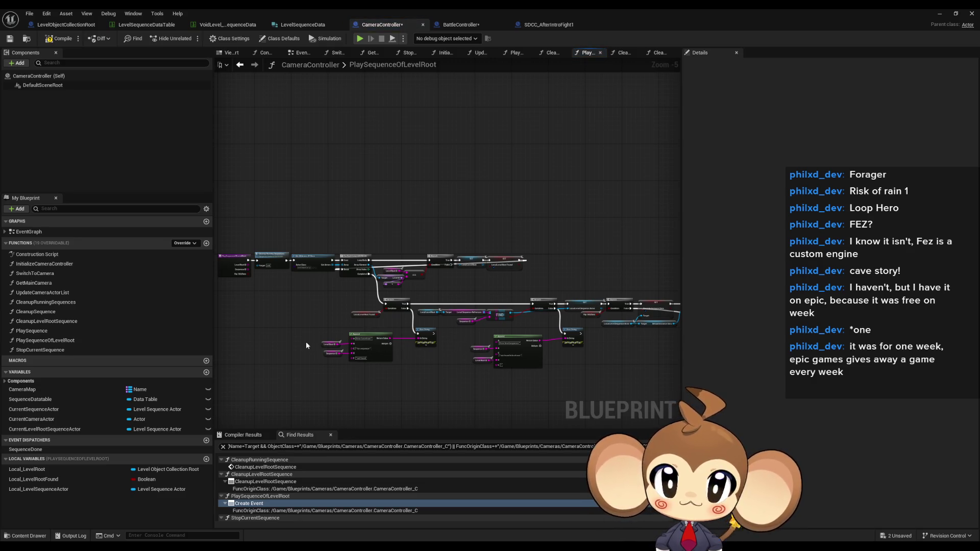
Review the Cast, SET, Bind Event and Play nodes and inspect the CurrentLevelRootSequenceActor variable
scroll(305, 342, "up", 3)
mouse_move(442, 330)
left_mouse_down()
mouse_move(221, 304)
mouse_move(222, 289)
left_mouse_up()
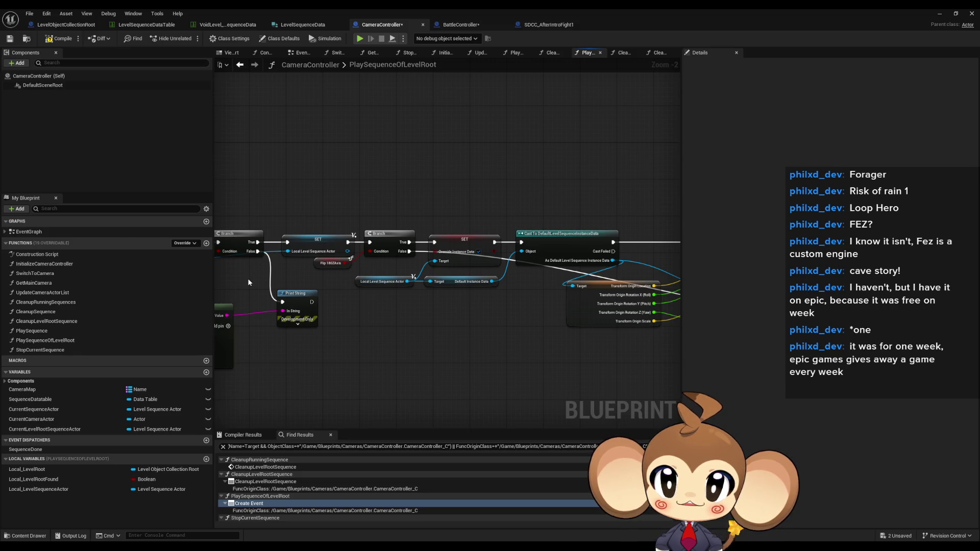
left_click_drag(477, 332, 185, 323)
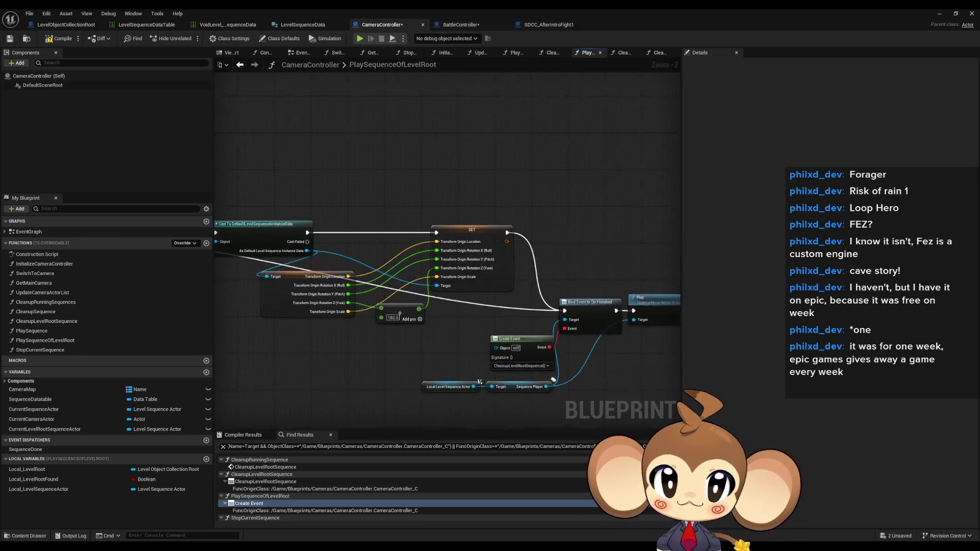
left_click_drag(347, 323, 214, 291)
left_click_drag(335, 369, 335, 368)
left_click(382, 359)
scroll(382, 360, "down", 3)
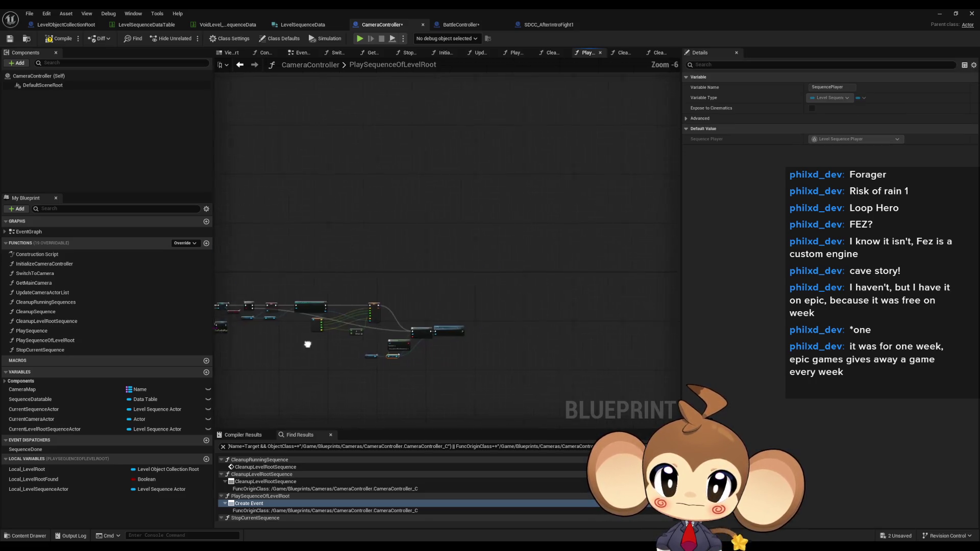
scroll(413, 304, "up", 3)
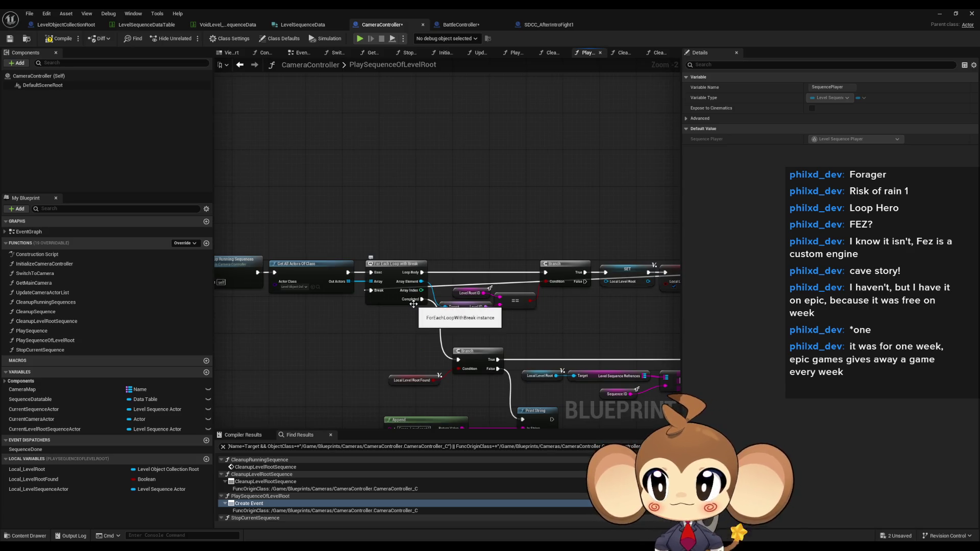
left_click(87, 430)
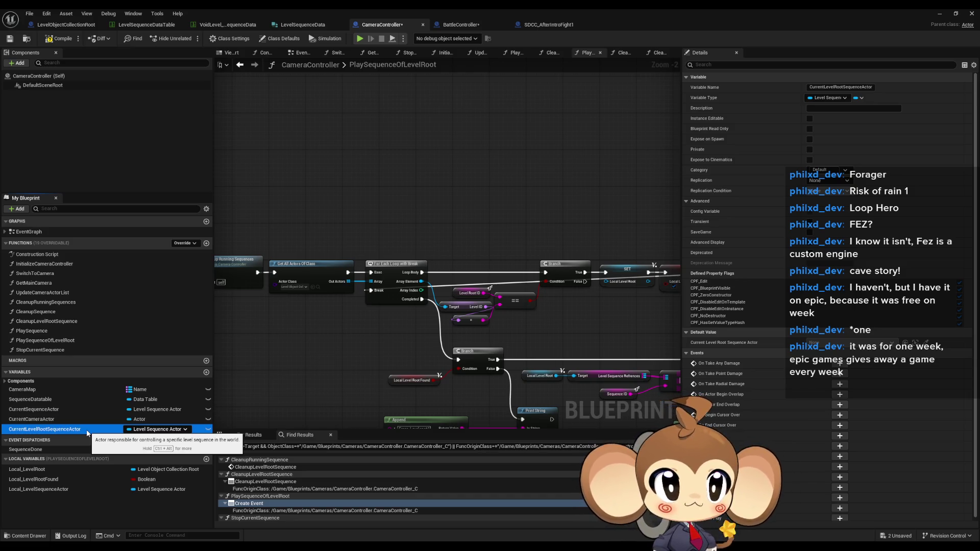
Find CurrentLevelRootSequenceActor's references in CleanupRunningSequences, CleanupLevelRootSequence and StopCurrentSequence
right_click(87, 433)
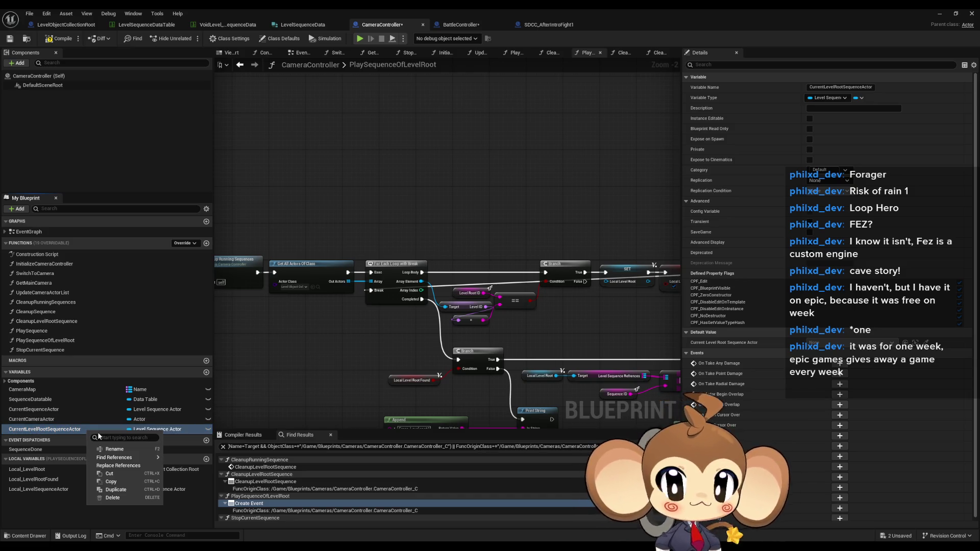
mouse_move(143, 457)
left_click(191, 477)
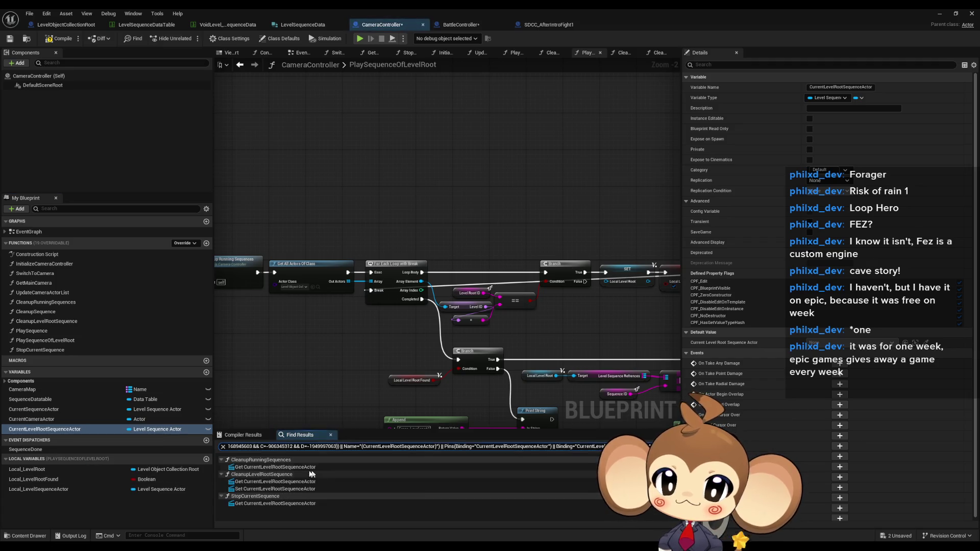
left_click(250, 467)
left_click(250, 483)
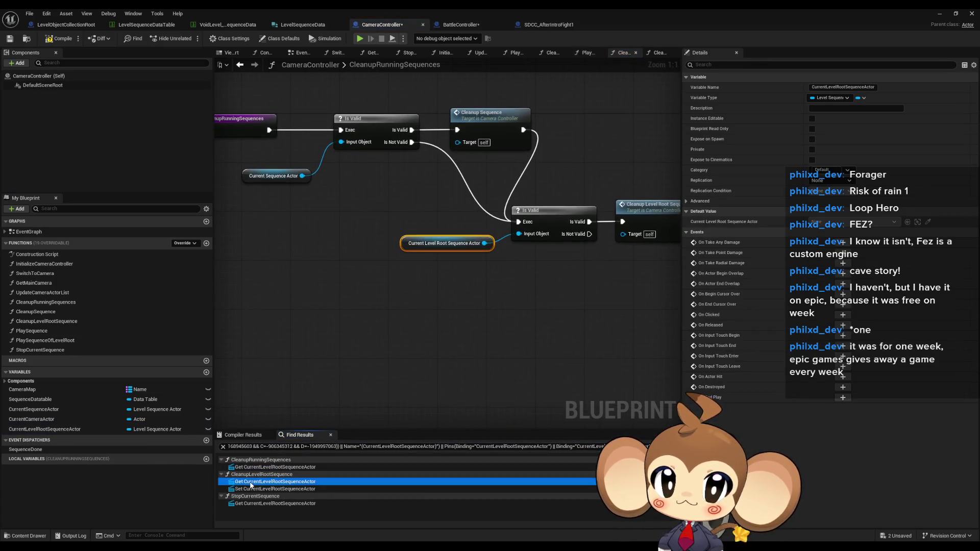
left_click(251, 489)
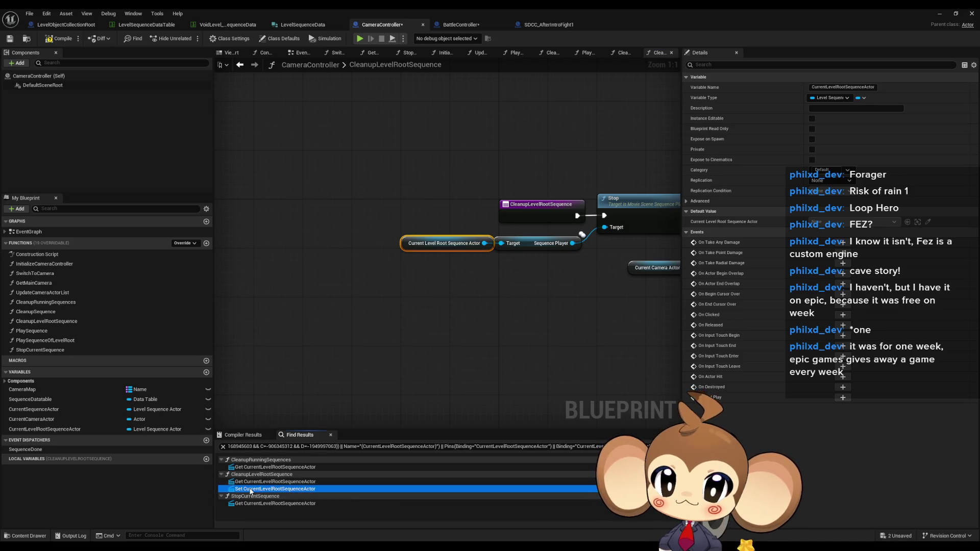
left_click(250, 504)
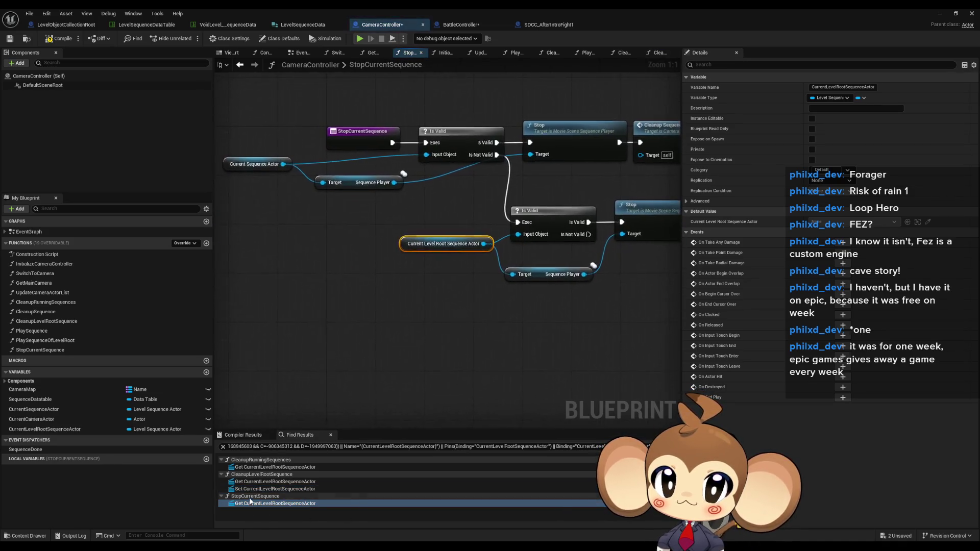
In StopCurrentSequence, chain Cleanup Sequence into the lower Is Valid check, then open CleanupRunningSequences
scroll(442, 344, "down", 3)
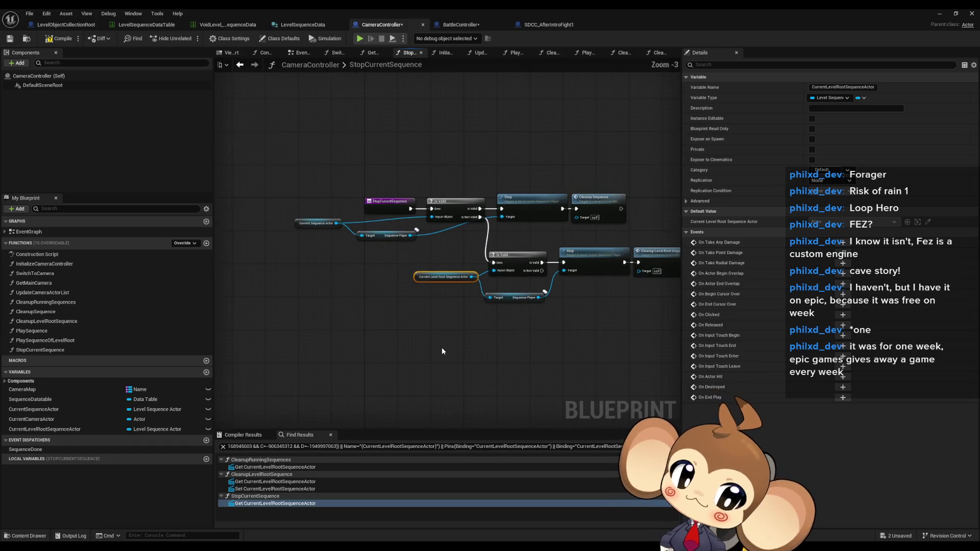
left_click_drag(574, 350, 491, 367)
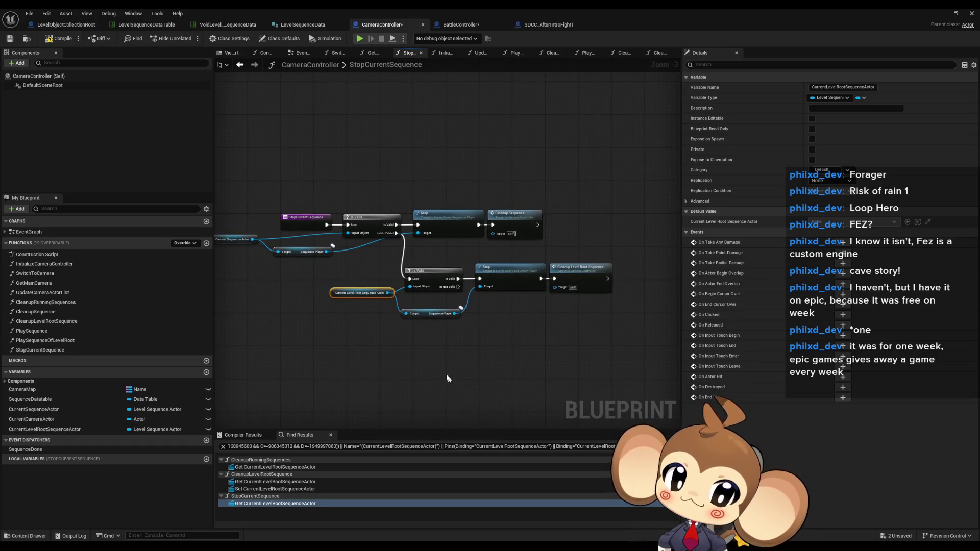
scroll(394, 334, "up", 3)
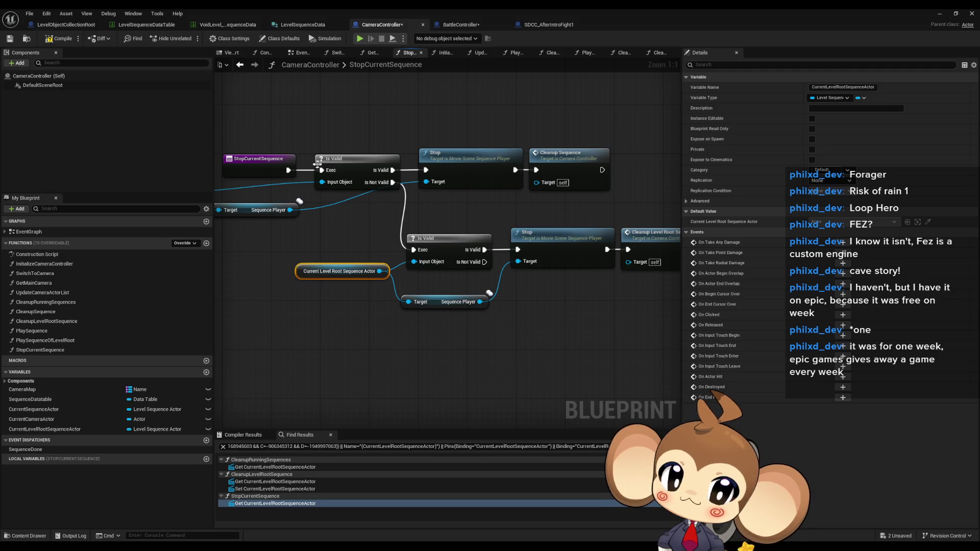
left_click_drag(288, 174, 413, 184)
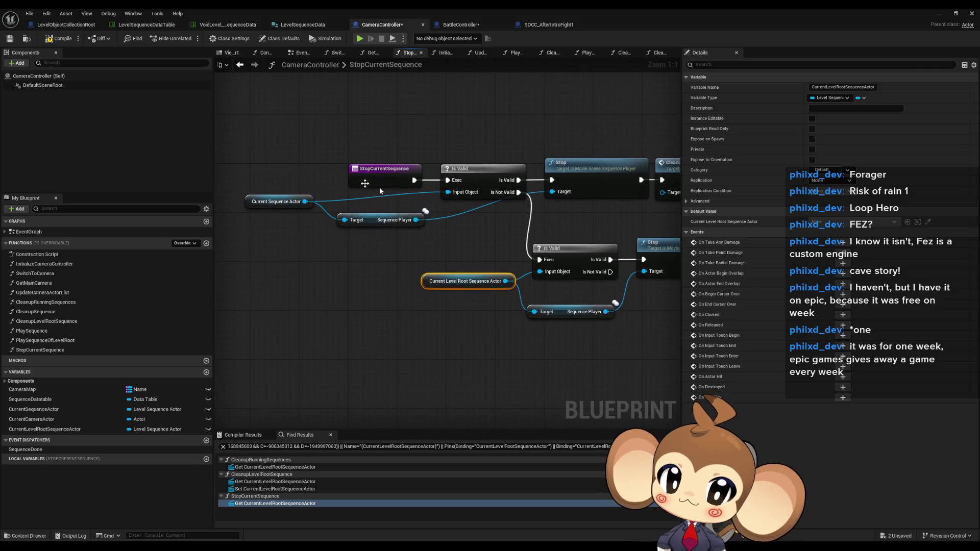
left_click(386, 184)
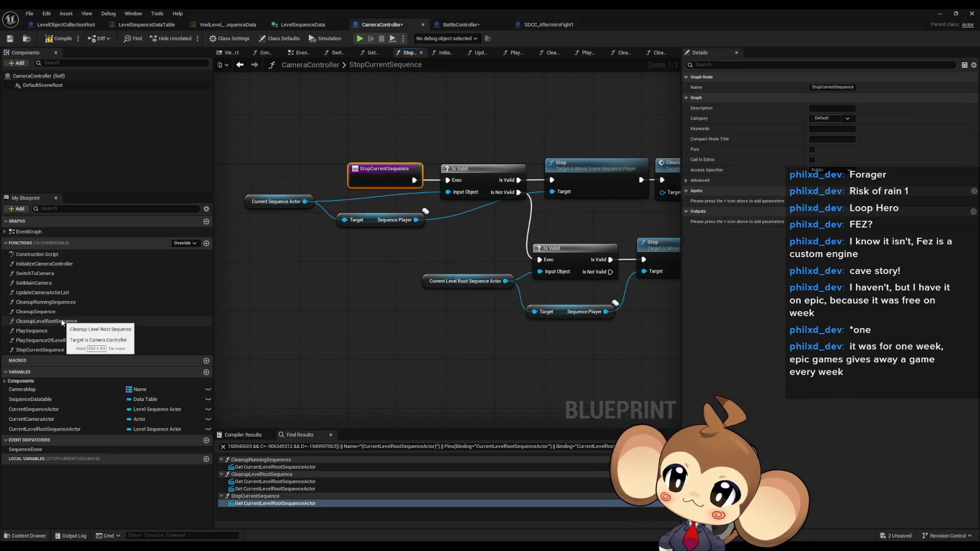
mouse_move(471, 233)
left_mouse_down()
mouse_move(403, 256)
mouse_move(335, 255)
left_mouse_up()
mouse_move(592, 201)
left_mouse_down()
mouse_move(606, 213)
mouse_move(403, 281)
left_mouse_up()
left_click(607, 233)
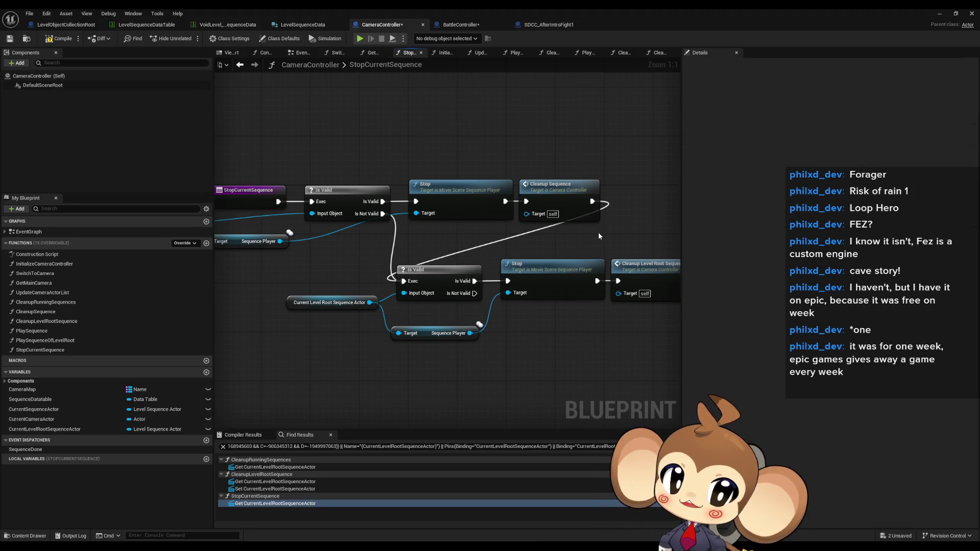
mouse_move(593, 234)
left_mouse_down()
mouse_move(502, 244)
mouse_move(571, 244)
mouse_move(550, 249)
mouse_move(491, 250)
left_mouse_up()
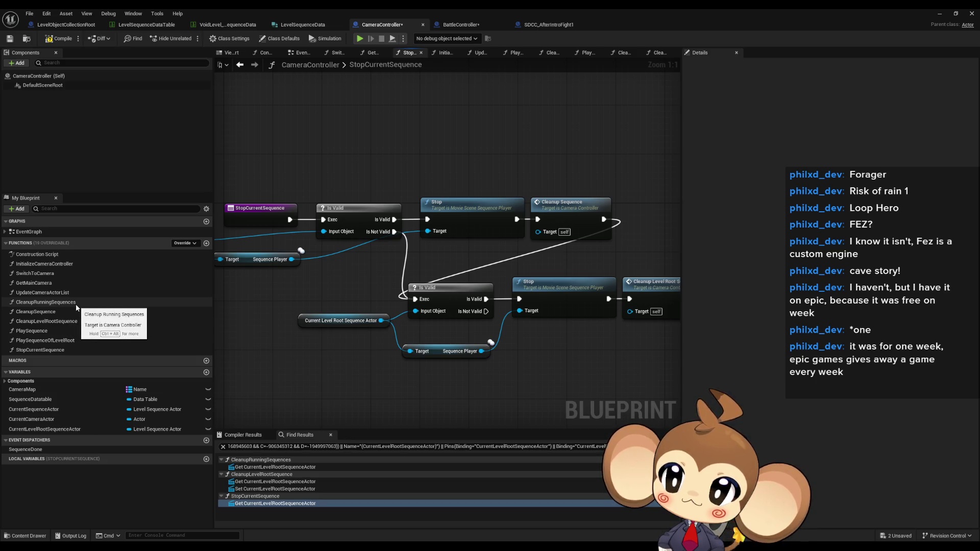
double_click(75, 304)
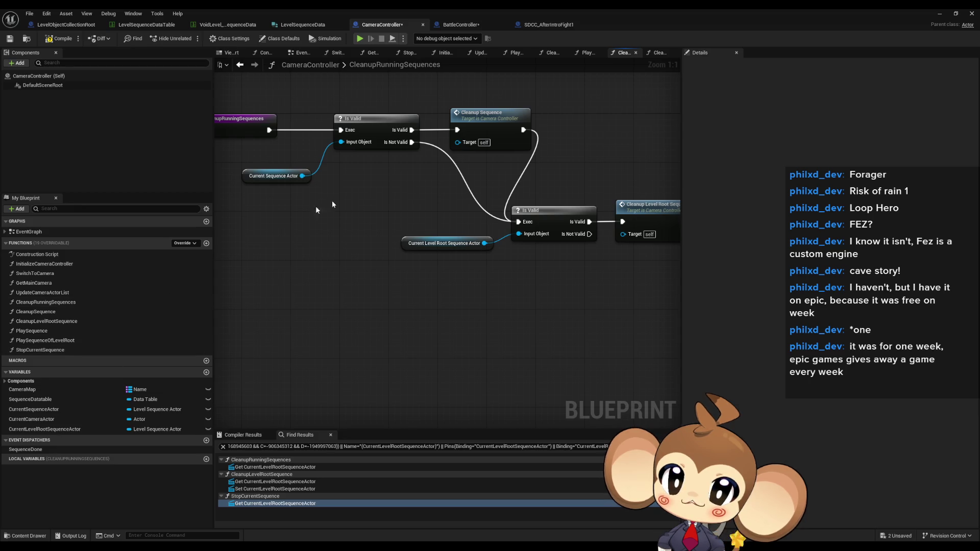
Compare the Stop and Cleanup Sequence nodes in StopCurrentSequence with the CleanupSequence function
double_click(507, 114)
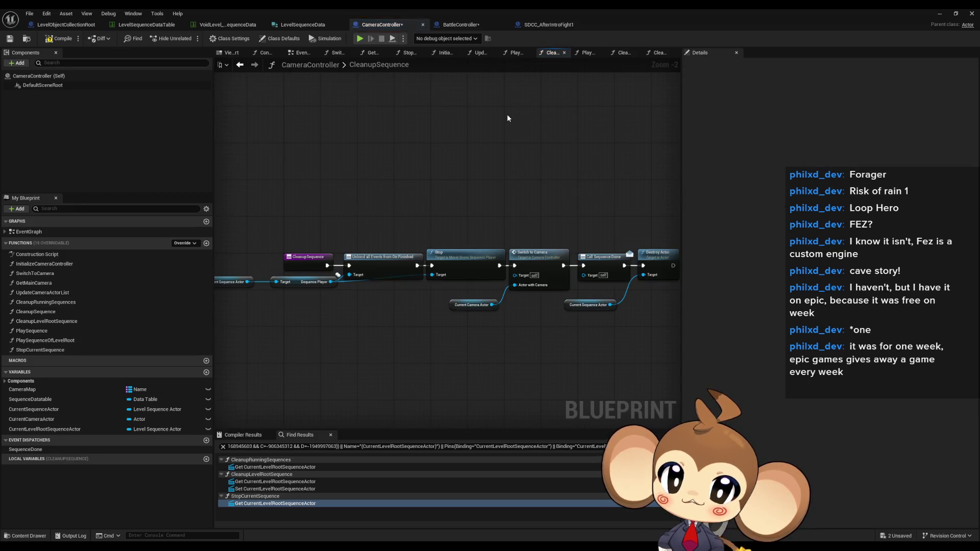
double_click(53, 350)
left_click(472, 220)
left_click(477, 249)
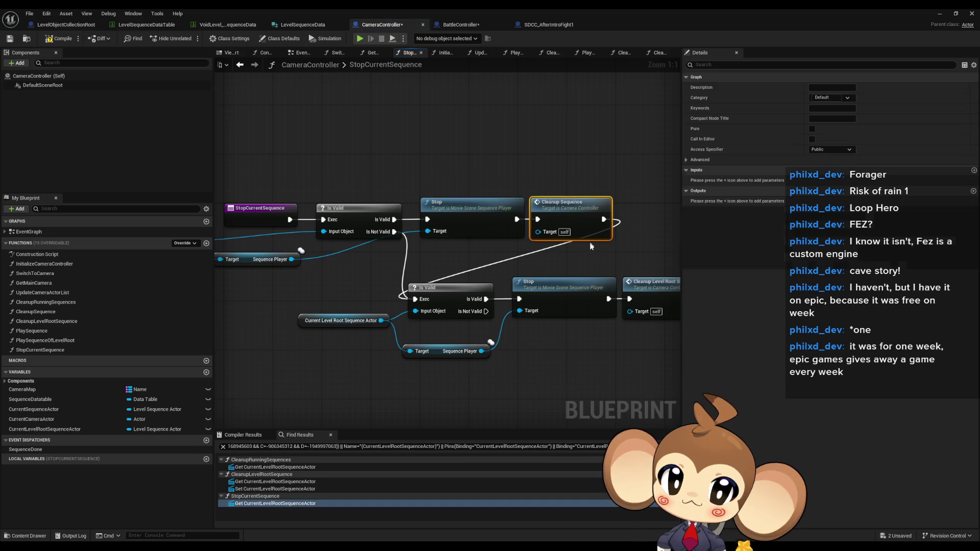
left_click(455, 209)
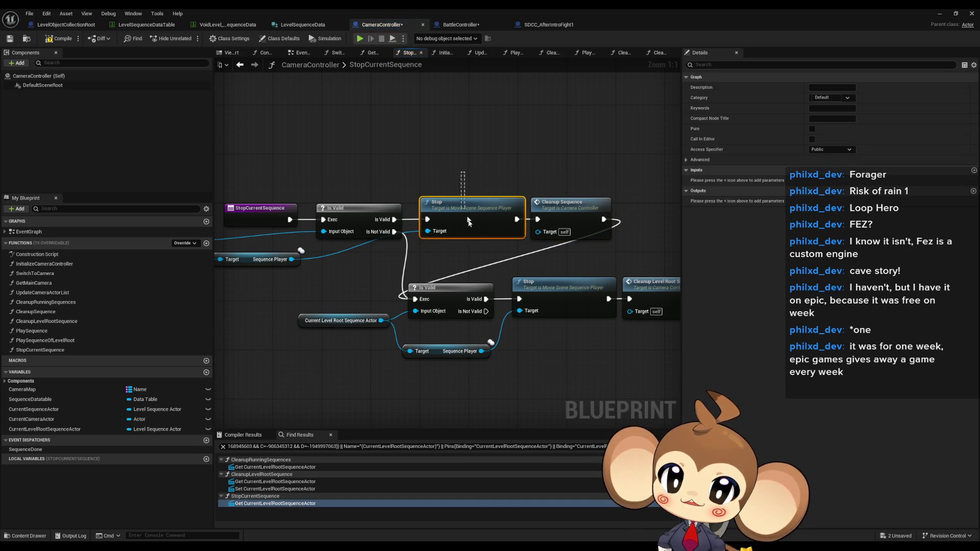
double_click(560, 208)
left_click(470, 276)
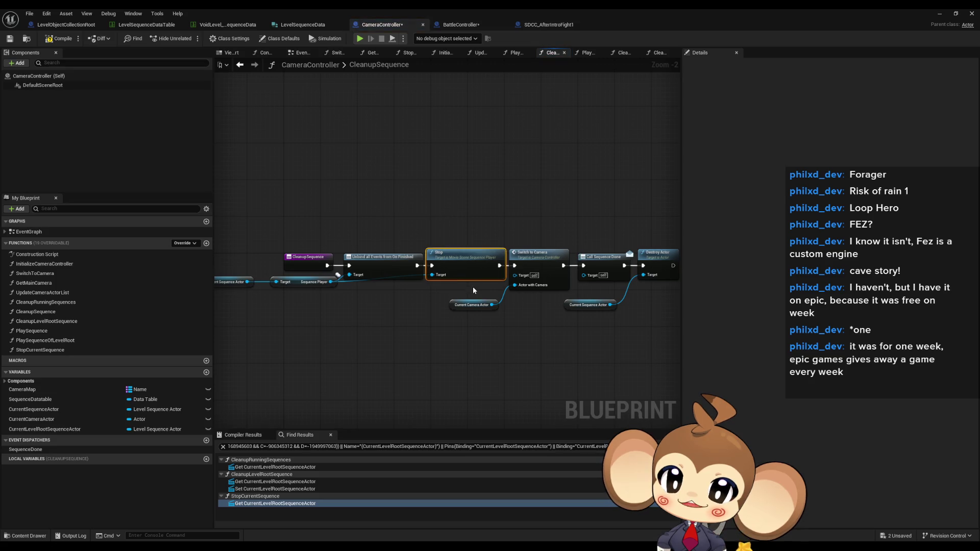
left_click(243, 68)
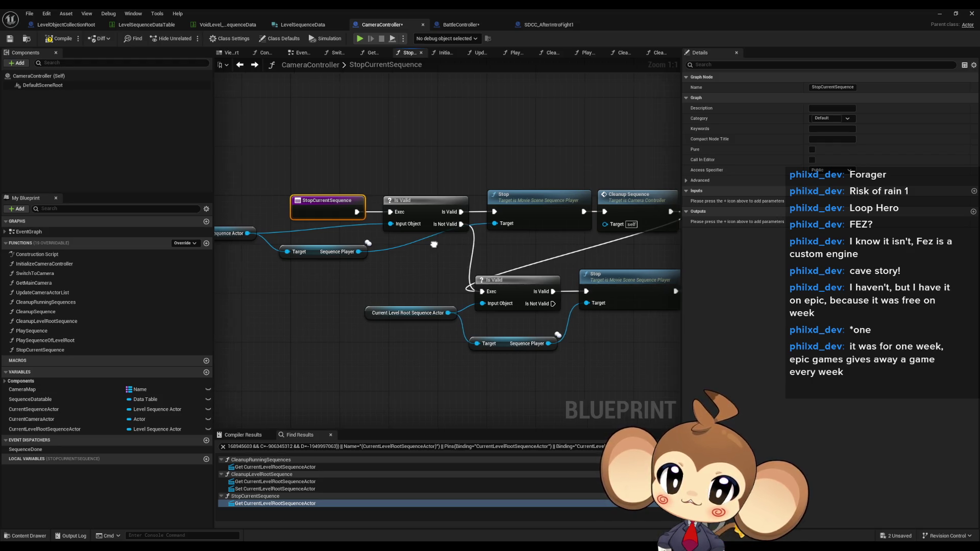
Check CleanupRunningSequences' properties and scan the StopCurrentSequence graph from its start
left_click(57, 303)
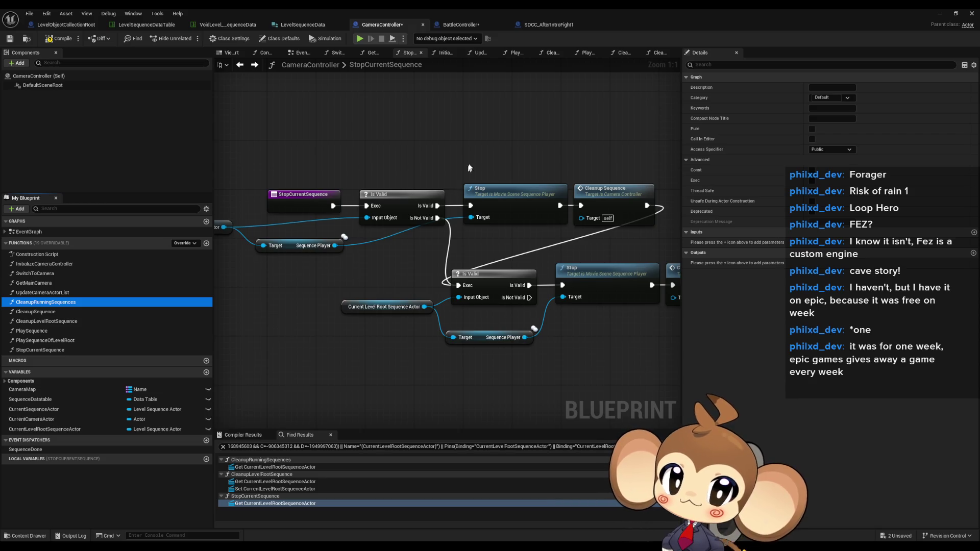
left_click(513, 217)
left_click_drag(519, 223, 536, 227)
mouse_move(357, 264)
left_mouse_down()
mouse_move(435, 266)
mouse_move(372, 263)
left_mouse_up()
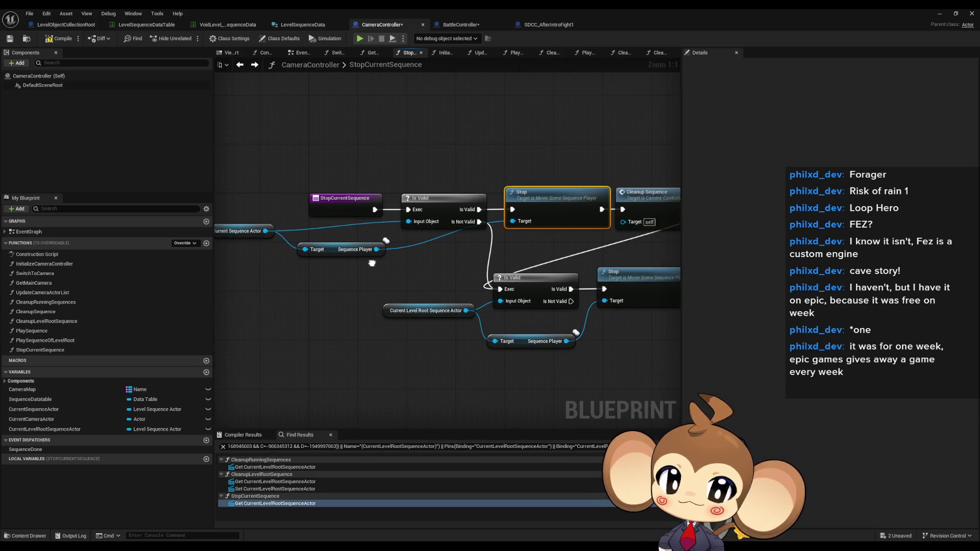
In CleanupSequence, reroute the execution wire from Switch to Camera, then return to StopCurrentSequence
double_click(643, 202)
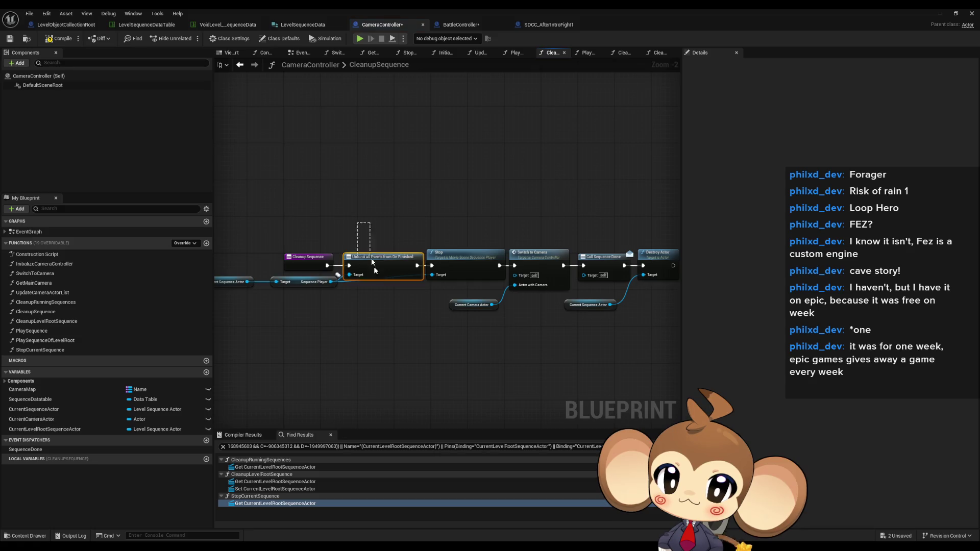
left_click(540, 254)
mouse_move(601, 225)
left_mouse_down()
mouse_move(486, 219)
mouse_move(568, 295)
left_mouse_up()
left_click(527, 223)
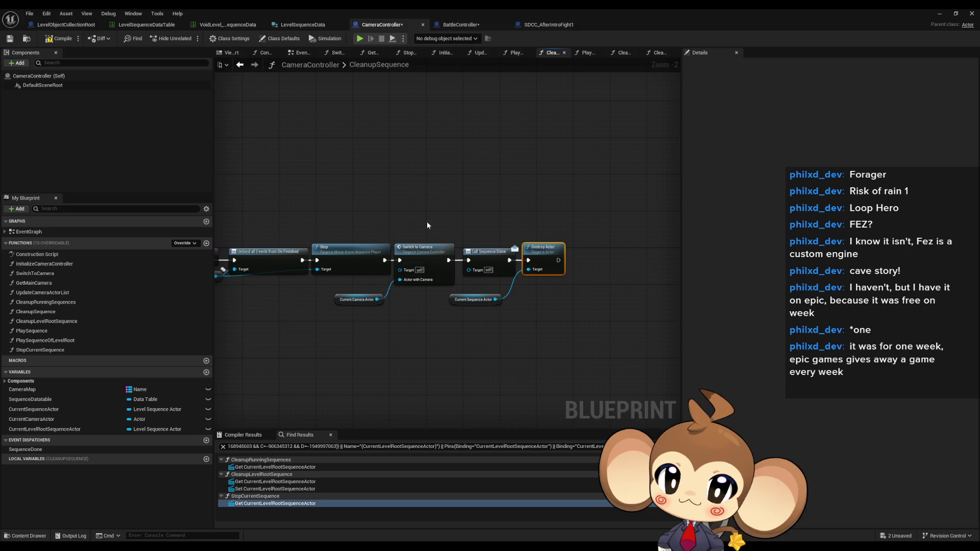
left_click(350, 271)
left_click_drag(351, 291, 520, 280)
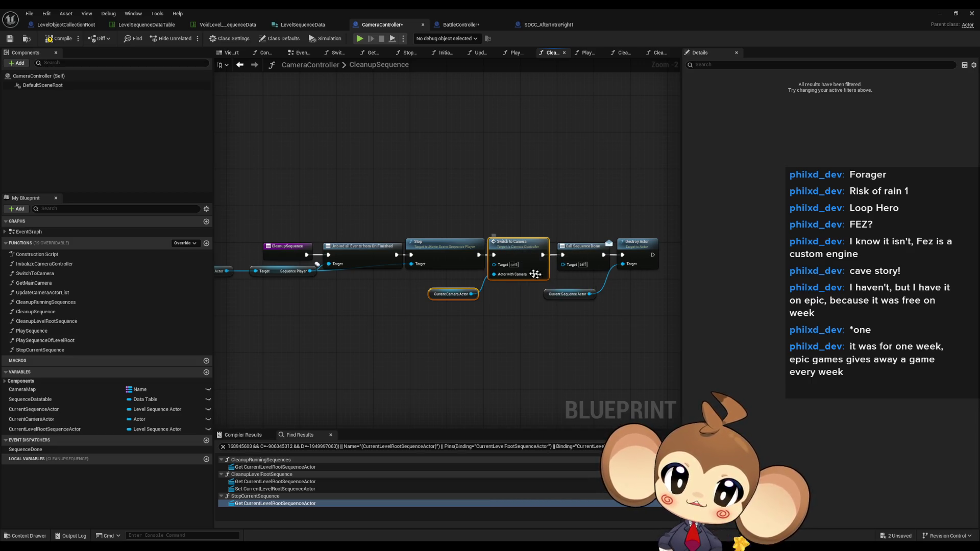
mouse_move(494, 256)
left_mouse_down()
mouse_move(563, 255)
mouse_move(483, 306)
left_mouse_up()
left_click(240, 64)
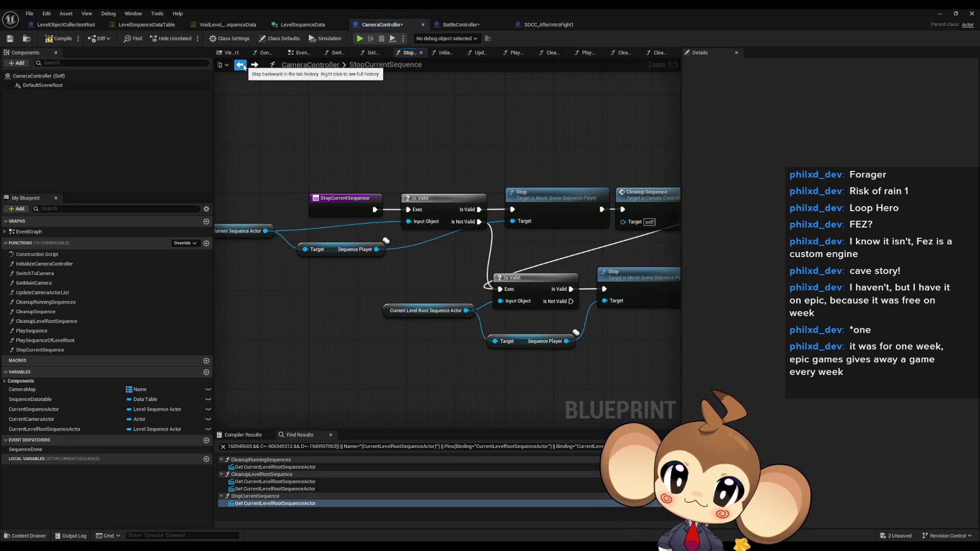
Select the Cleanup Sequence call node in StopCurrentSequence and bring up its options
left_click_drag(532, 243, 313, 198)
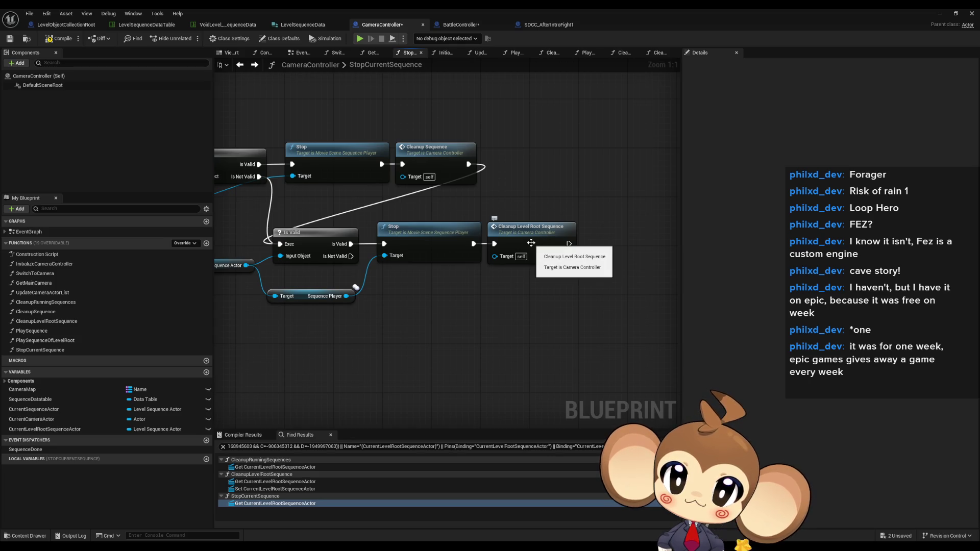
left_click(424, 157)
right_click(424, 155)
List every CleanupSequence call and visit those in CleanupRunningSequences and StopCurrentSequence
mouse_move(462, 236)
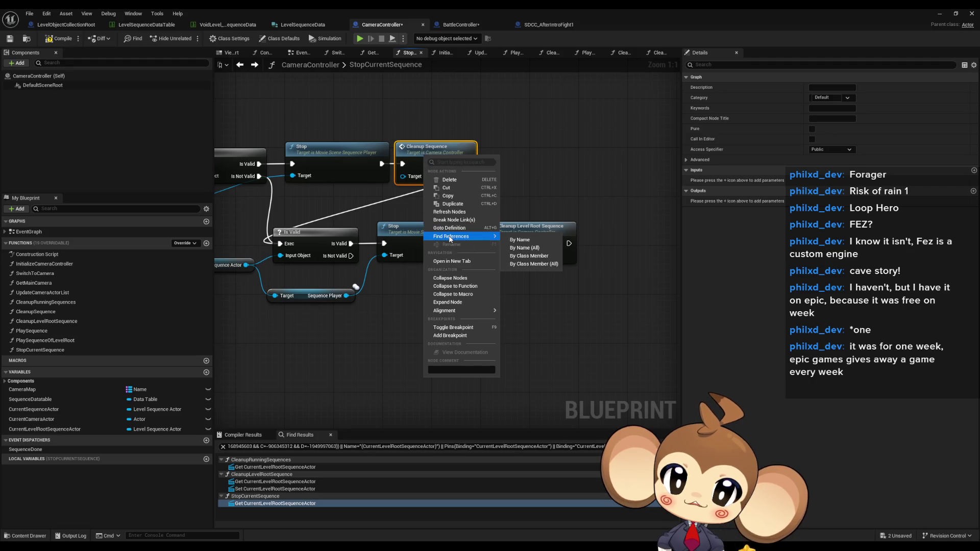
left_click(542, 256)
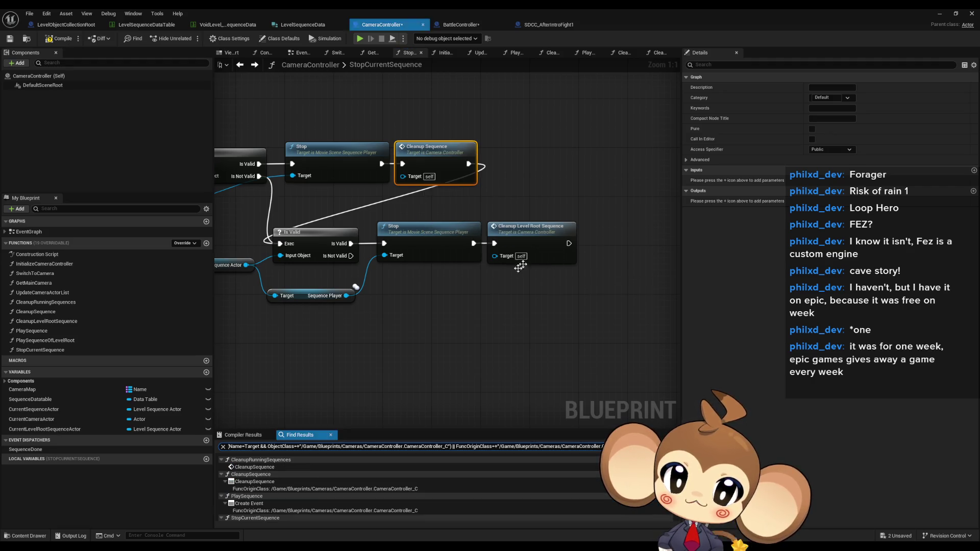
double_click(258, 469)
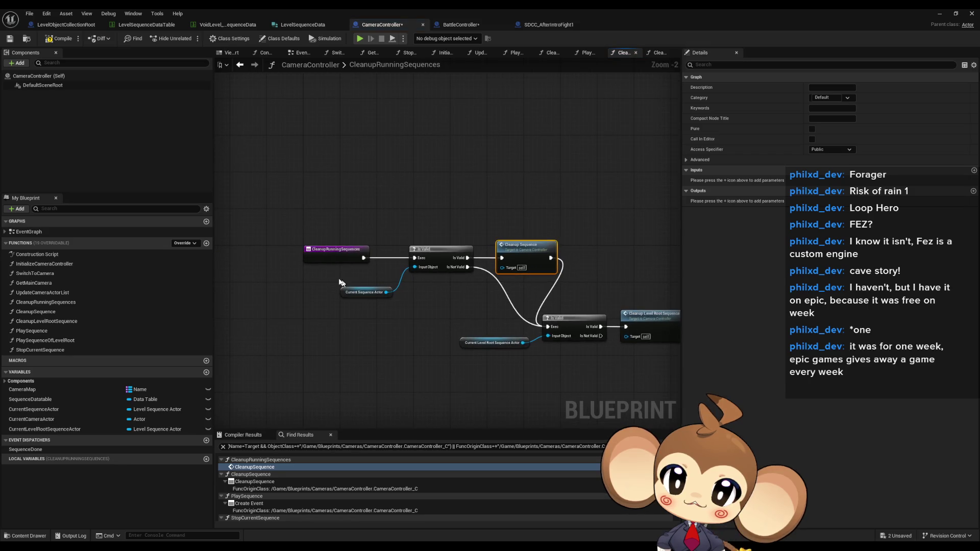
scroll(290, 495, "down", 1)
double_click(258, 517)
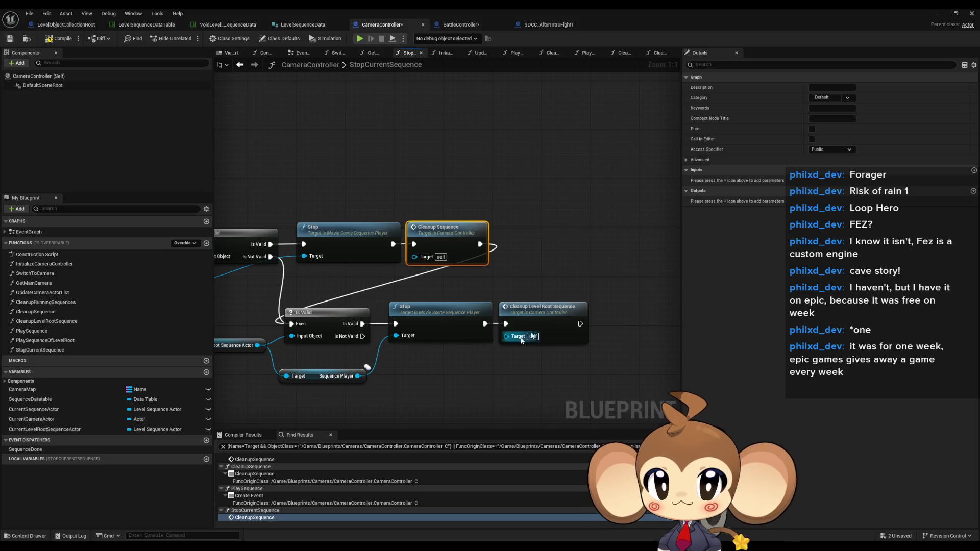
In CleanupSequence, move Switch to Camera and its camera actor between Stop and Call Sequence Done
double_click(429, 230)
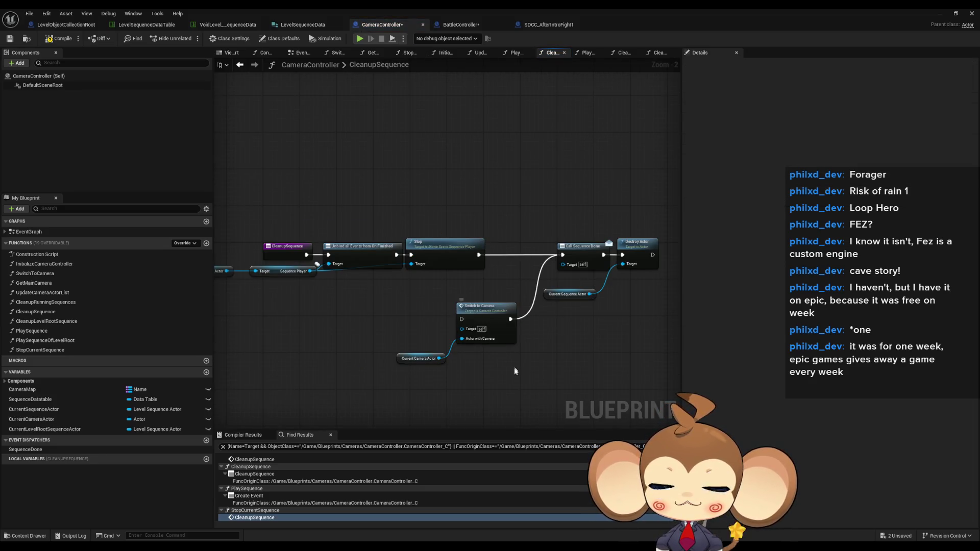
left_click_drag(390, 310, 526, 389)
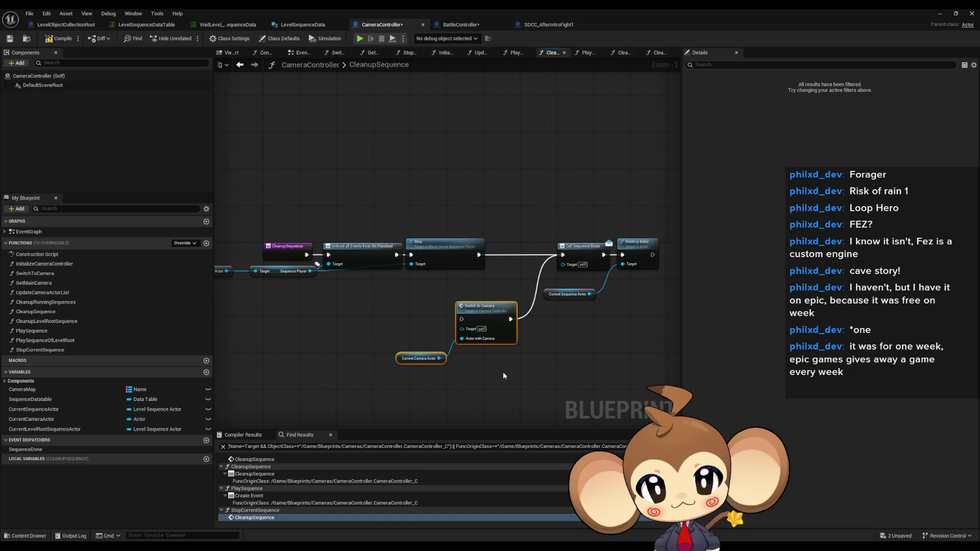
left_click(444, 245)
left_click_drag(413, 312, 523, 365)
left_click_drag(462, 319, 494, 254)
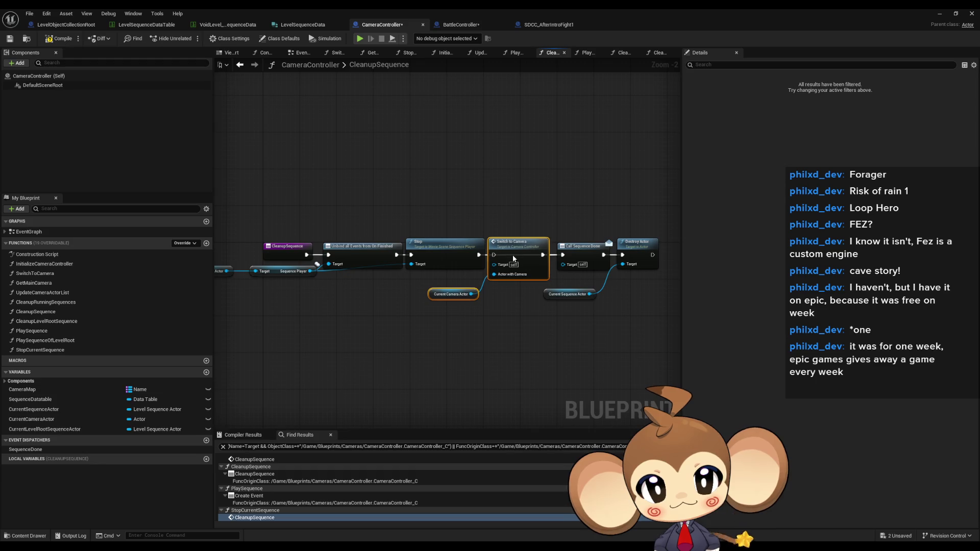
left_click(523, 366)
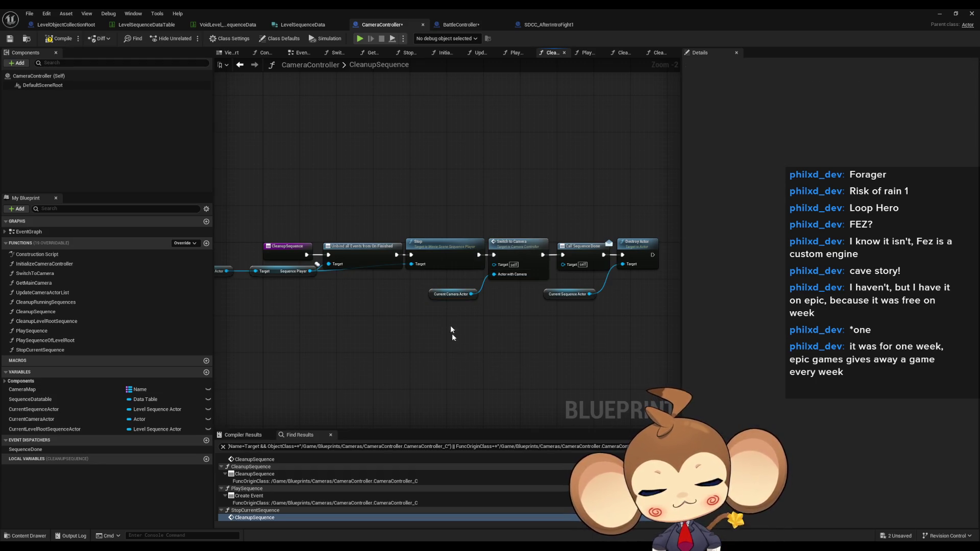
mouse_move(519, 311)
left_mouse_down()
mouse_move(532, 281)
mouse_move(520, 245)
mouse_move(522, 260)
left_mouse_up()
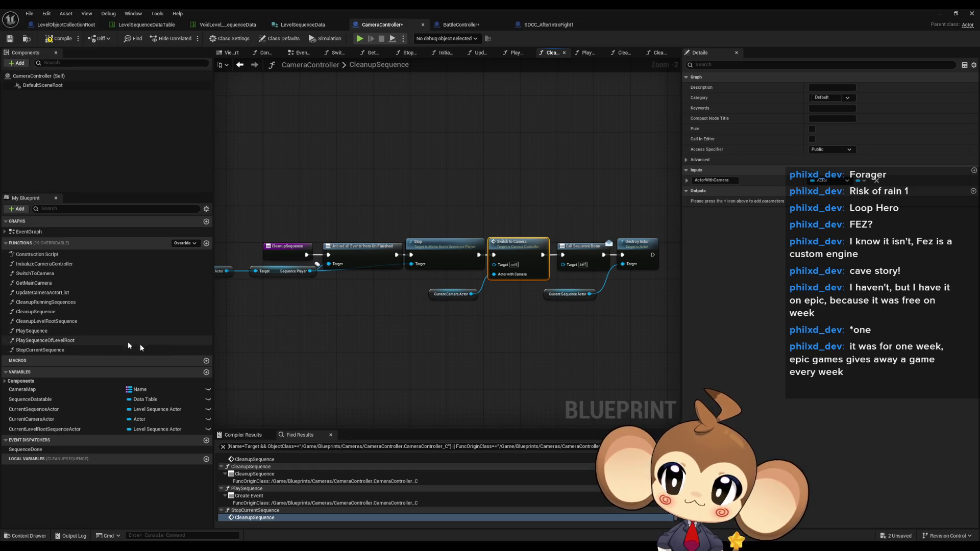
Inspect the CurrentSequenceActor variable and find all references to CleanupRunningSequences
double_click(75, 302)
left_click_drag(399, 227, 476, 280)
left_click(365, 292)
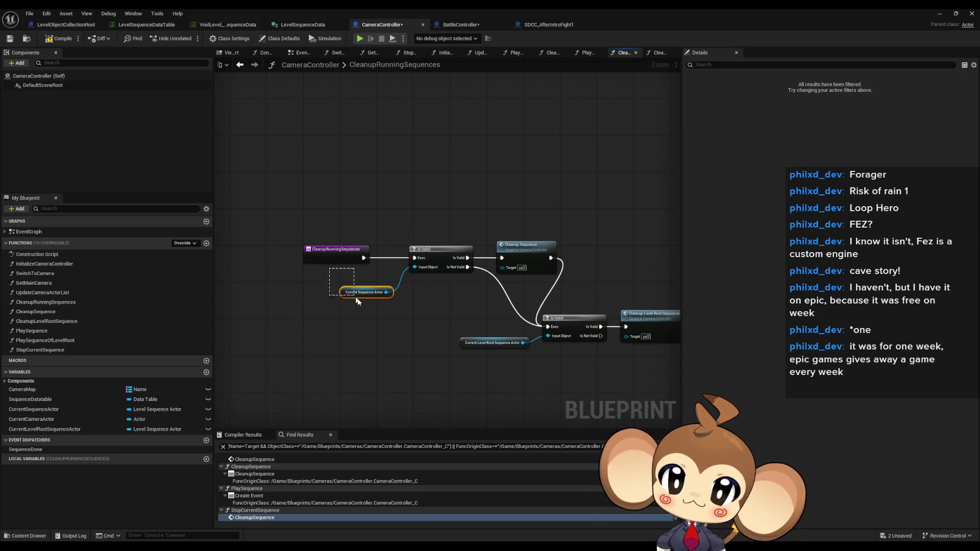
right_click(320, 250)
mouse_move(372, 331)
left_click(429, 359)
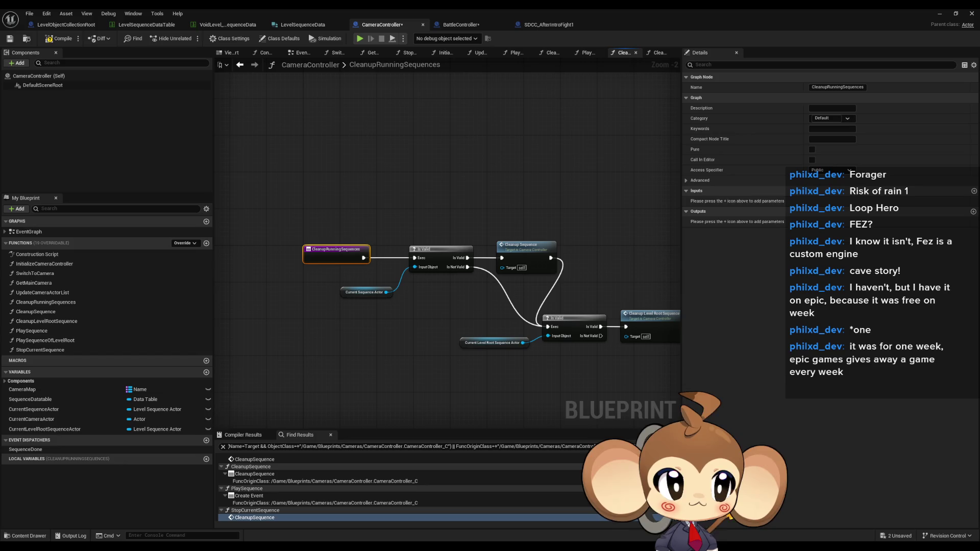
Browse the CleanupRunningSequences calls in the PlaySequence and PlaySequenceOfLevelRoot graphs
key("alt+Left")
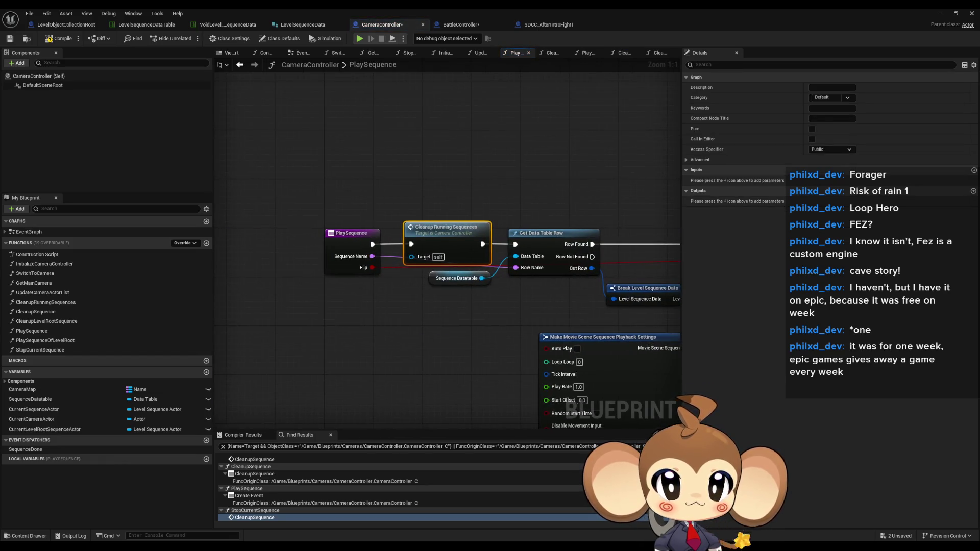
key("alt+Left")
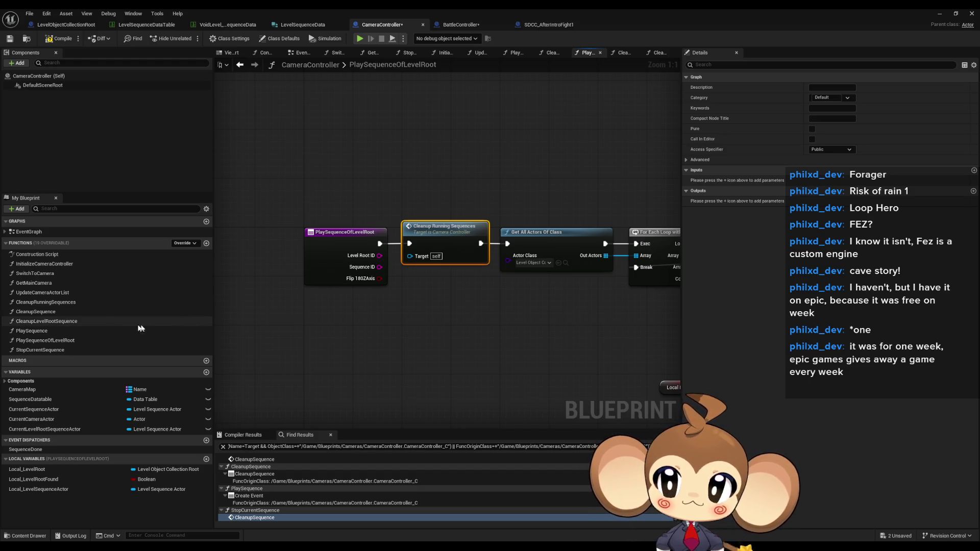
scroll(298, 278, "down", 5)
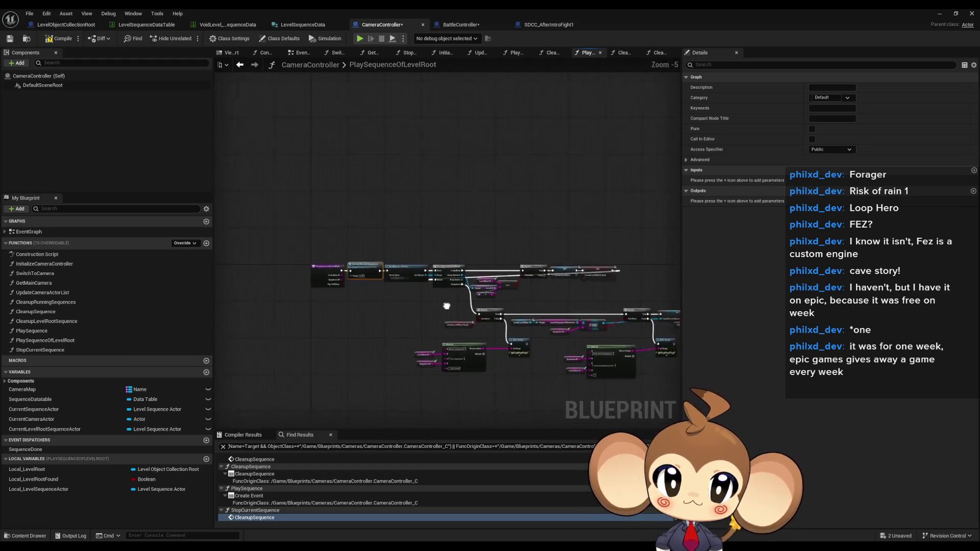
scroll(297, 279, "up", 2)
scroll(507, 305, "up", 2)
left_click_drag(507, 306, 569, 293)
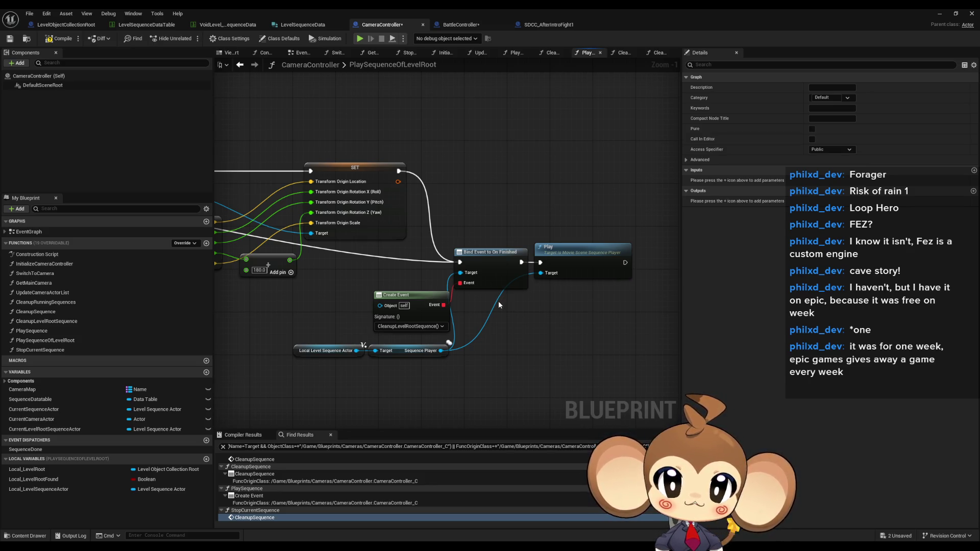
Reopen CleanupRunningSequences and start a new node from Current Sequence Actor's pin
double_click(46, 302)
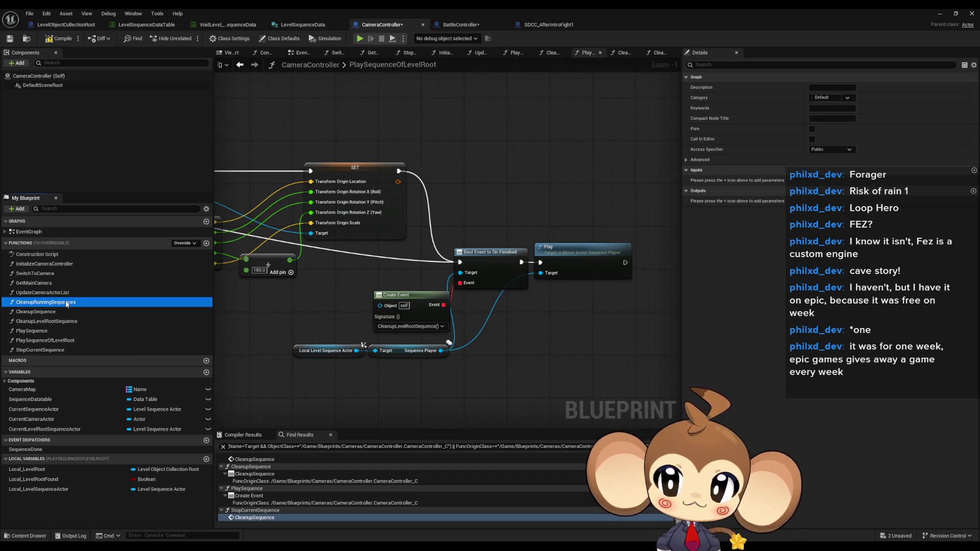
scroll(365, 276, "up", 2)
mouse_move(394, 298)
left_mouse_down()
mouse_move(401, 334)
mouse_move(393, 333)
left_mouse_up()
Search the node menu for 'is runnget' and scroll through the results
type("is runn")
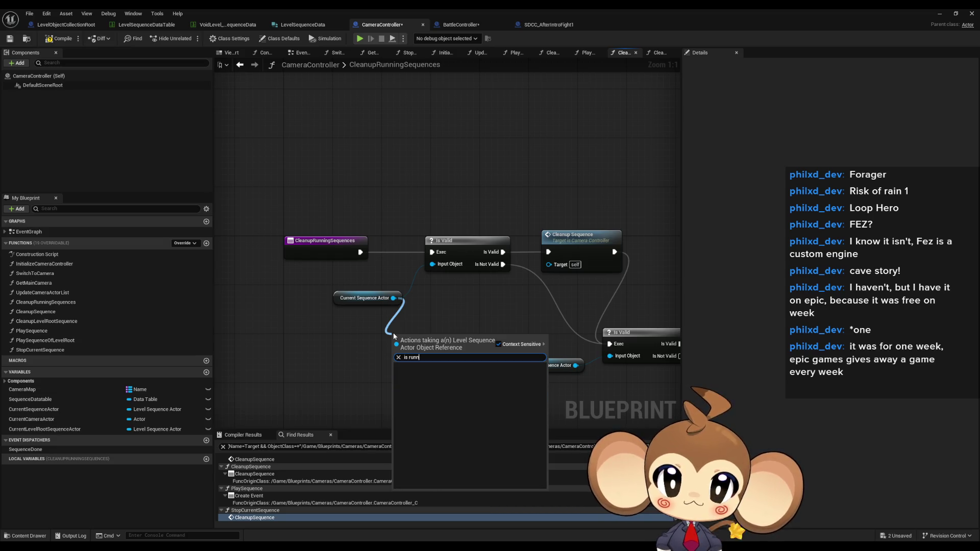
type("get")
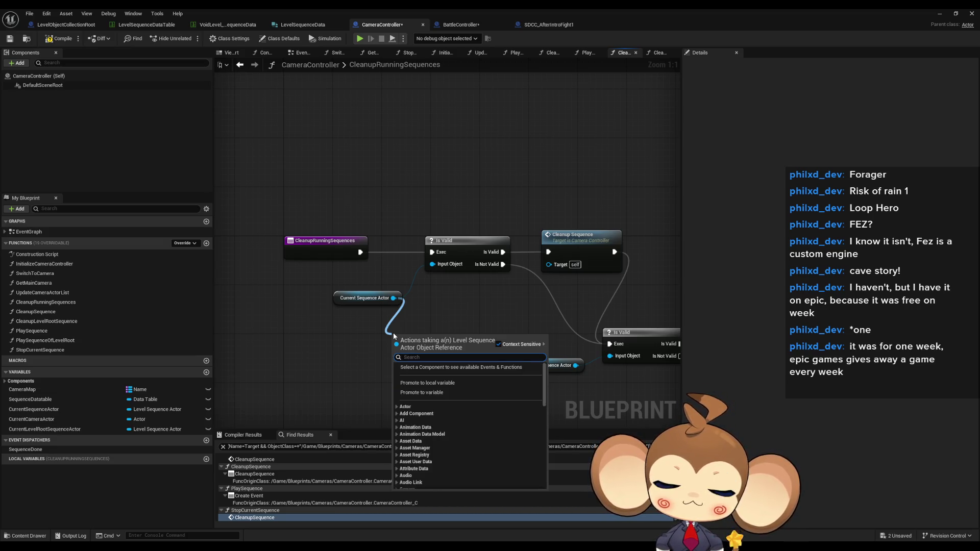
scroll(527, 418, "down", 5)
left_click_drag(544, 435, 545, 481)
scroll(505, 449, "up", 4)
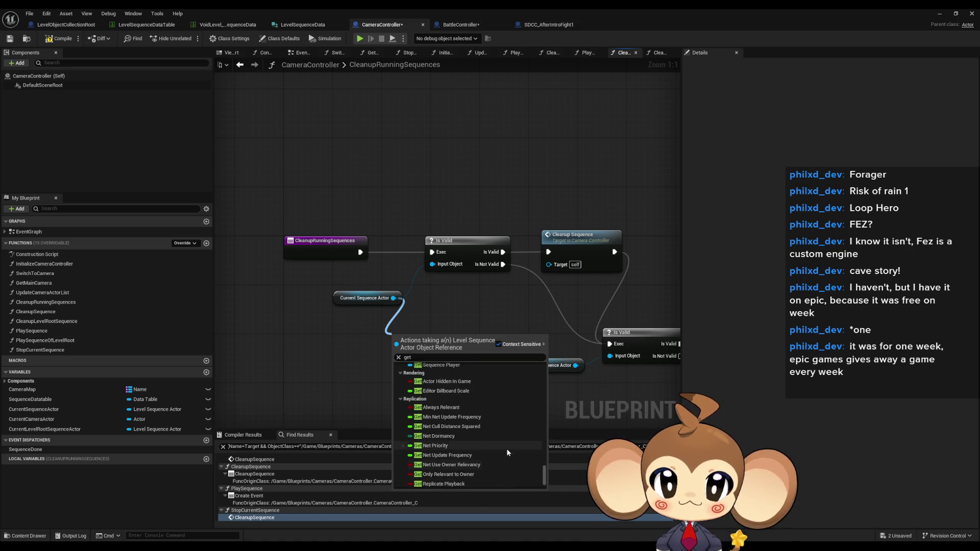
scroll(506, 449, "up", 4)
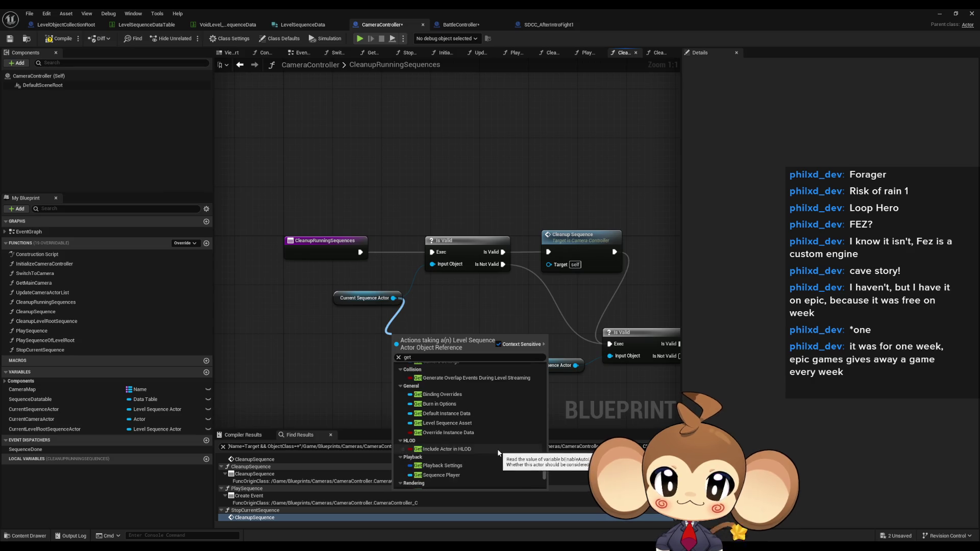
scroll(490, 449, "up", 5)
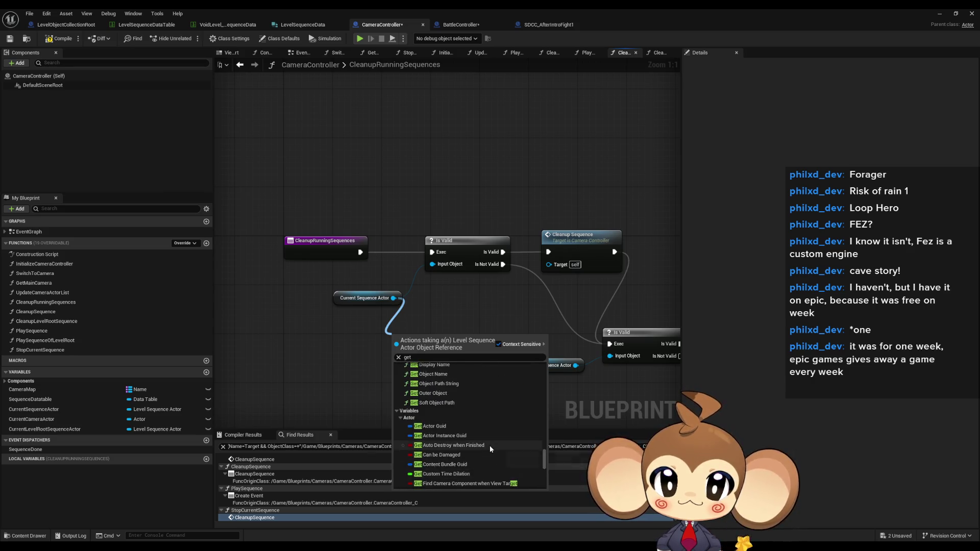
scroll(503, 446, "up", 2)
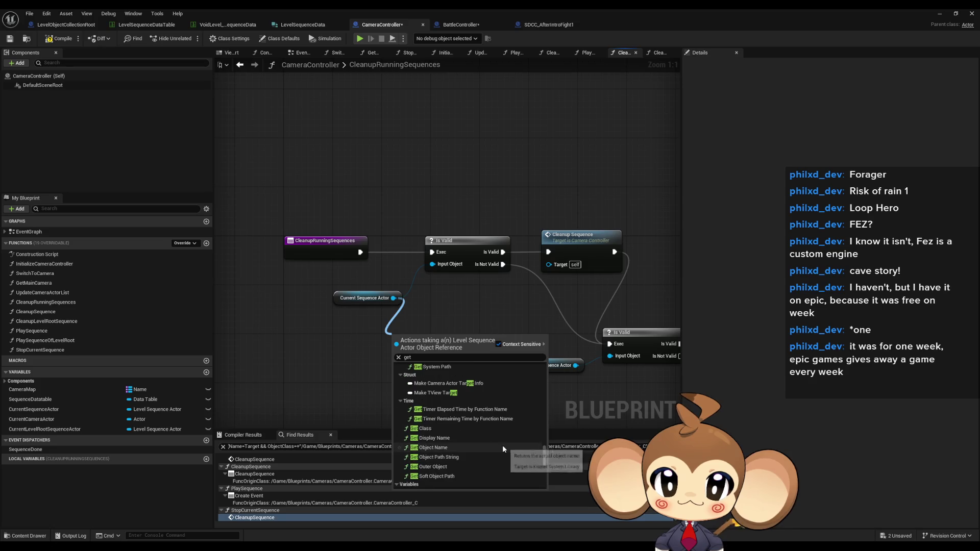
Add an Is Playing (SequencePlayer) node from Current Sequence Actor and move it into place
left_click_drag(394, 298, 390, 345)
type("is playin")
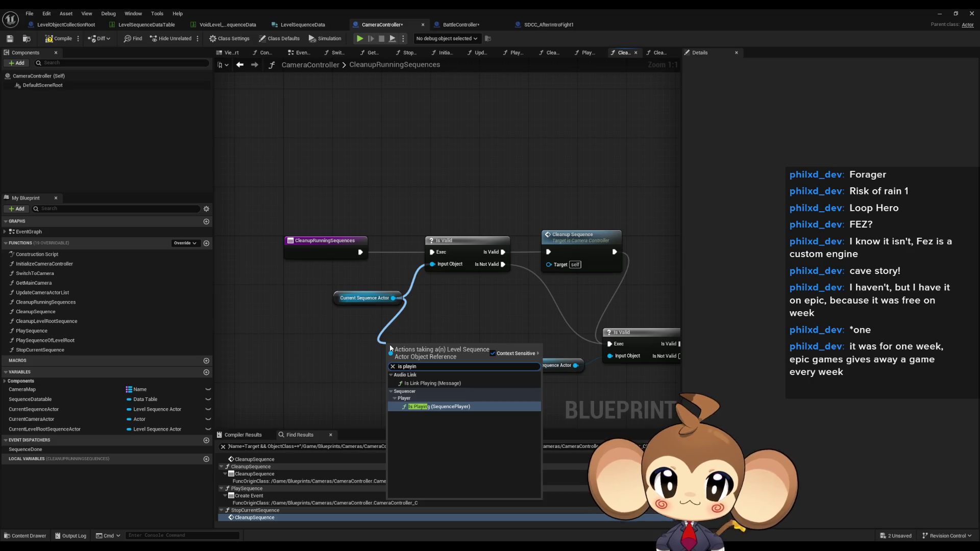
key("Return")
left_click_drag(389, 345, 297, 357)
left_click(472, 317)
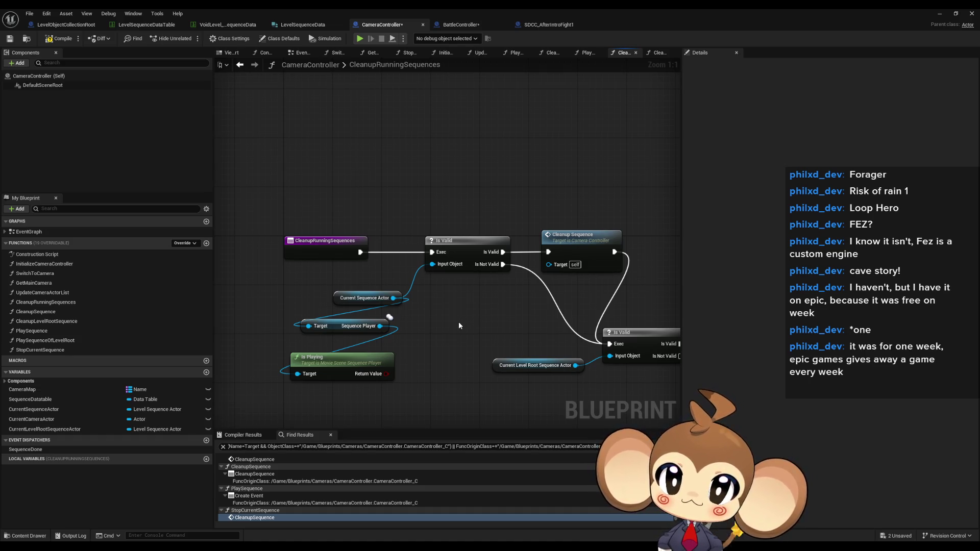
scroll(459, 326, "down", 2)
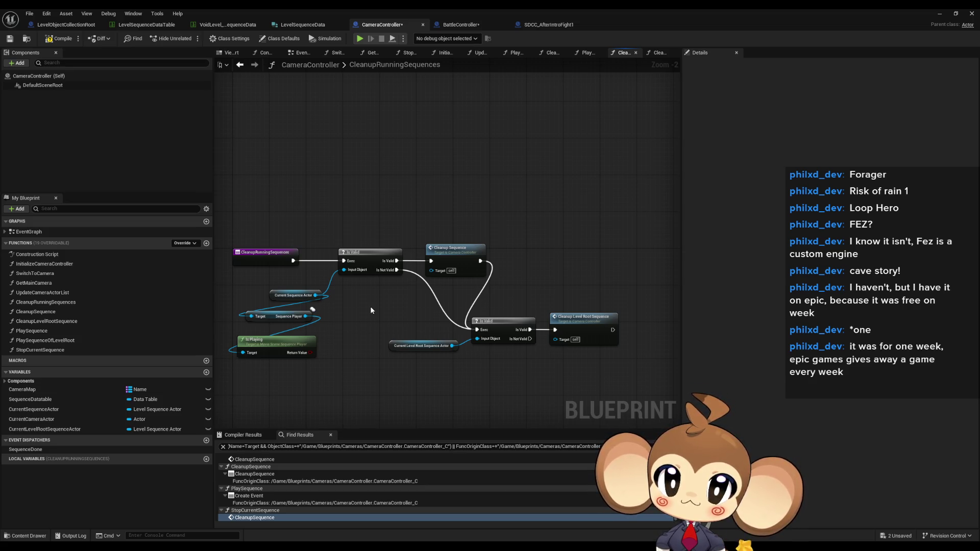
Delete the Sequence Player/Is Playing check, then copy both sequence actor getters into CleanupSequence
left_click_drag(325, 309, 312, 357)
key("Delete")
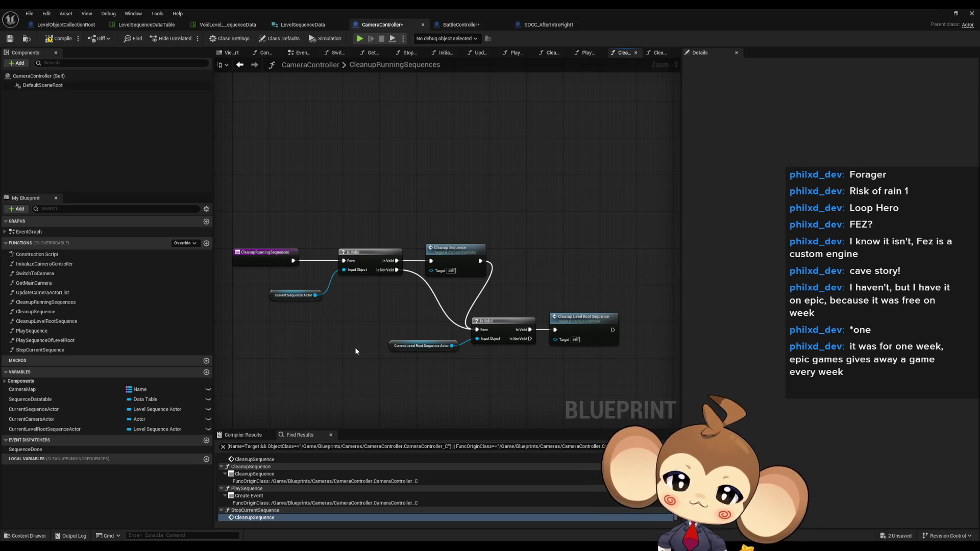
left_click_drag(470, 286, 444, 290)
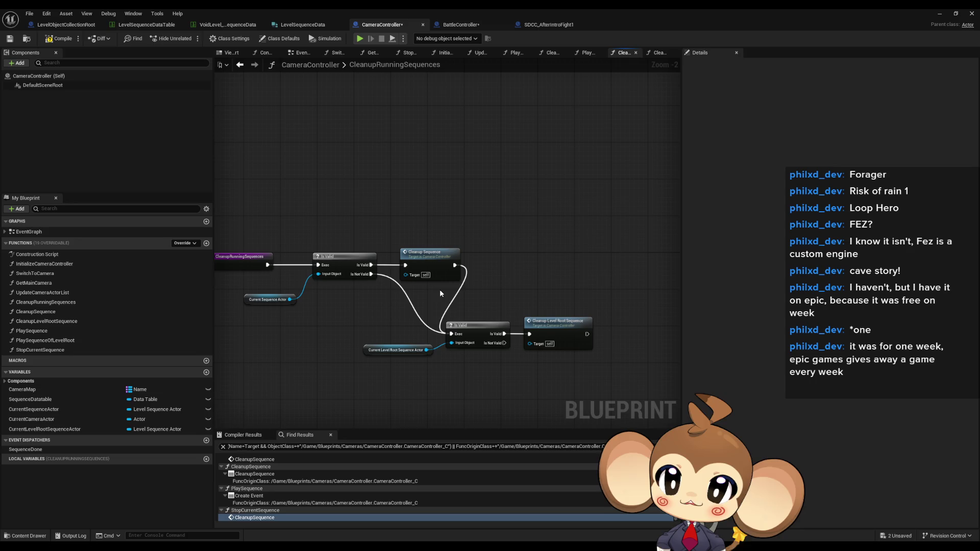
left_click_drag(229, 295, 396, 378)
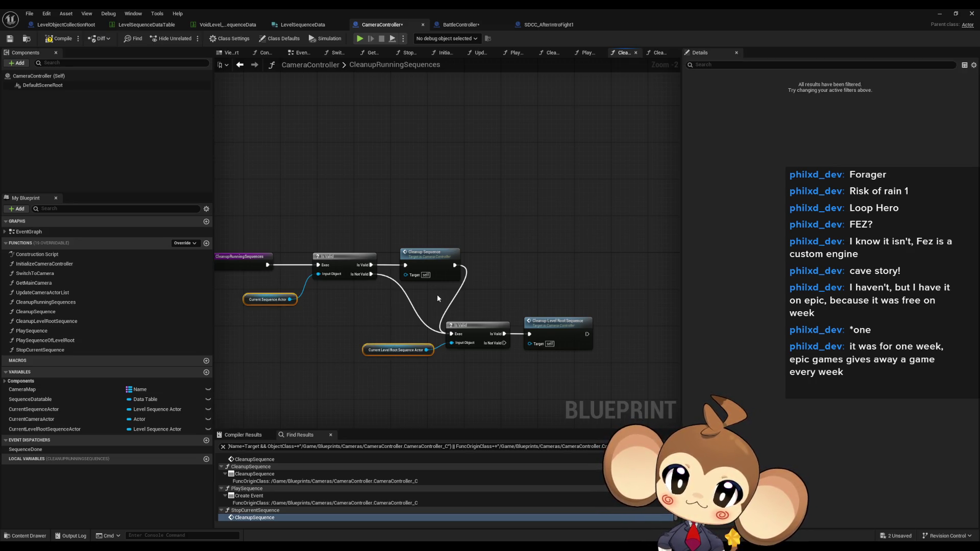
double_click(421, 255)
Paste the two sequence actor getters and add an Is Playing check for each
key("ctrl+v")
mouse_move(437, 316)
left_mouse_down()
mouse_move(524, 348)
mouse_move(617, 342)
left_mouse_up()
type("is play")
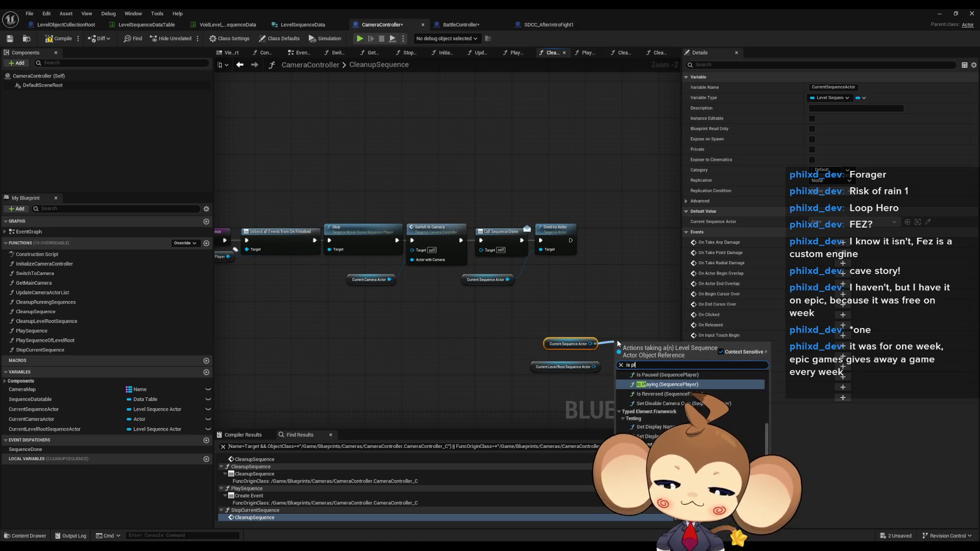
key("Return")
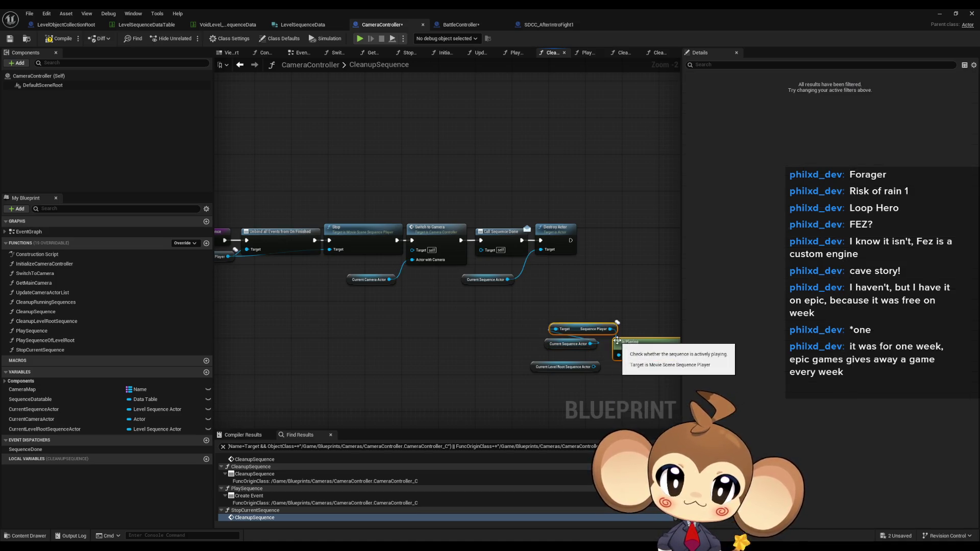
left_click(448, 359)
left_click_drag(448, 356, 457, 388)
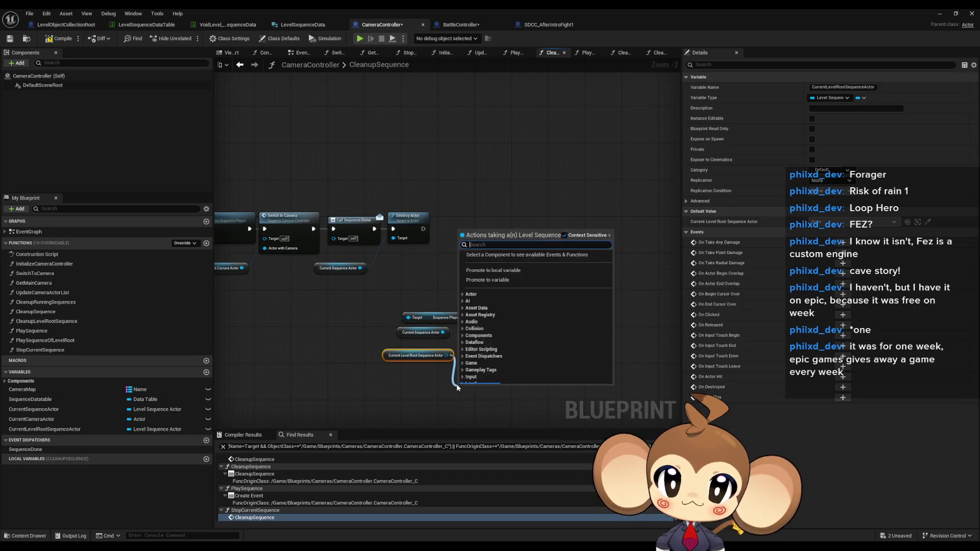
type("is playin")
key("Return")
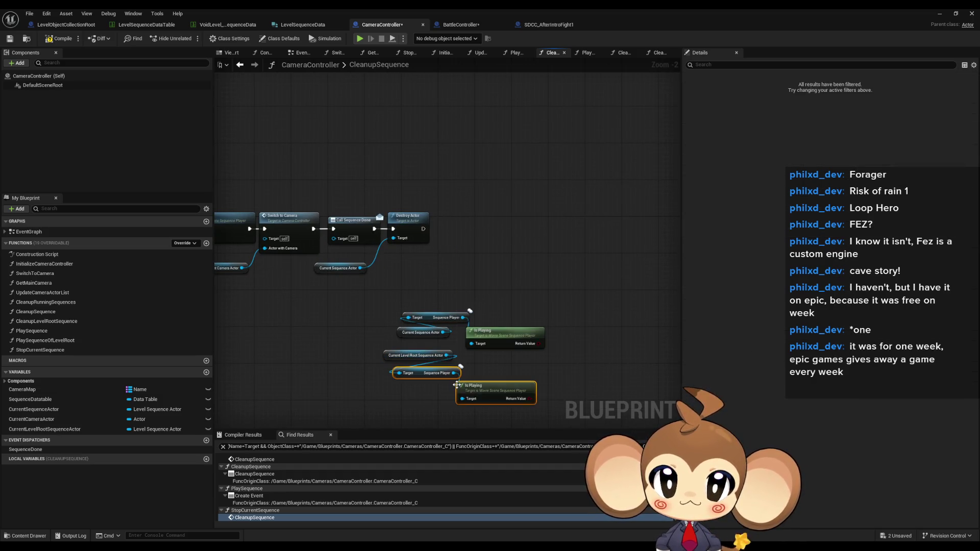
left_click_drag(515, 369, 474, 400)
Combine both Is Playing results with an OR node and add a Branch
left_click_drag(540, 344, 550, 344)
type("or")
key("Return")
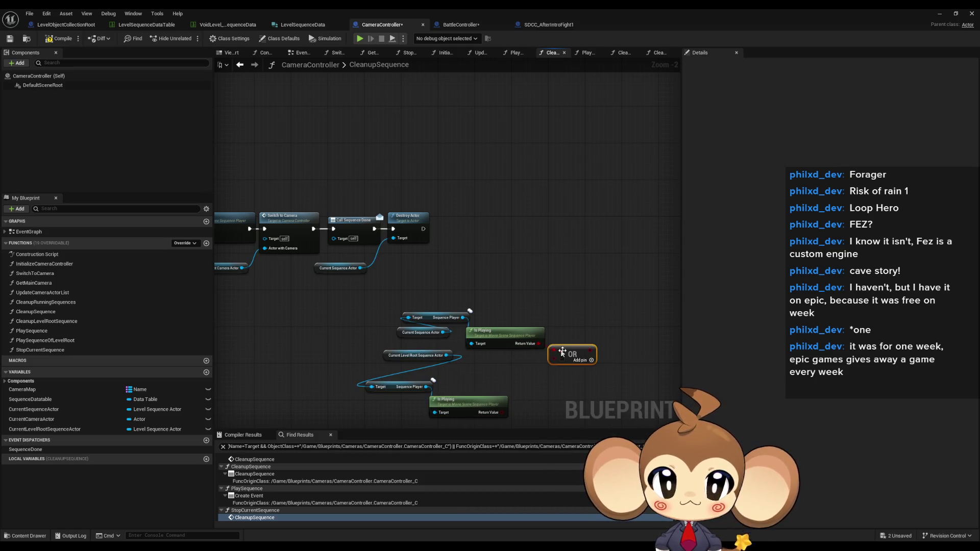
left_click_drag(502, 413, 554, 359)
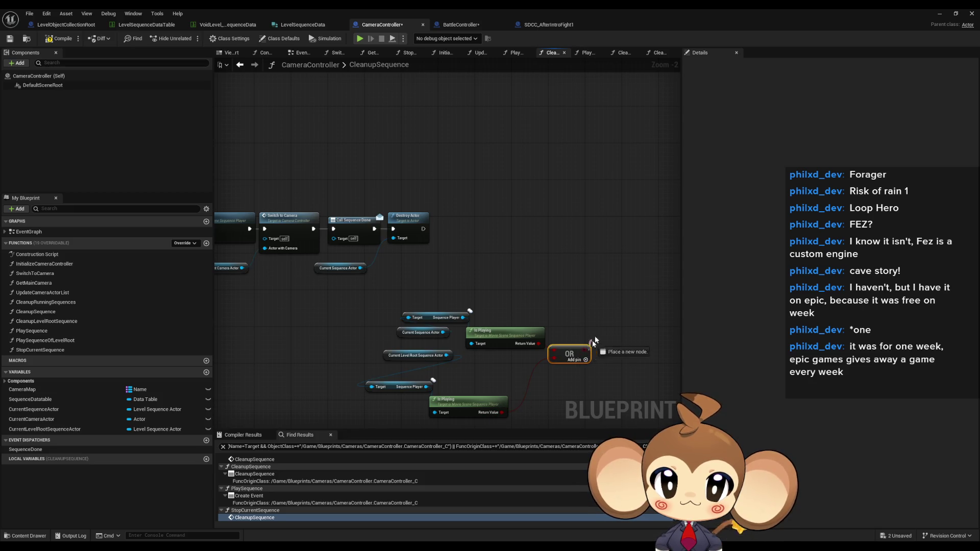
right_click(597, 321)
type("branch")
key("Return")
Move the Is Playing check nodes down and to the left, clear of the upper chain
left_click_drag(598, 322, 690, 341)
left_click(495, 236)
left_click_drag(506, 293, 455, 251)
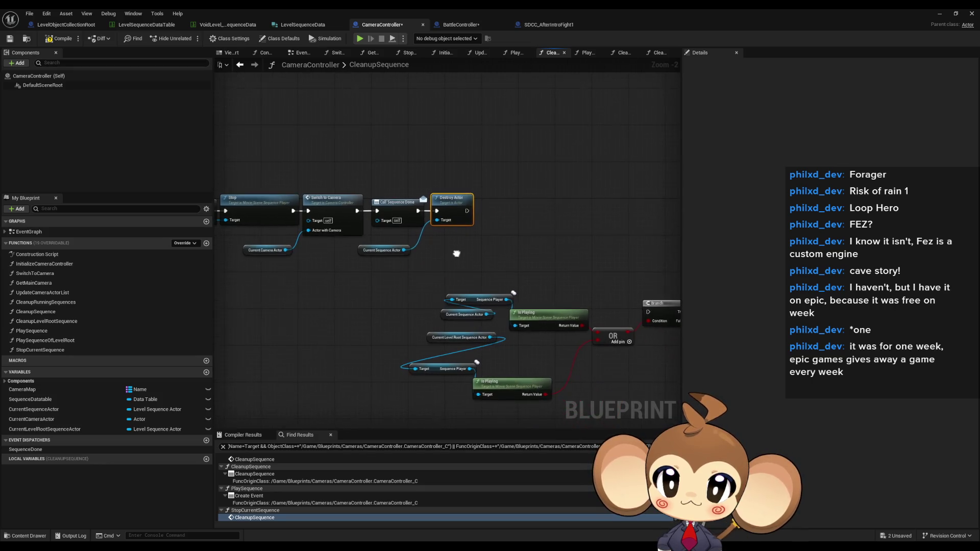
mouse_move(416, 278)
left_mouse_down()
mouse_move(350, 264)
mouse_move(636, 380)
left_mouse_up()
left_click_drag(608, 286, 367, 318)
left_click_drag(357, 283, 530, 318)
left_click(524, 299)
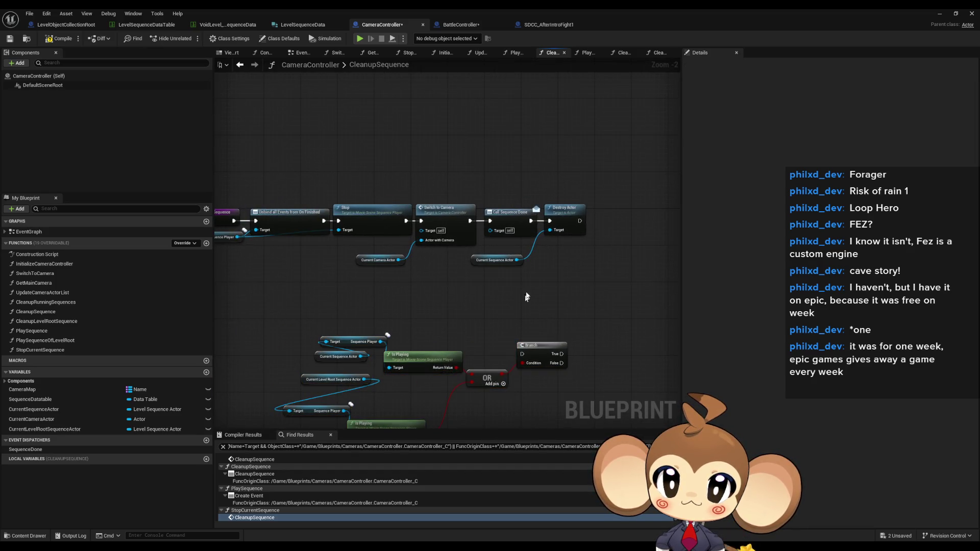
Add a Sequence node after Stop and move Switch to Camera out of the chain
left_click_drag(531, 221, 551, 275)
type("seq")
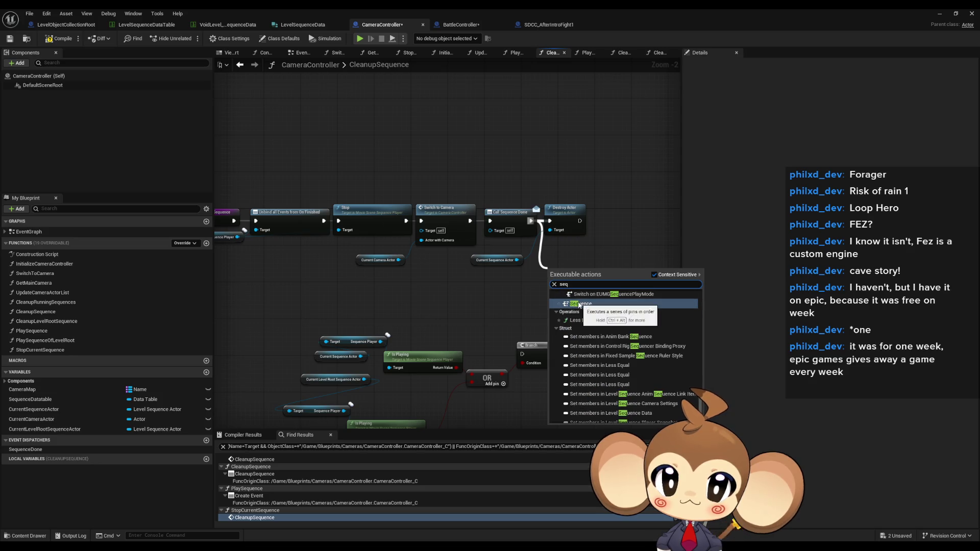
left_click(574, 306)
left_click_drag(406, 221, 485, 219)
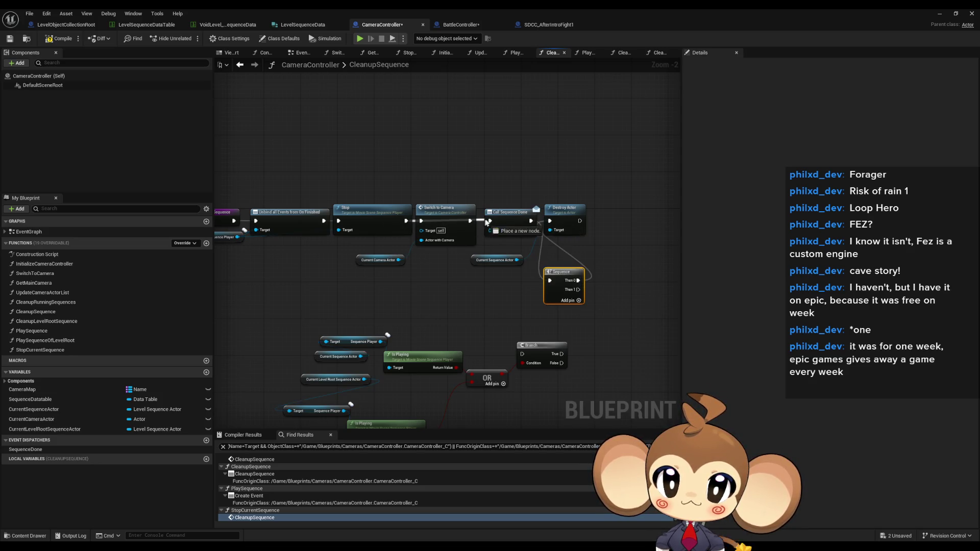
left_click_drag(427, 185, 388, 261)
mouse_move(439, 225)
left_mouse_down()
mouse_move(435, 270)
mouse_move(398, 284)
left_mouse_up()
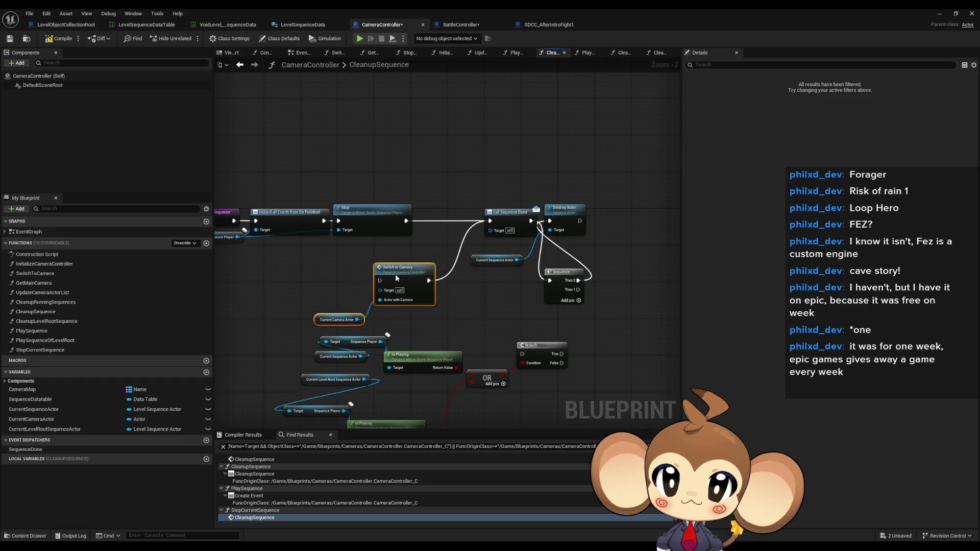
left_click_drag(501, 220, 437, 220)
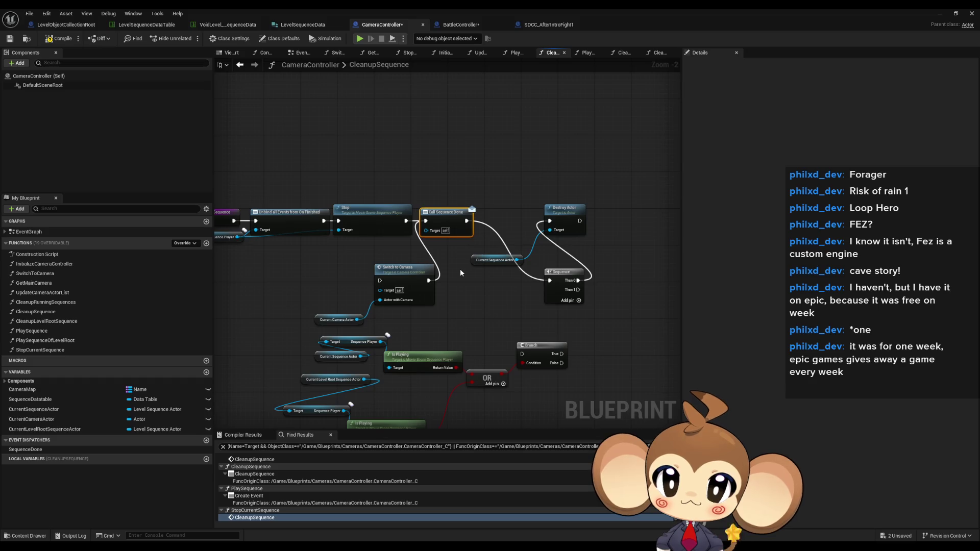
left_click_drag(442, 225, 497, 225)
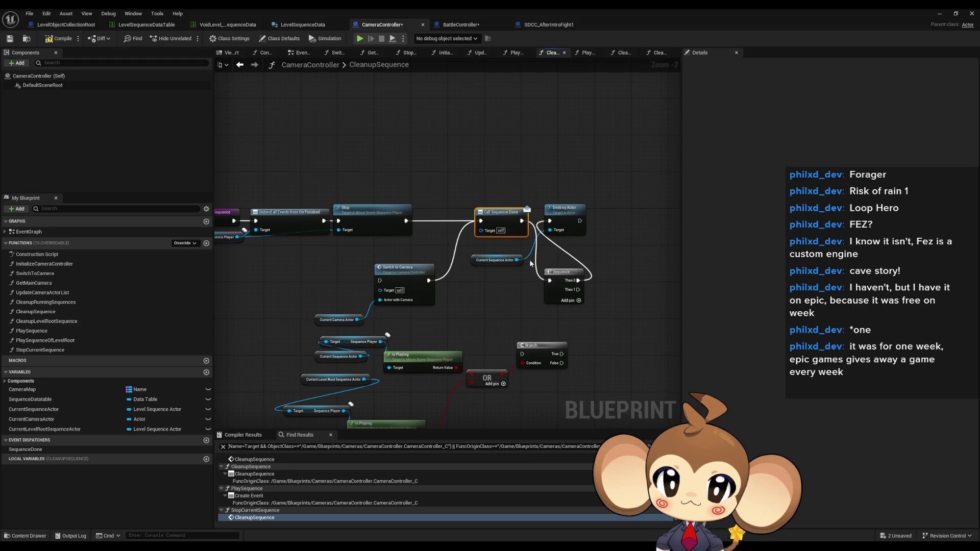
mouse_move(559, 281)
left_mouse_down()
mouse_move(498, 280)
mouse_move(525, 255)
mouse_move(519, 225)
mouse_move(550, 221)
left_mouse_up()
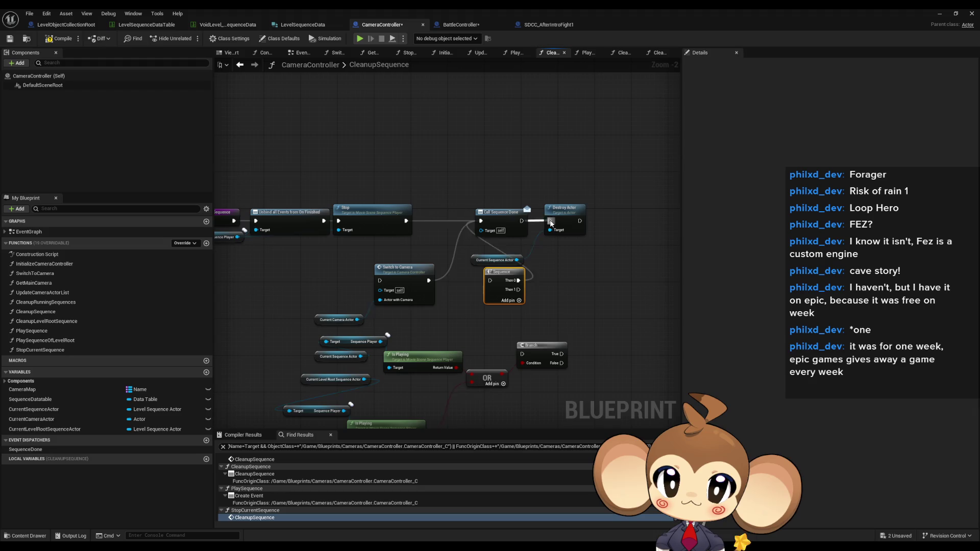
Chain Sequence Then 0 → Call Sequence Done → Destroy Actor, and Then 1 to the Branch
left_click_drag(494, 189, 568, 260)
left_click_drag(507, 217, 577, 216)
left_click_drag(499, 281, 437, 221)
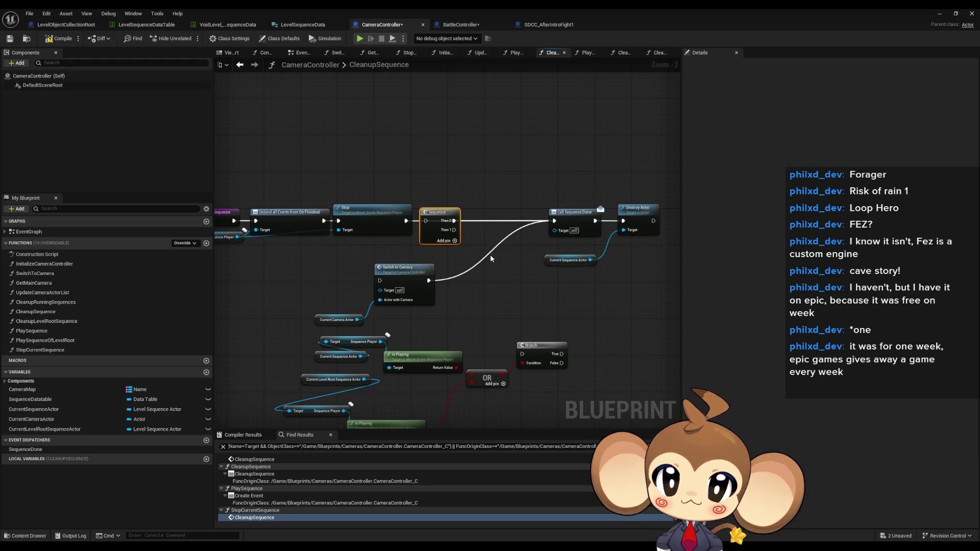
left_click_drag(454, 230, 555, 221)
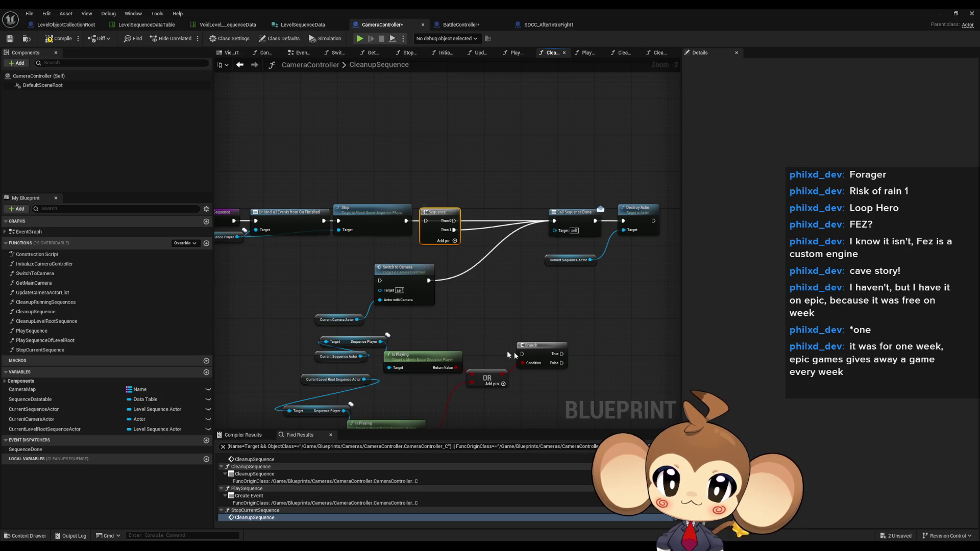
mouse_move(521, 354)
left_mouse_down()
mouse_move(492, 325)
mouse_move(462, 222)
mouse_move(407, 223)
left_mouse_up()
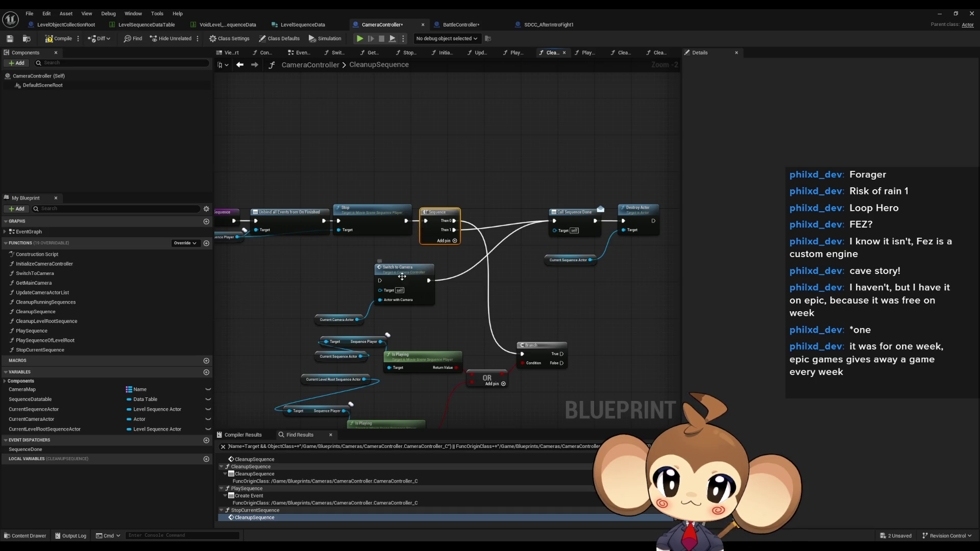
left_click_drag(337, 272, 415, 323)
mouse_move(396, 275)
left_mouse_down()
mouse_move(592, 372)
mouse_move(557, 366)
left_mouse_up()
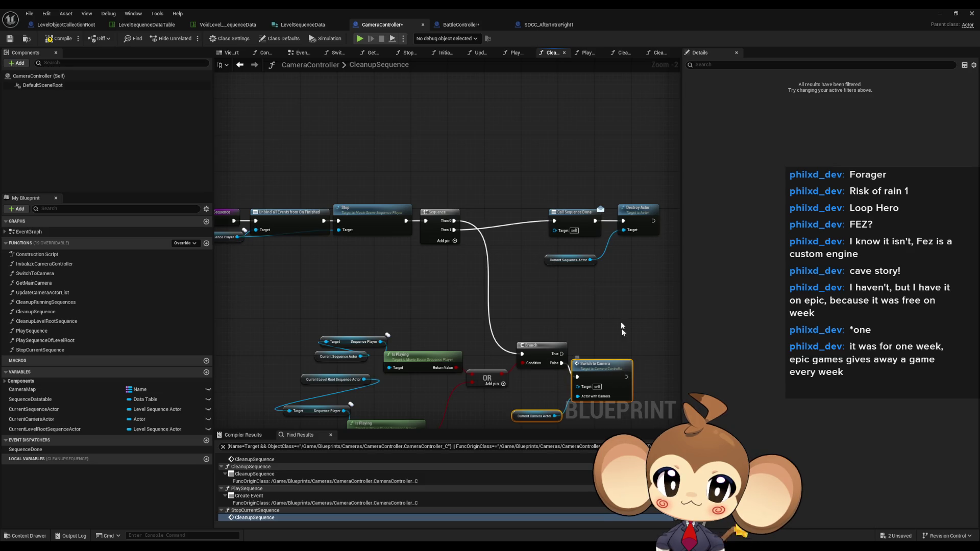
Connect Branch False to Switch to Camera and move the level root Is Playing check beside OR
left_click_drag(577, 271, 516, 263)
scroll(515, 263, "up", 1)
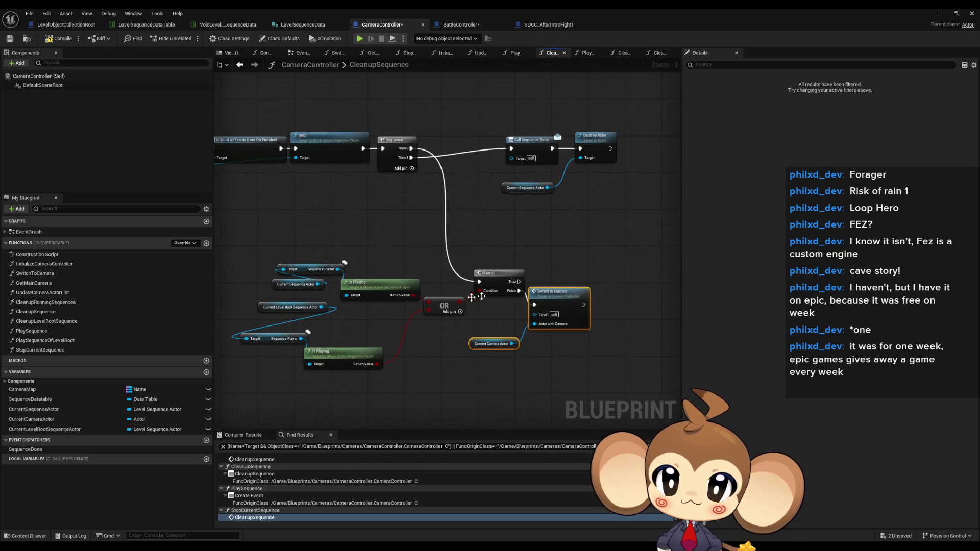
scroll(313, 275, "up", 1)
mouse_move(301, 288)
left_mouse_down()
mouse_move(306, 253)
mouse_move(352, 262)
left_mouse_up()
mouse_move(337, 315)
left_mouse_down()
mouse_move(313, 340)
mouse_move(307, 383)
left_mouse_up()
left_click(320, 351, "shift")
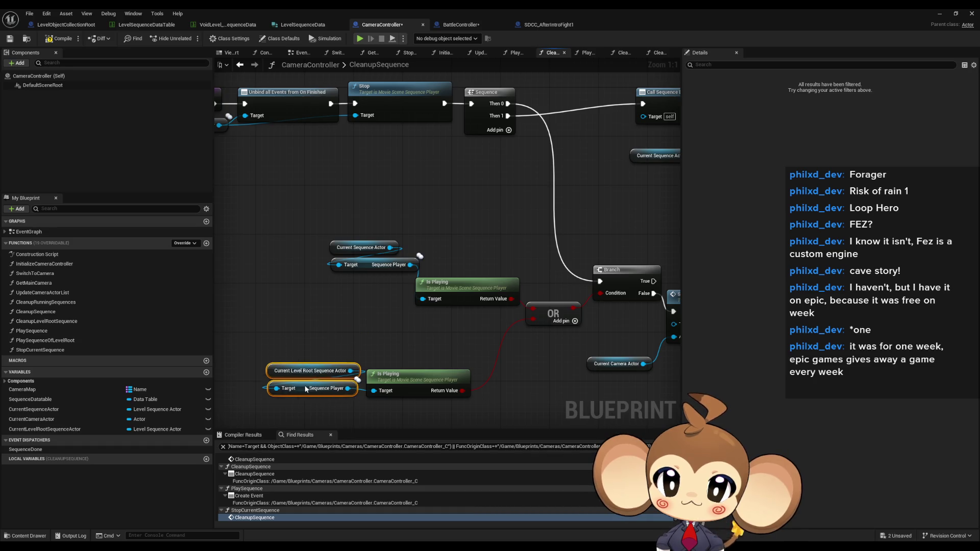
left_click(427, 380, "shift")
mouse_move(426, 380)
left_mouse_down()
mouse_move(493, 324)
mouse_move(475, 319)
left_mouse_up()
Move Call Sequence Done and Destroy Actor below the Branch and raise the condition group
left_click_drag(551, 241, 461, 238)
scroll(423, 225, "down", 3)
left_click_drag(456, 135, 542, 210)
left_click_drag(496, 169, 469, 377)
left_click(453, 286)
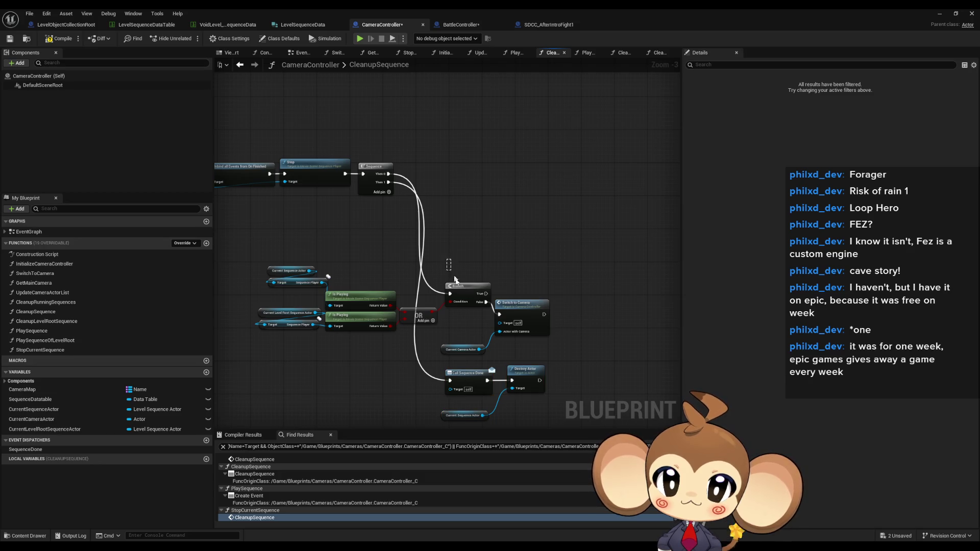
mouse_move(274, 243)
left_mouse_down()
mouse_move(474, 343)
mouse_move(551, 357)
left_mouse_up()
mouse_move(472, 294)
left_mouse_down()
mouse_move(476, 244)
mouse_move(556, 306)
left_mouse_up()
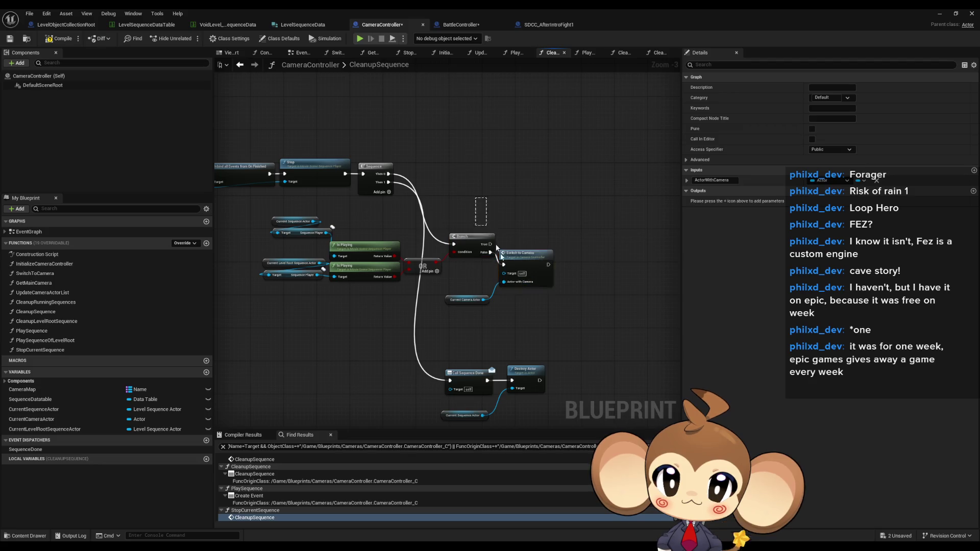
Move the Branch group and the Call Sequence Done group up beside the Sequence node
left_click_drag(490, 244, 493, 170)
key("Escape")
mouse_move(481, 247)
left_mouse_down()
mouse_move(497, 177)
mouse_move(514, 177)
left_mouse_up()
left_click(511, 215)
scroll(511, 214, "down", 3)
left_click_drag(556, 359, 464, 313)
left_click_drag(463, 314, 501, 232)
left_click(478, 294)
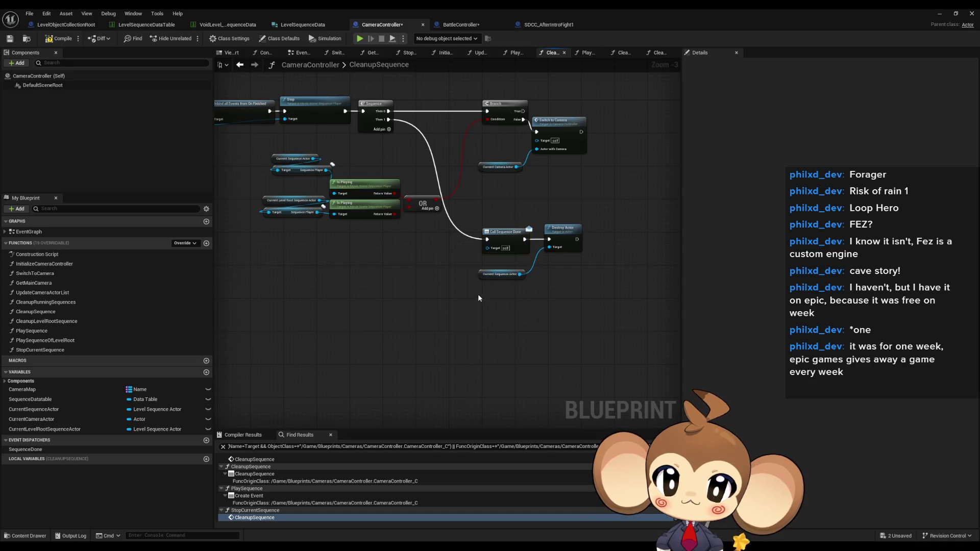
scroll(478, 294, "up", 2)
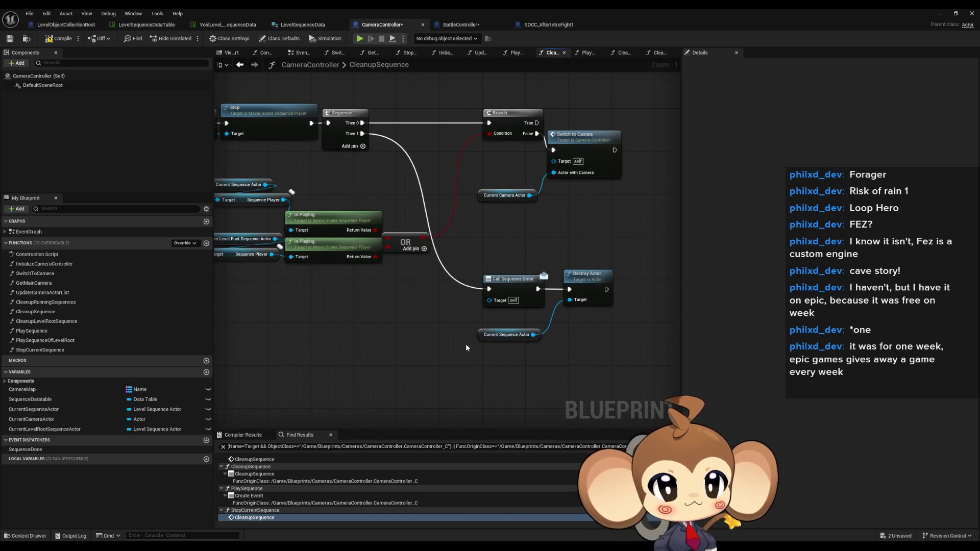
Nudge the Current Sequence Actor getters and their Is Playing nodes left and down
left_click_drag(392, 262, 540, 264)
mouse_move(306, 170)
left_mouse_down()
mouse_move(369, 239)
mouse_move(449, 258)
left_mouse_up()
left_click_drag(460, 224, 448, 225)
left_click(435, 292)
mouse_move(342, 199)
left_mouse_down()
mouse_move(411, 255)
mouse_move(367, 238)
left_mouse_up()
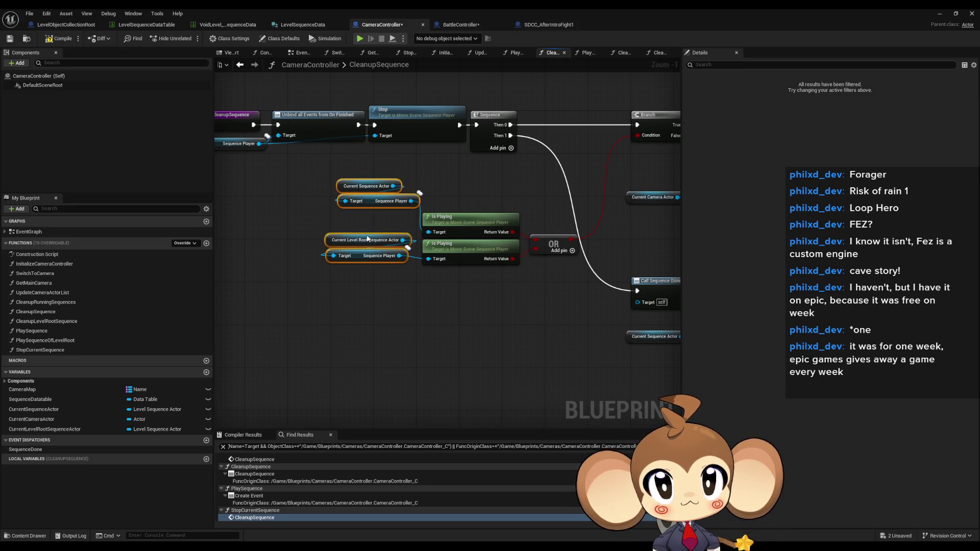
left_click(464, 309)
mouse_move(307, 166)
left_mouse_down()
mouse_move(418, 212)
mouse_move(364, 212)
mouse_move(360, 224)
left_mouse_up()
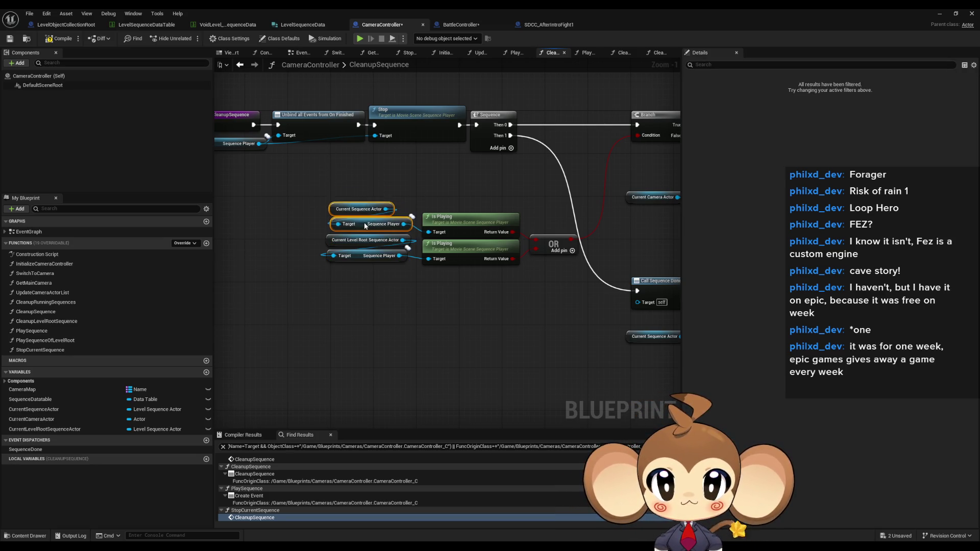
left_click(463, 180)
Line up both Is Playing nodes with the OR node and shift the condition group up-left
mouse_move(500, 326)
left_mouse_down()
mouse_move(463, 353)
mouse_move(422, 350)
mouse_move(402, 281)
left_mouse_up()
left_click_drag(376, 247, 435, 310)
left_click_drag(412, 272, 412, 262)
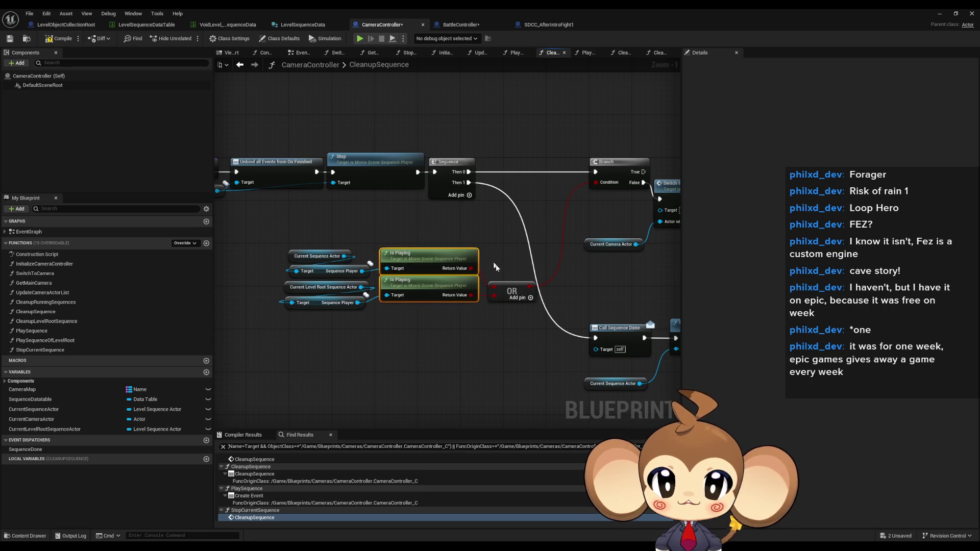
left_click_drag(511, 291, 504, 262)
left_click_drag(291, 236, 490, 309)
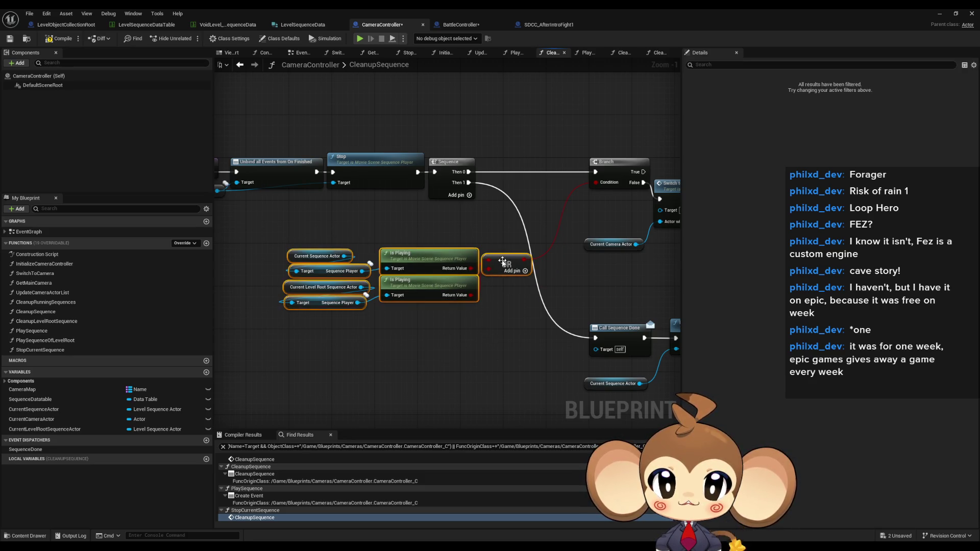
left_click_drag(503, 262, 464, 218)
left_click(521, 299)
left_click_drag(521, 299, 396, 290)
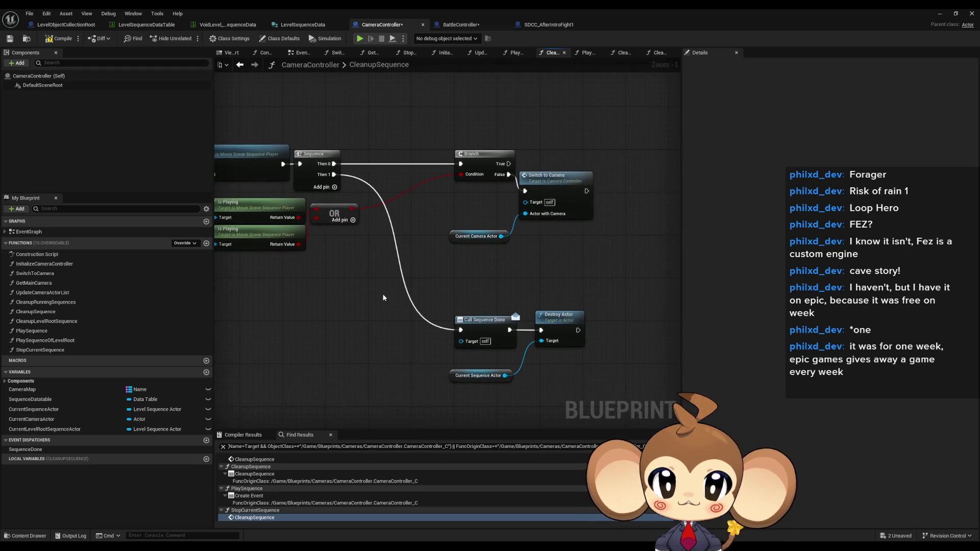
Reposition Switch to Camera, its Current Camera Actor getter and Destroy Actor
left_click_drag(548, 224, 510, 258)
left_click(570, 176)
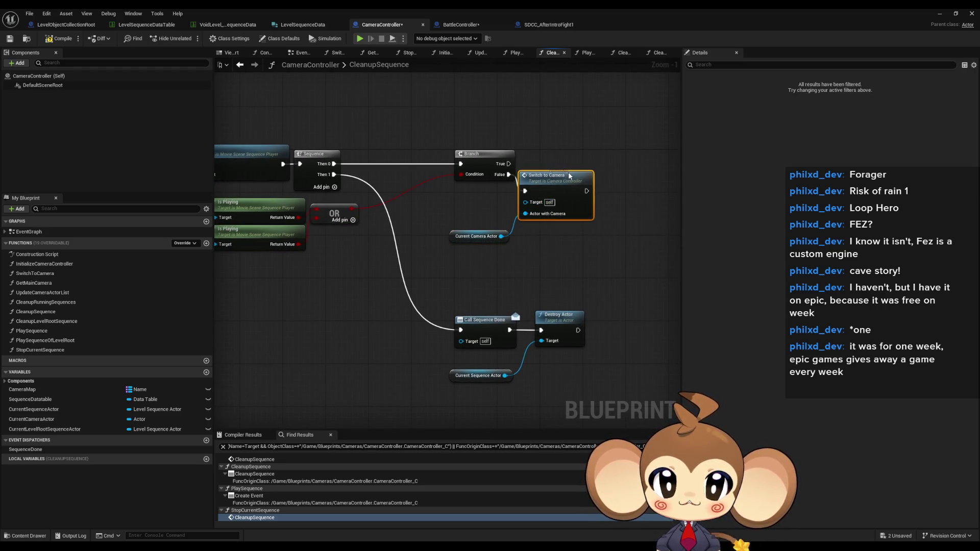
left_click_drag(570, 175, 591, 176)
left_click_drag(475, 236, 496, 236)
left_click_drag(568, 194, 568, 204)
left_click(556, 170)
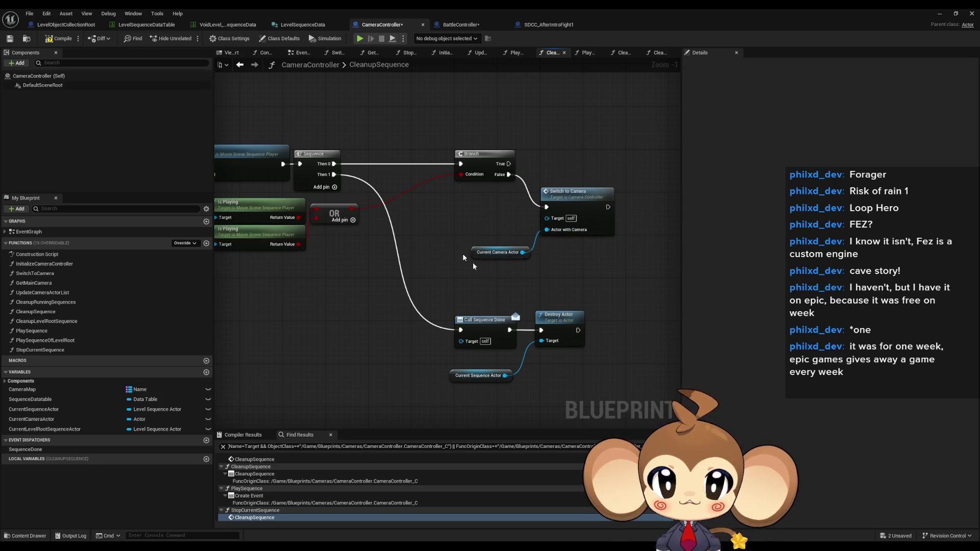
left_click_drag(555, 322, 561, 322)
left_click(559, 382)
mouse_move(559, 381)
left_mouse_down()
mouse_move(898, 459)
mouse_move(970, 463)
left_mouse_up()
mouse_move(816, 362)
left_mouse_down()
mouse_move(410, 295)
mouse_move(431, 291)
left_mouse_up()
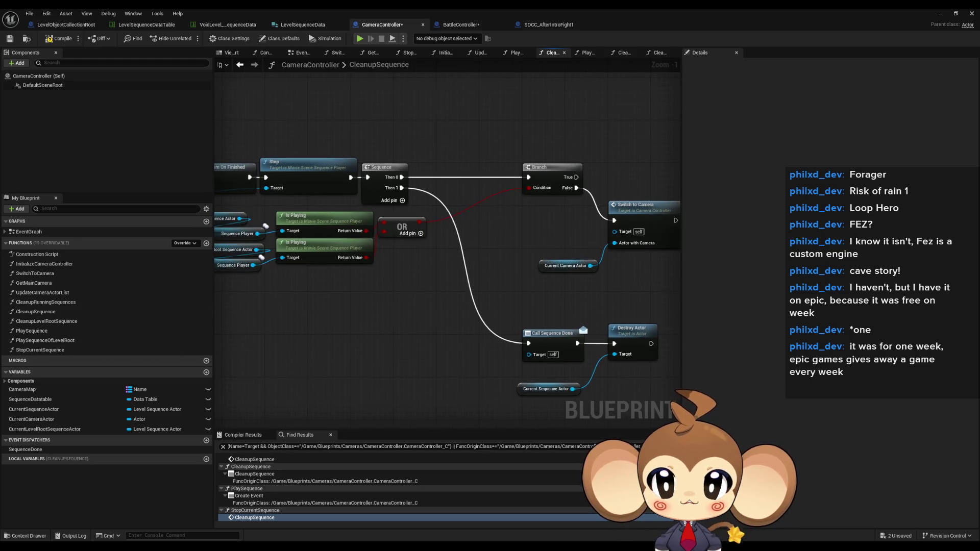
Select and copy the Sequence, Branch, OR, Is Playing and getter nodes
left_click_drag(326, 296, 448, 293)
left_click_drag(520, 266, 300, 207)
mouse_move(598, 123)
left_mouse_down()
mouse_move(647, 176)
mouse_move(497, 133)
mouse_move(485, 171)
left_mouse_up()
mouse_move(575, 196)
left_mouse_down()
mouse_move(468, 209)
mouse_move(412, 193)
left_mouse_up()
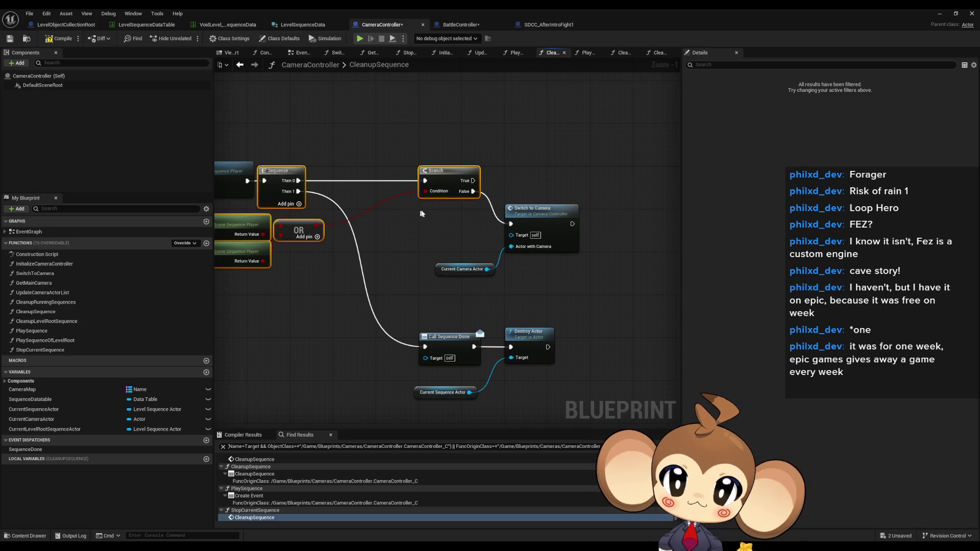
left_click_drag(421, 209, 505, 209)
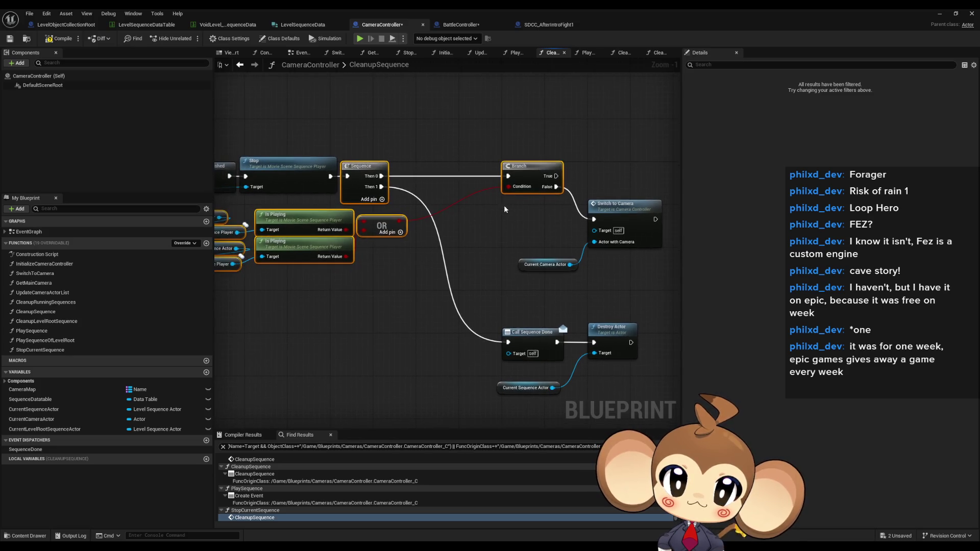
left_click(79, 321)
Paste the branching logic into CleanupLevelRootSequence and wire Then 1 to Call Sequence Done
double_click(60, 322)
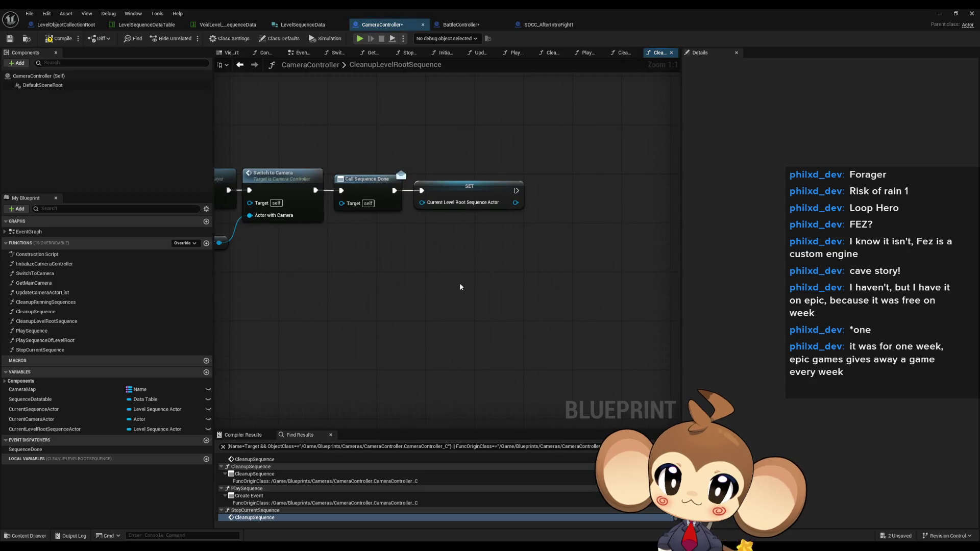
key("ctrl+v")
mouse_move(453, 299)
left_mouse_down()
mouse_move(379, 328)
mouse_move(356, 306)
mouse_move(429, 257)
mouse_move(475, 257)
mouse_move(441, 265)
left_mouse_up()
left_click_drag(420, 179, 443, 314)
mouse_move(613, 153)
left_mouse_down()
mouse_move(449, 183)
mouse_move(517, 329)
mouse_move(581, 371)
mouse_move(624, 366)
left_mouse_up()
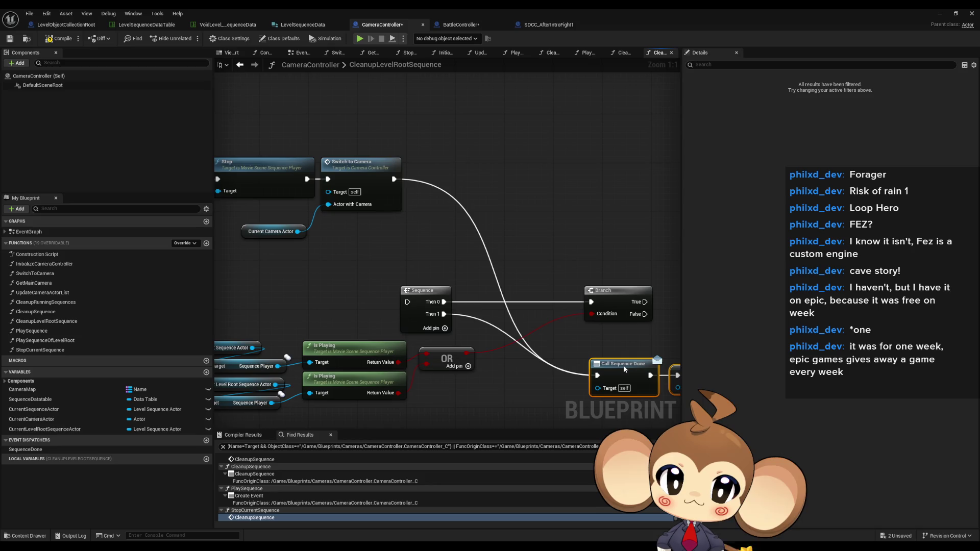
Wire the Branch into Switch to Camera and arrange it above Call Sequence Done and SET
mouse_move(433, 305)
left_mouse_down()
mouse_move(437, 318)
mouse_move(417, 233)
mouse_move(379, 272)
left_mouse_up()
mouse_move(616, 281)
left_mouse_down()
mouse_move(608, 225)
mouse_move(298, 159)
mouse_move(378, 281)
left_mouse_up()
mouse_move(325, 155)
left_mouse_down()
mouse_move(479, 156)
mouse_move(673, 184)
mouse_move(625, 245)
mouse_move(527, 240)
left_mouse_up()
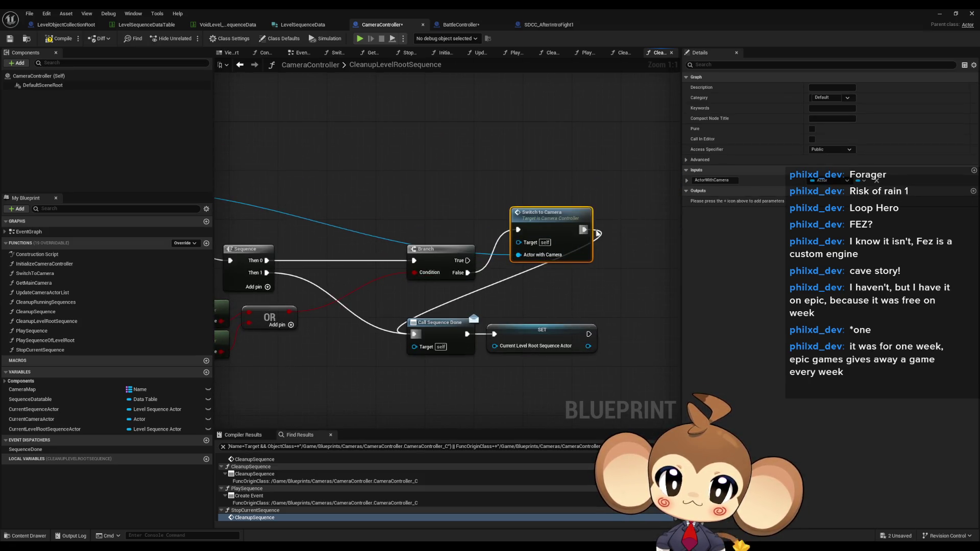
left_click(585, 230, "alt")
mouse_move(547, 229)
left_mouse_down()
mouse_move(546, 284)
mouse_move(535, 291)
left_mouse_up()
left_click_drag(375, 339, 420, 358)
left_click(536, 331, "ctrl")
left_click_drag(536, 327, 536, 364)
left_click_drag(534, 282, 533, 288)
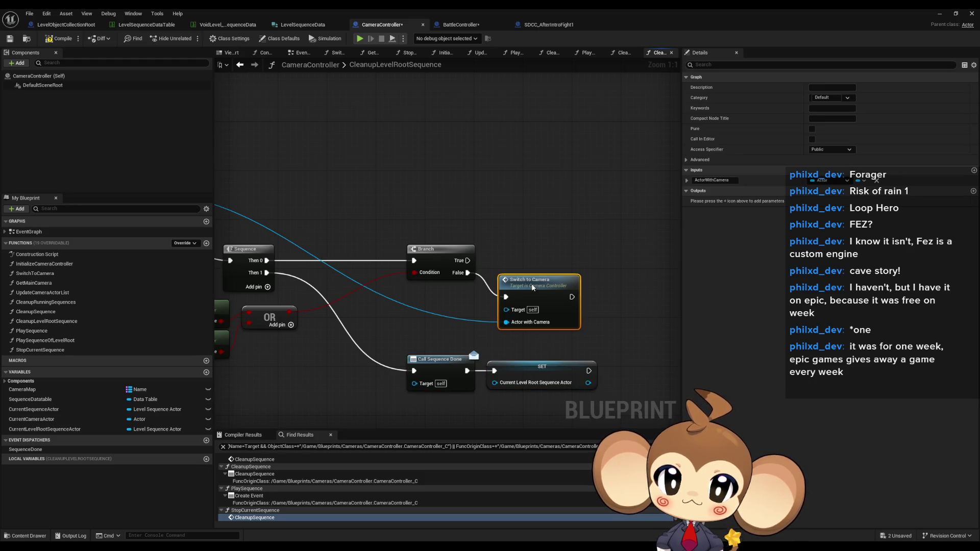
left_click_drag(410, 261, 532, 230)
left_click_drag(542, 309, 573, 375)
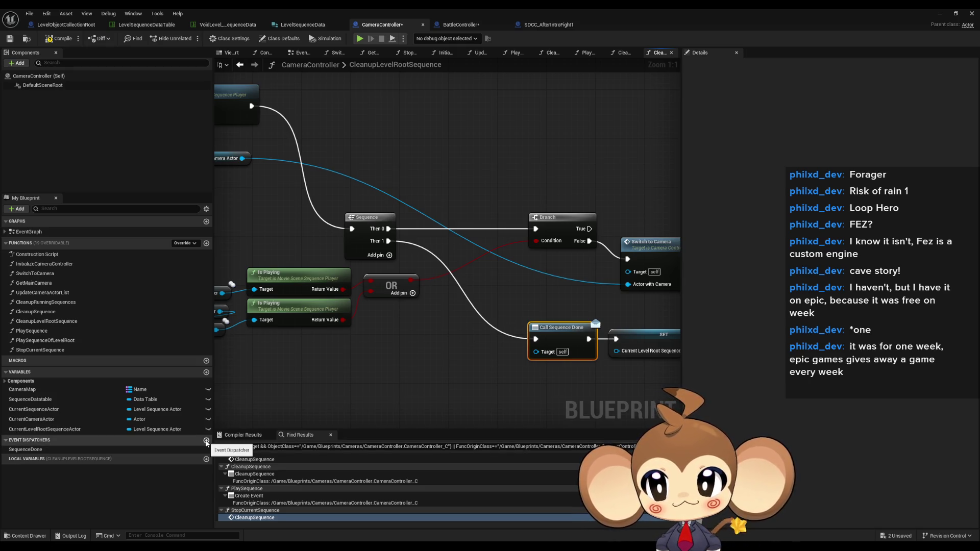
Find references to the SequenceDone dispatcher, refining the search with 'bind'
left_click(51, 449)
right_click(53, 450)
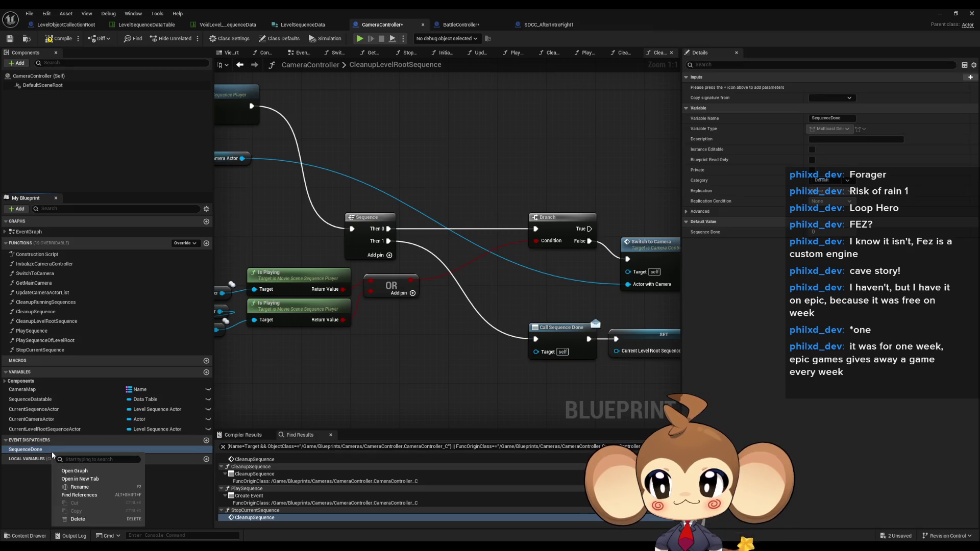
left_click(111, 495)
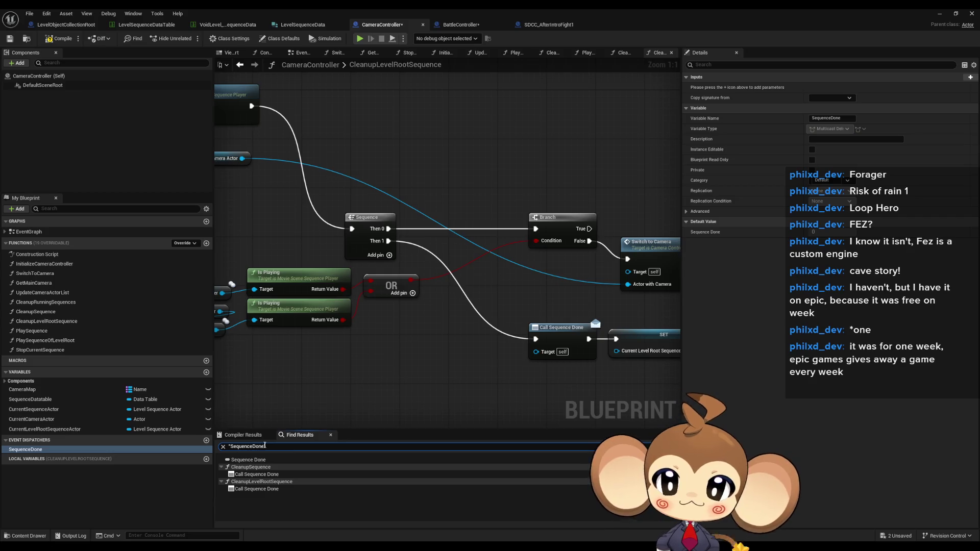
type("bind")
key("Return")
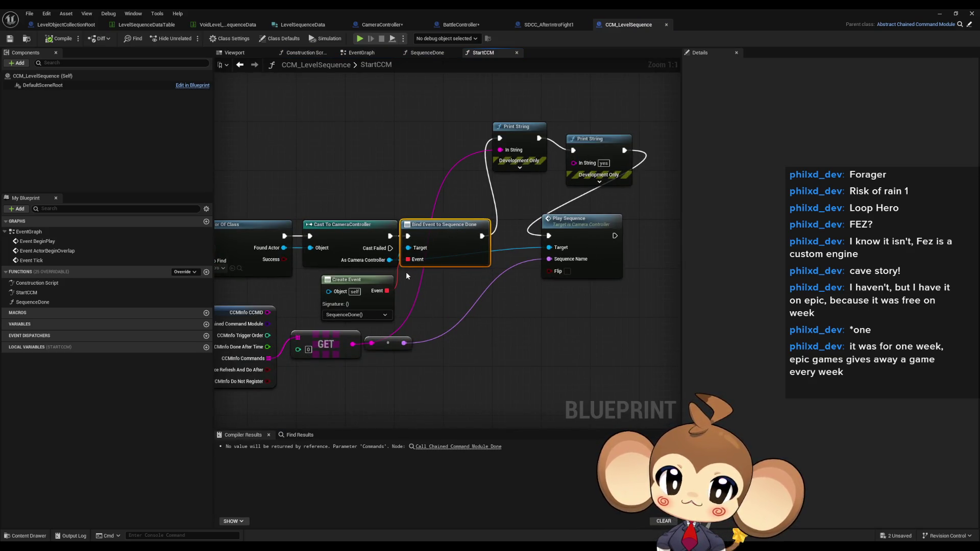
left_click_drag(411, 276, 356, 228)
left_click_drag(455, 147, 266, 147)
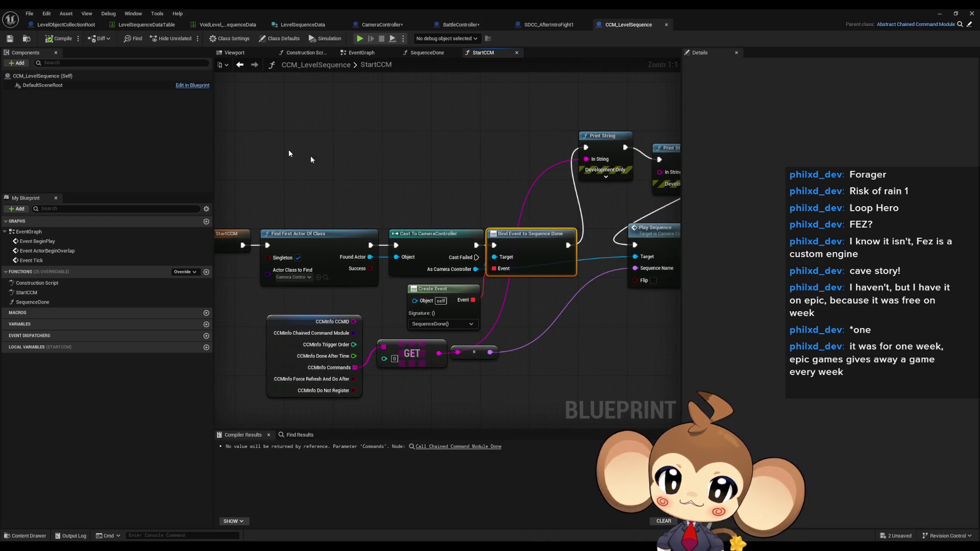
left_click_drag(534, 303, 460, 319)
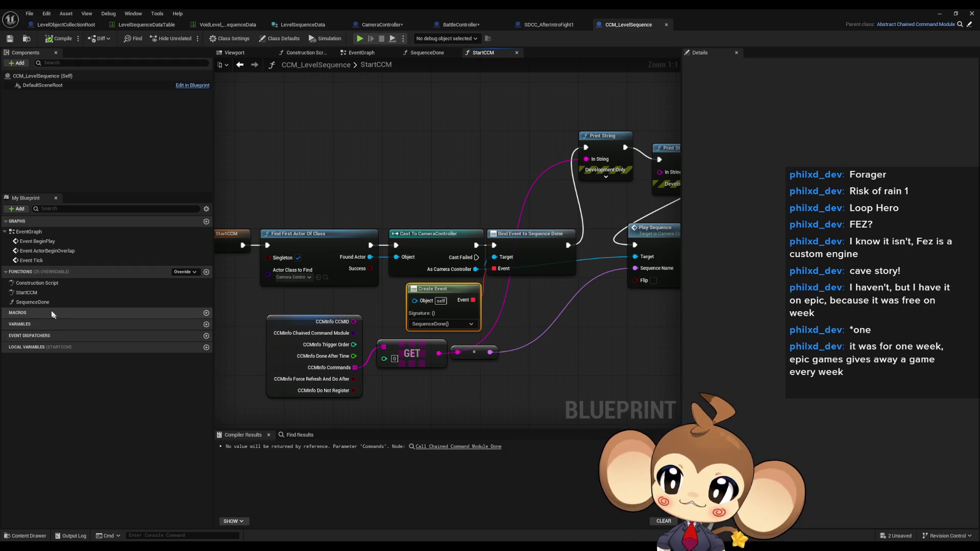
double_click(32, 302)
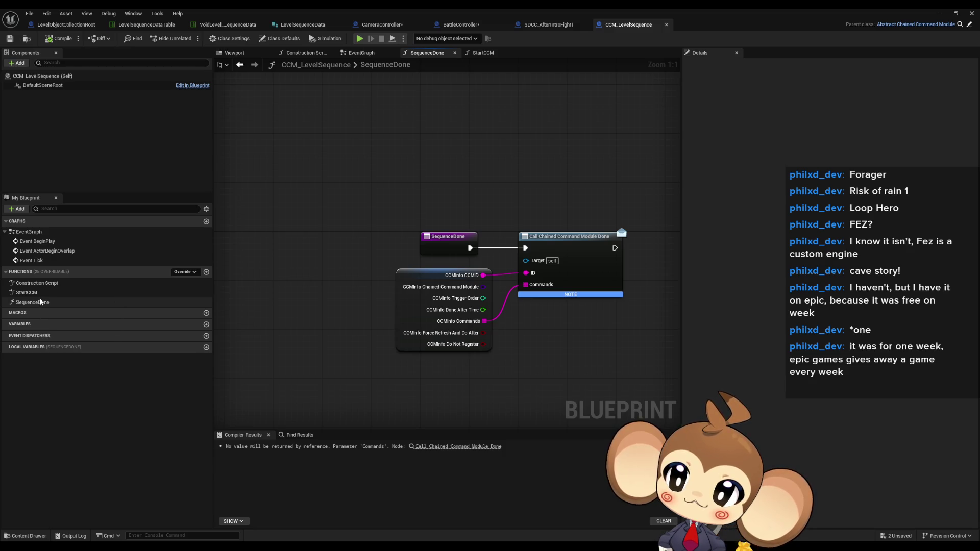
double_click(36, 293)
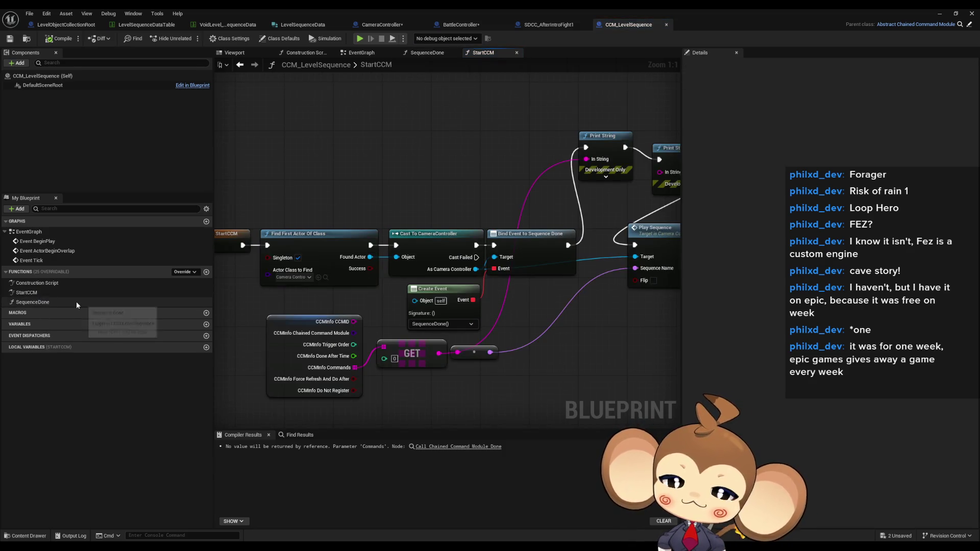
mouse_move(577, 356)
left_mouse_down()
mouse_move(471, 348)
mouse_move(444, 335)
mouse_move(526, 342)
left_mouse_up()
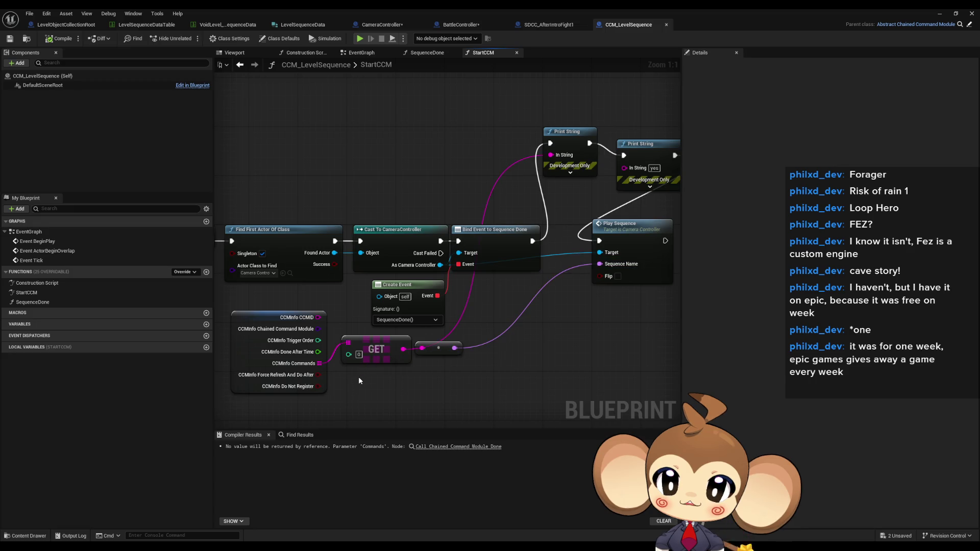
left_click_drag(359, 377, 441, 366)
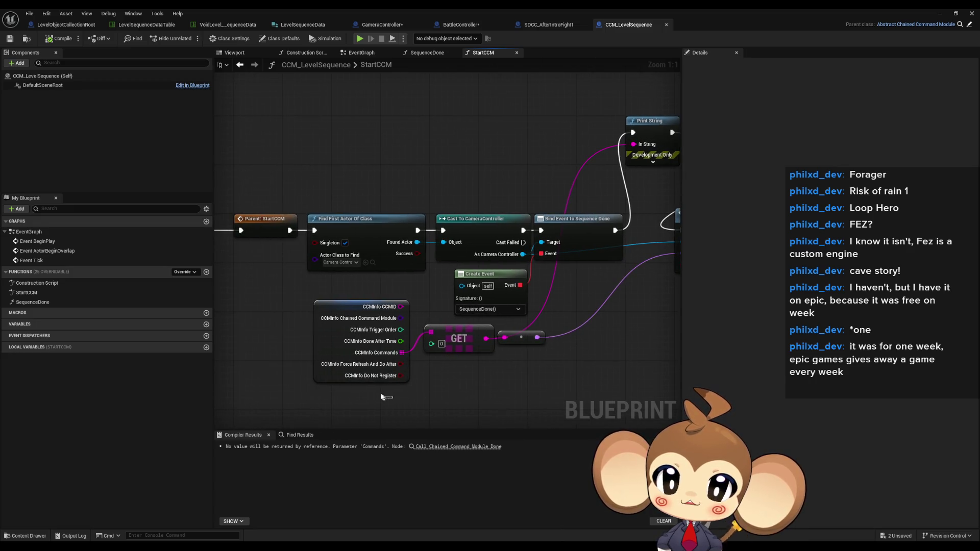
left_click(361, 348)
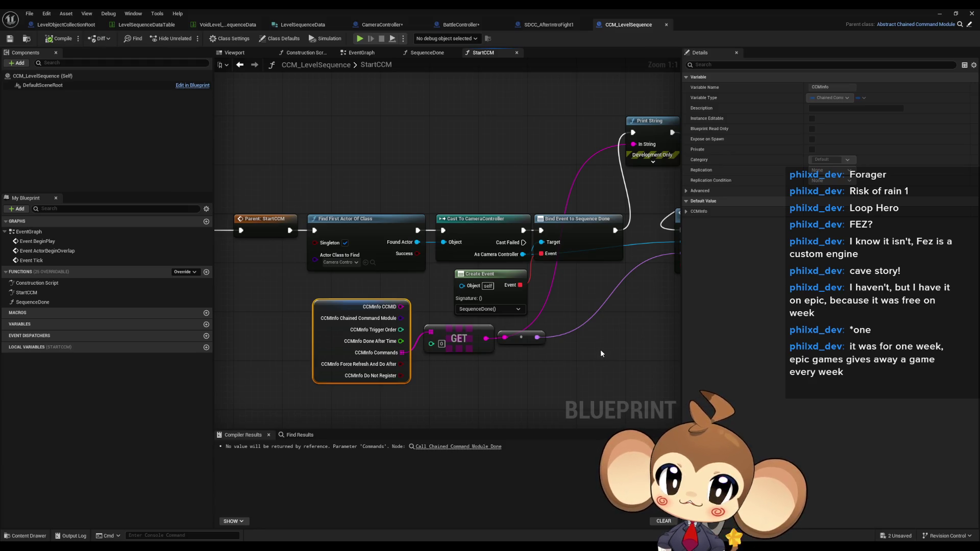
left_click_drag(599, 351, 520, 338)
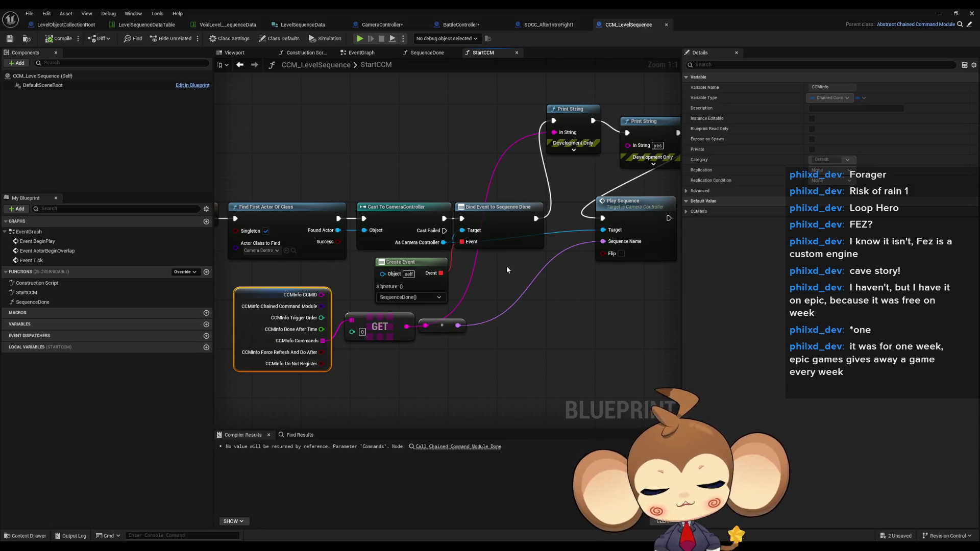
Wire Bind Event directly to Play Sequence and delete both Print String nodes
left_click_drag(507, 269, 468, 329)
left_click(532, 329)
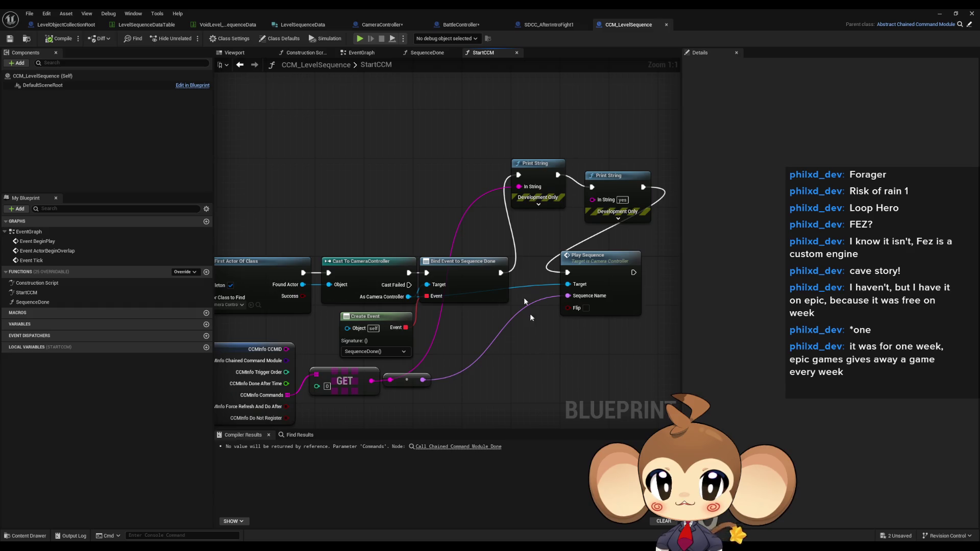
left_click_drag(501, 272, 568, 272)
left_click_drag(504, 152, 617, 229)
key("Delete")
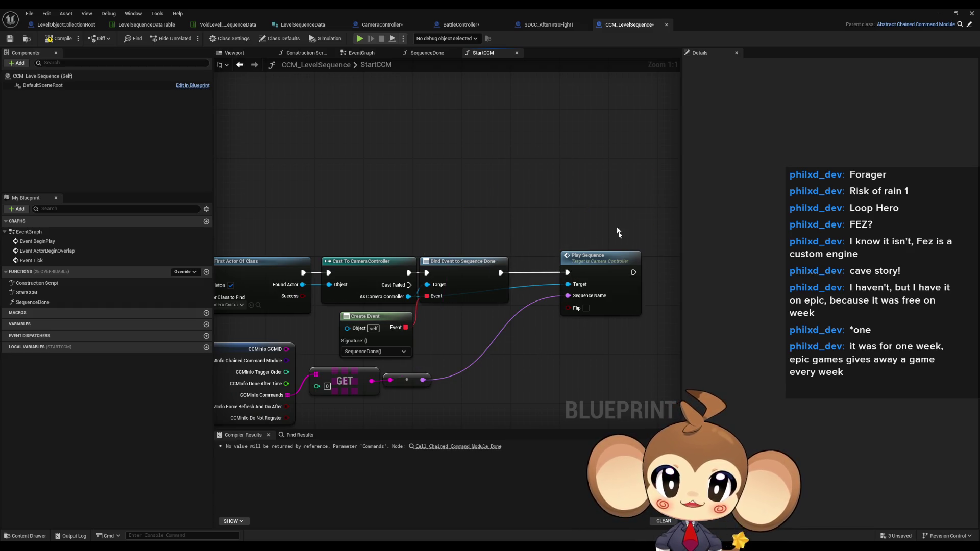
Go via the SDCC_AfterIntroFight1 tab to the BattleController blueprint
left_click_drag(582, 359, 638, 318)
scroll(637, 318, "down", 1)
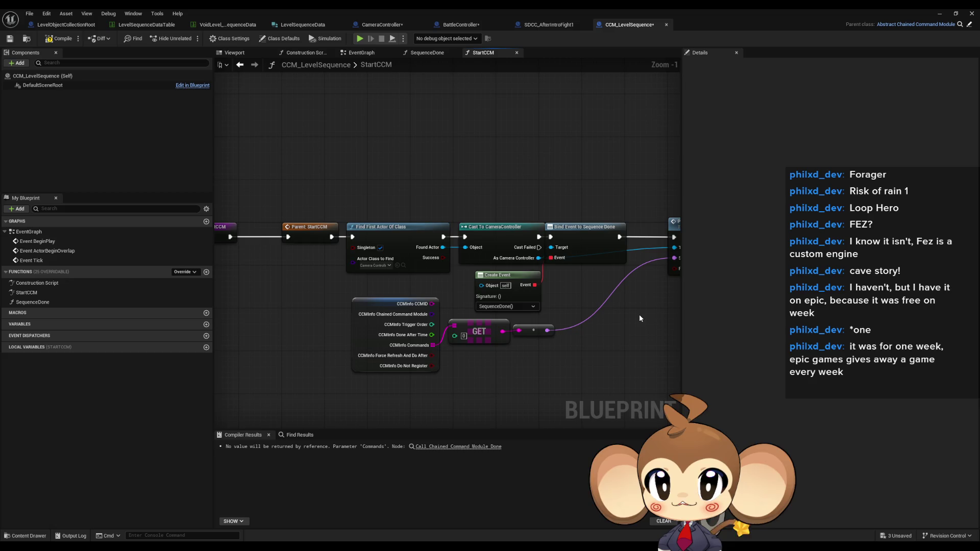
left_click(540, 26)
left_click(461, 26)
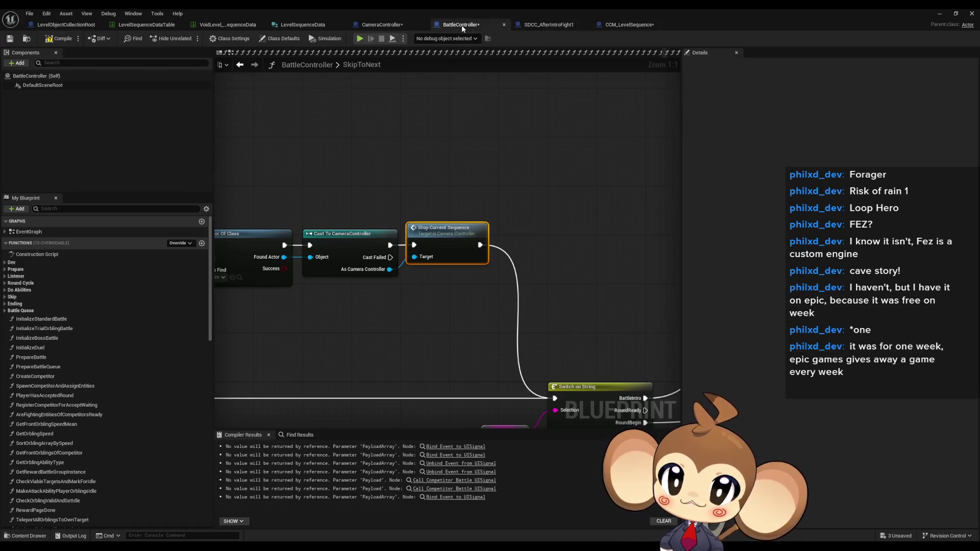
Rename the SequenceDone event dispatcher to GlobalSequenceDone and compile CameraController
left_click(384, 26)
scroll(511, 293, "down", 2)
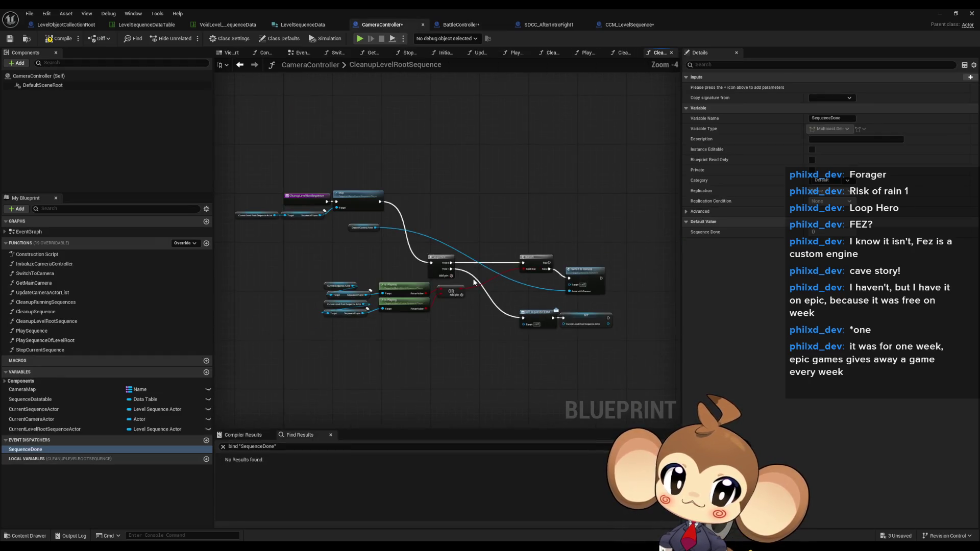
scroll(521, 288, "up", 1)
scroll(387, 231, "up", 3)
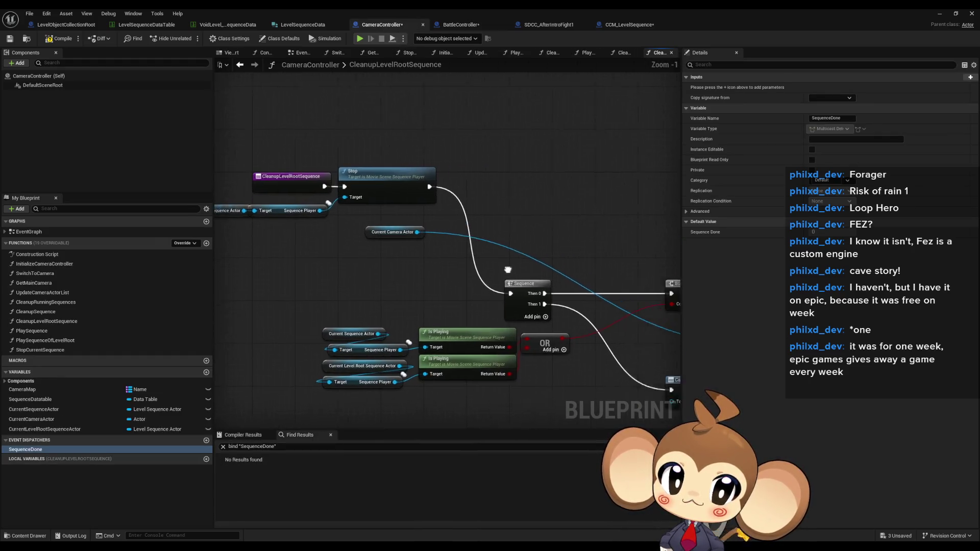
left_click_drag(365, 245, 300, 206)
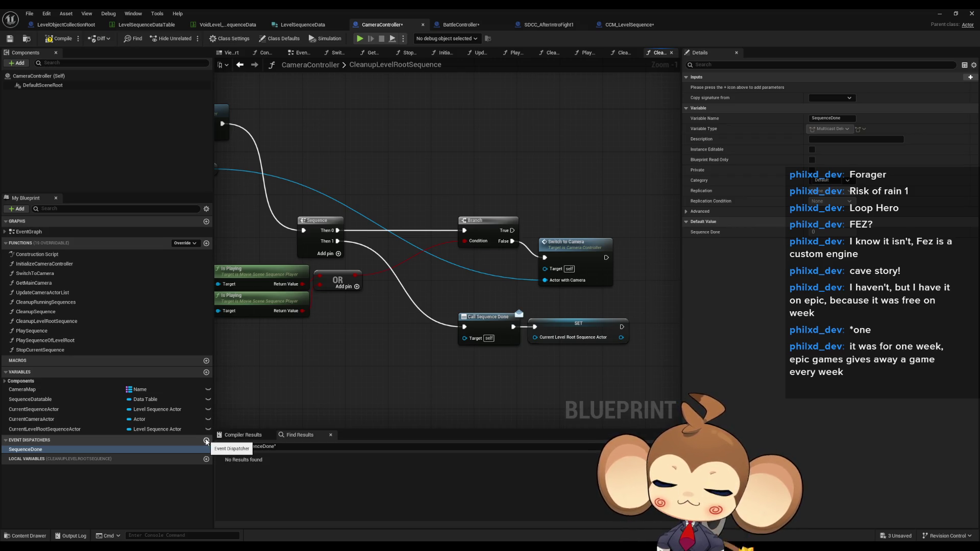
left_click(105, 450)
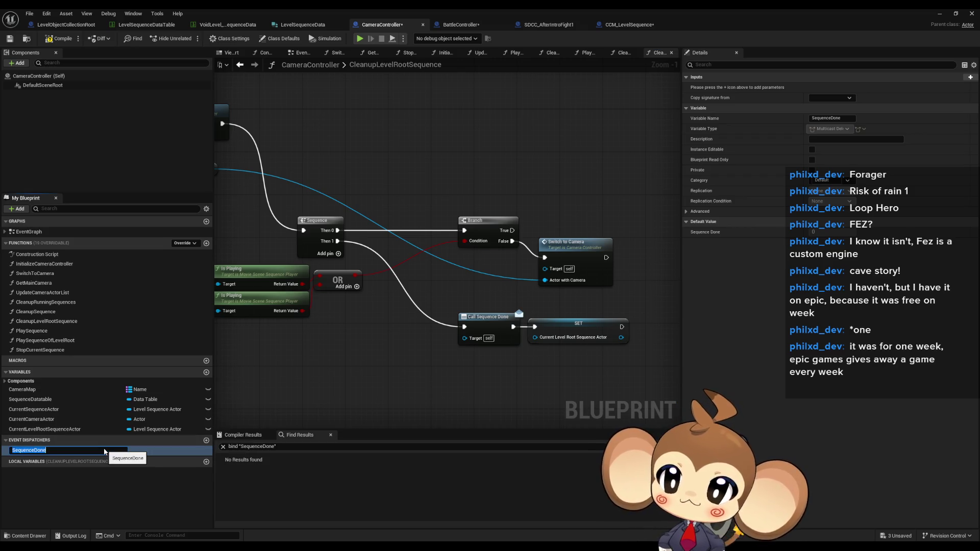
type("Global")
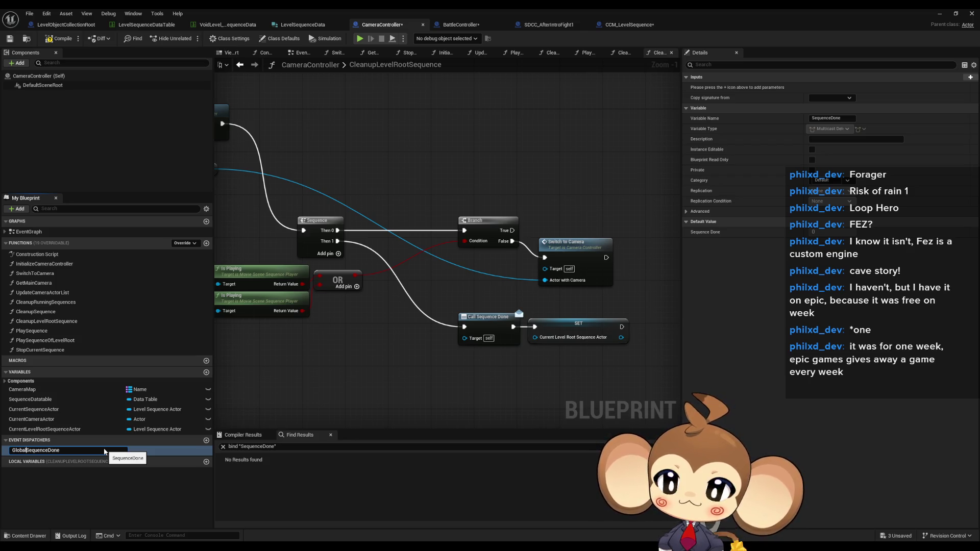
key("Return")
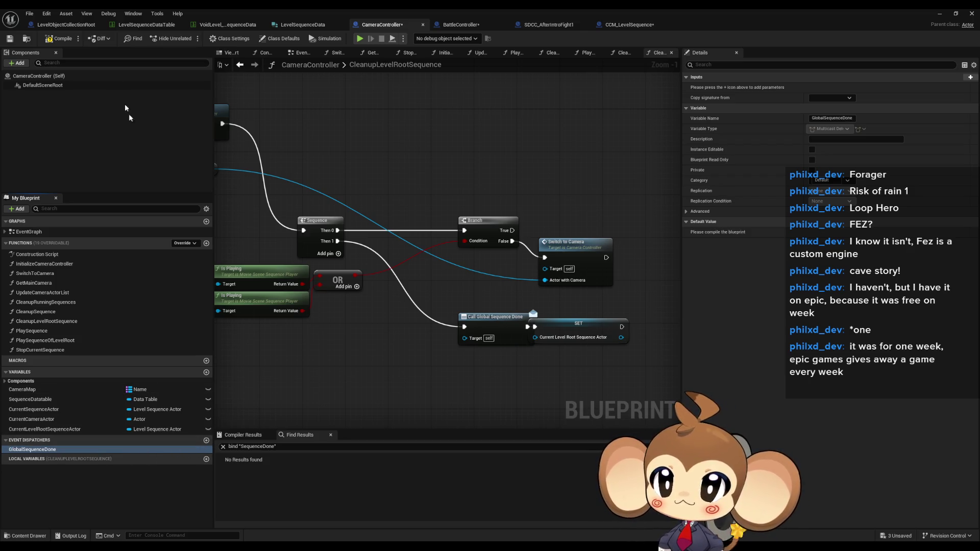
left_click(53, 41)
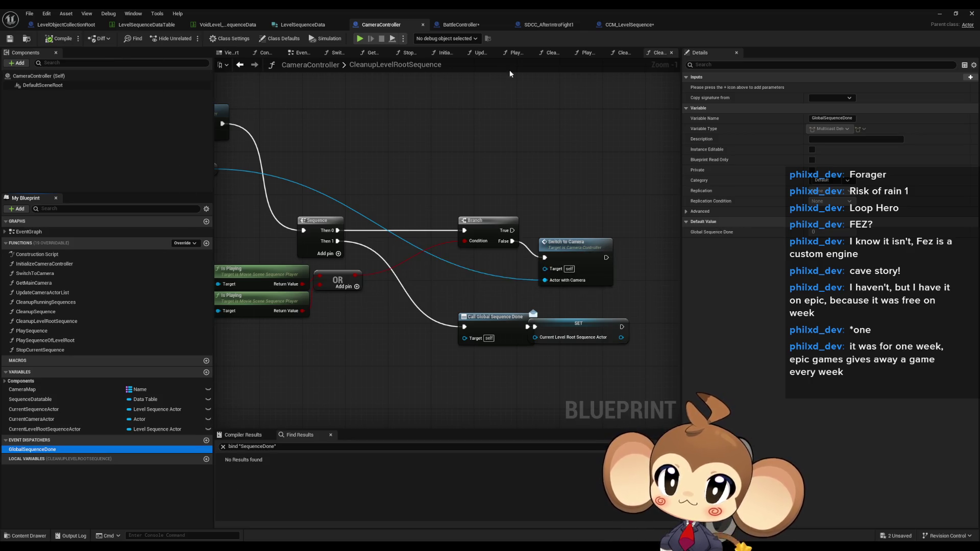
Add a new LocalSequenceDone event dispatcher to CameraController
left_click(628, 25)
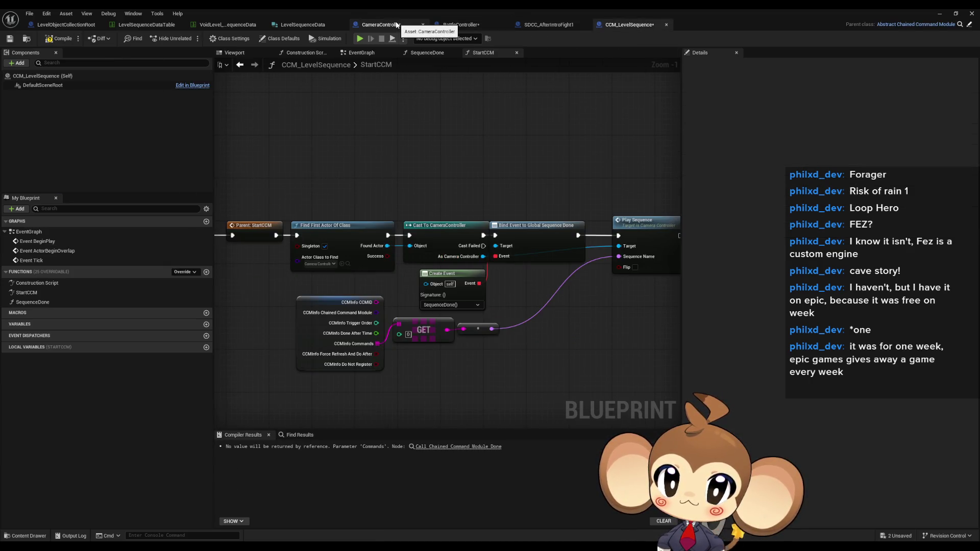
left_click(396, 25)
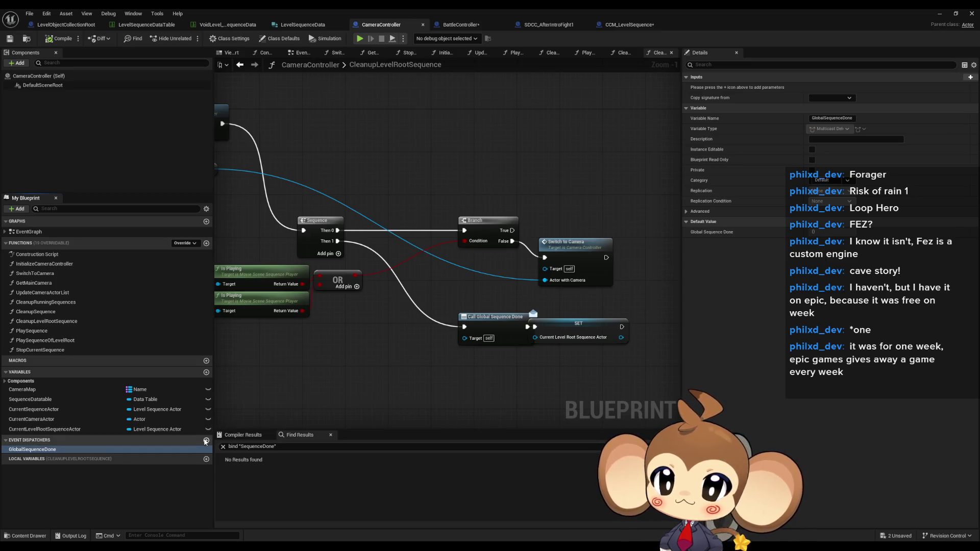
left_click(206, 440)
type("LocalSequence")
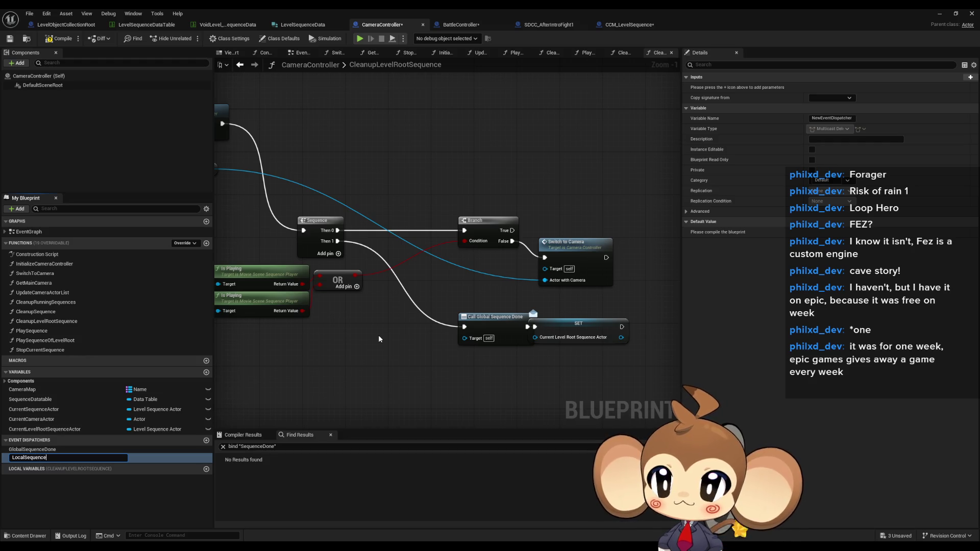
type("ne")
key("Return")
Wire a Call Local Sequence Done into SET and delete Call Global Sequence Done
mouse_move(482, 367)
left_mouse_down()
mouse_move(892, 415)
mouse_move(563, 355)
left_mouse_up()
mouse_move(536, 387)
left_mouse_down()
mouse_move(401, 263)
mouse_move(381, 227)
left_mouse_up()
left_click(516, 359)
mouse_move(536, 361)
left_mouse_down()
mouse_move(552, 375)
mouse_move(577, 312)
mouse_move(523, 330)
mouse_move(527, 313)
left_mouse_up()
key("Delete")
double_click(528, 307)
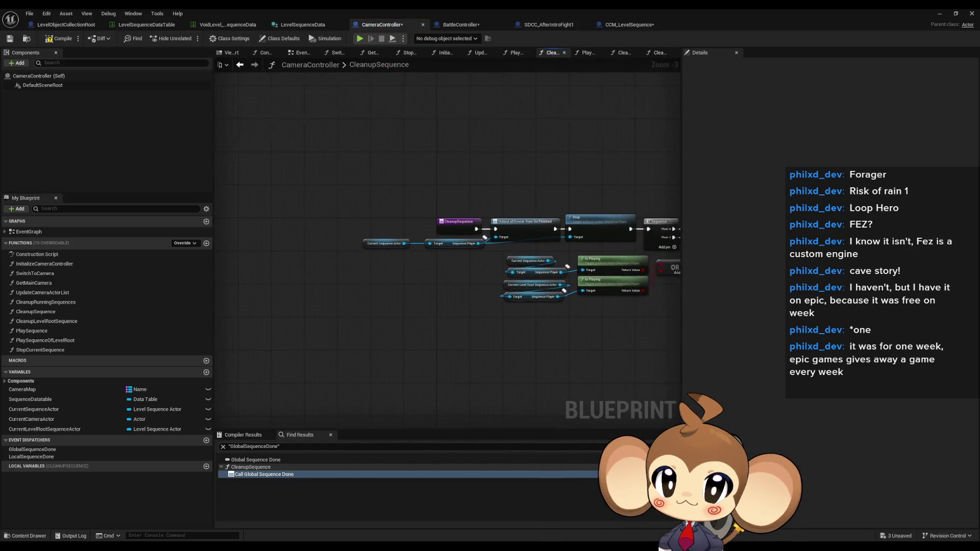
Review PlaySequence's Bind Event to On Finished node, then bring up the CleanupSequence graph
double_click(125, 331)
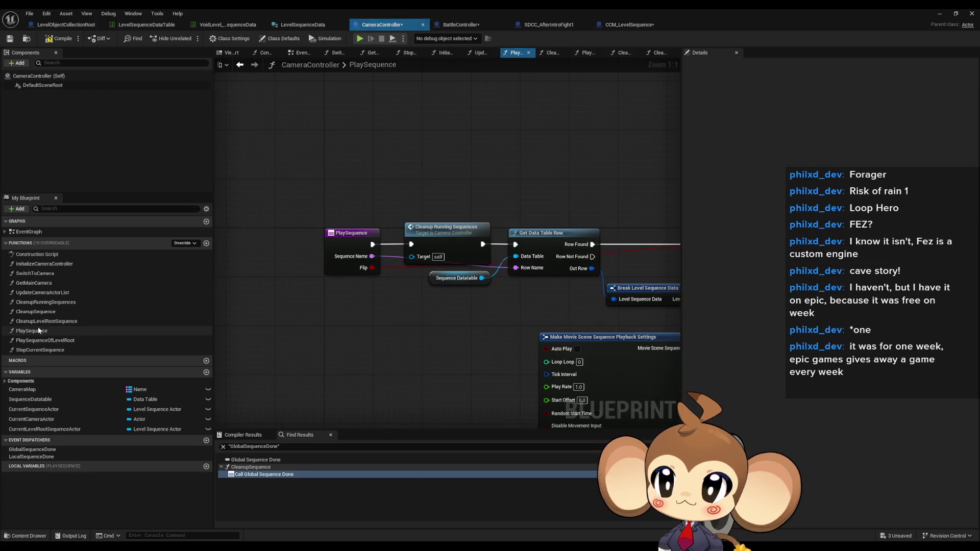
scroll(427, 226, "up", 4)
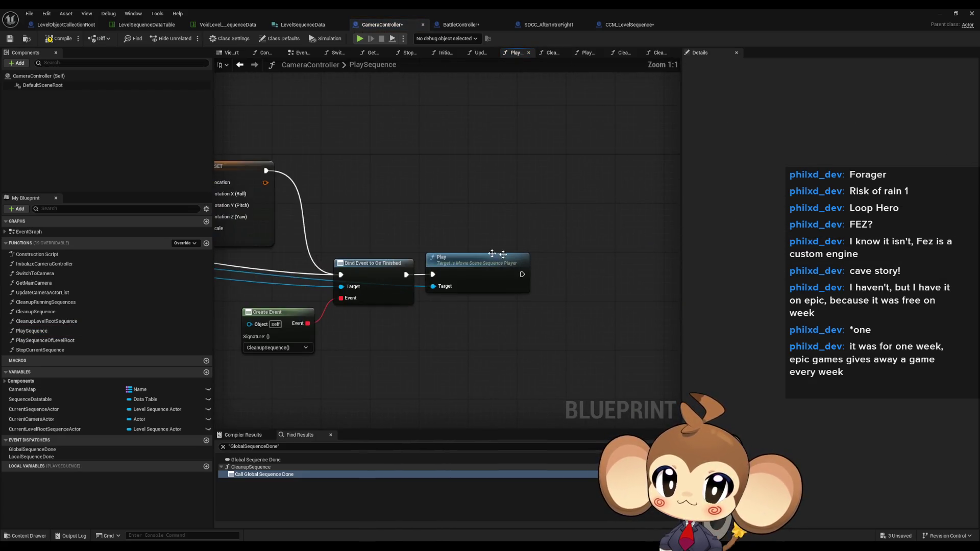
left_click_drag(373, 263, 373, 264)
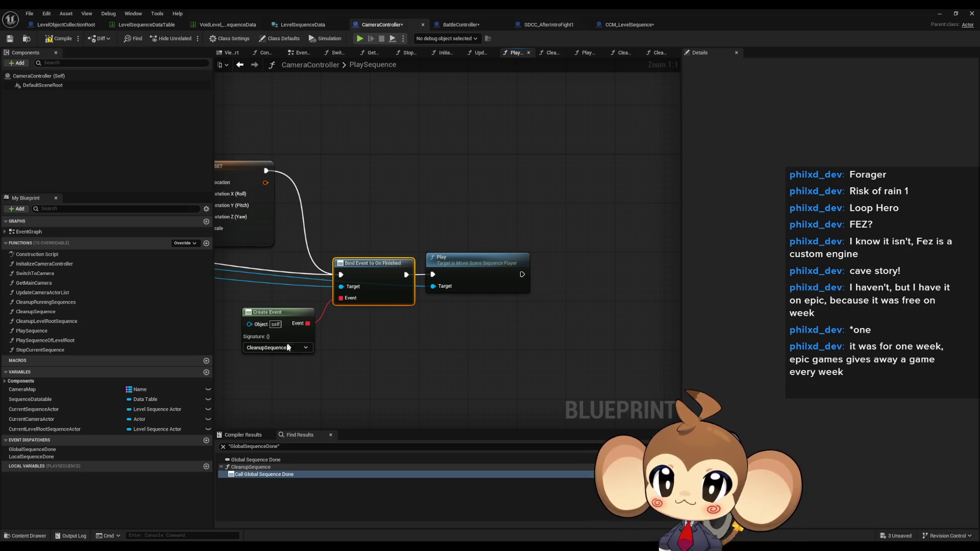
double_click(54, 312)
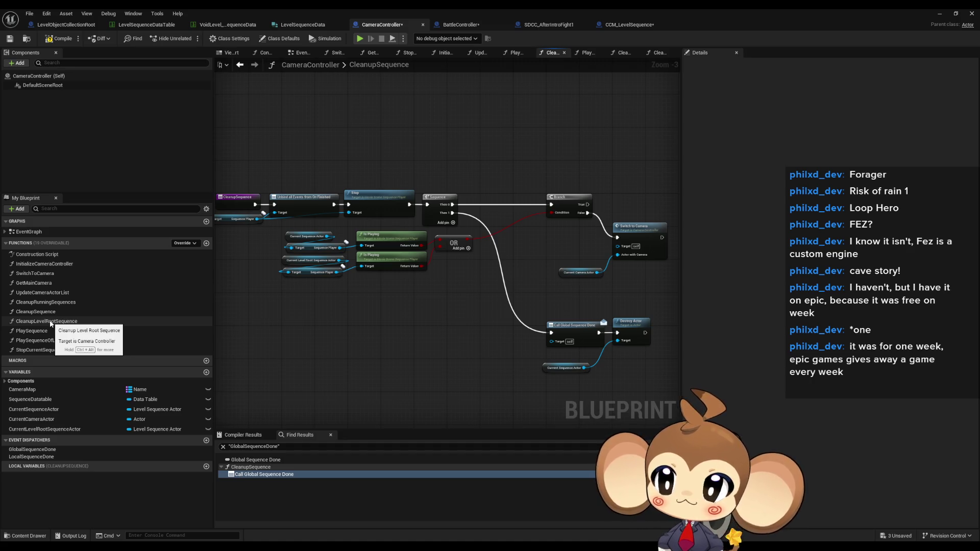
Move the Current Camera Actor getter beside Switch to Camera, the lower group up, and the getters/Is Playing/OR down
double_click(50, 322)
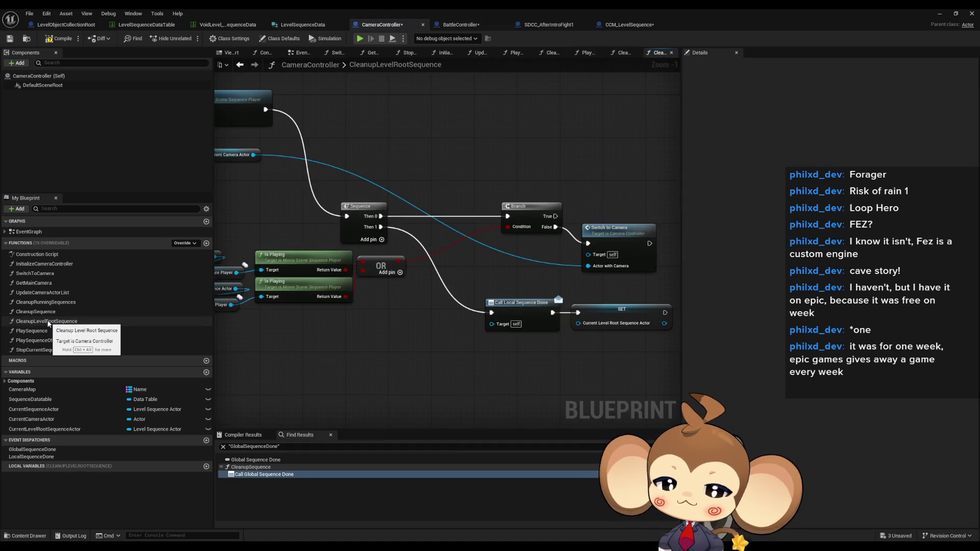
mouse_move(577, 332)
left_mouse_down()
mouse_move(393, 304)
mouse_move(410, 304)
left_mouse_up()
left_click(311, 343)
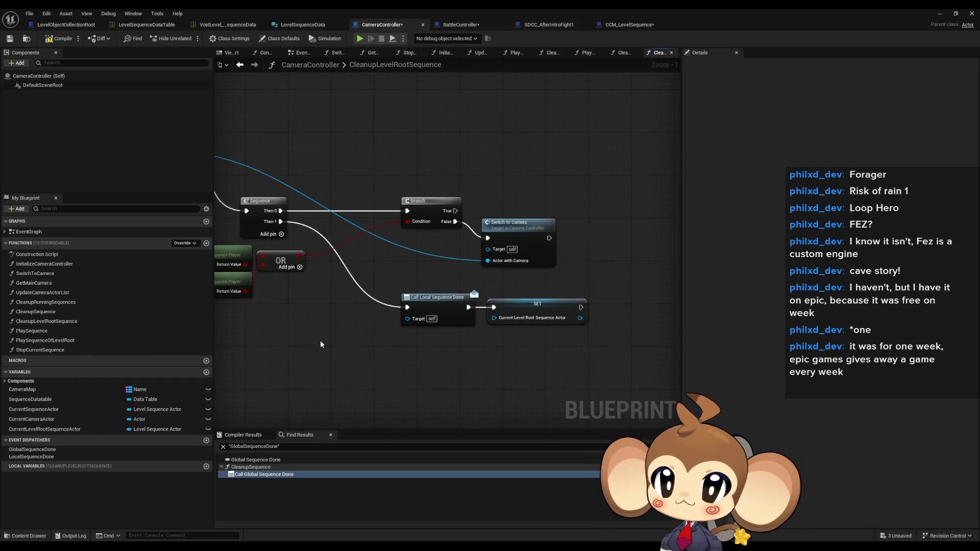
scroll(321, 344, "down", 3)
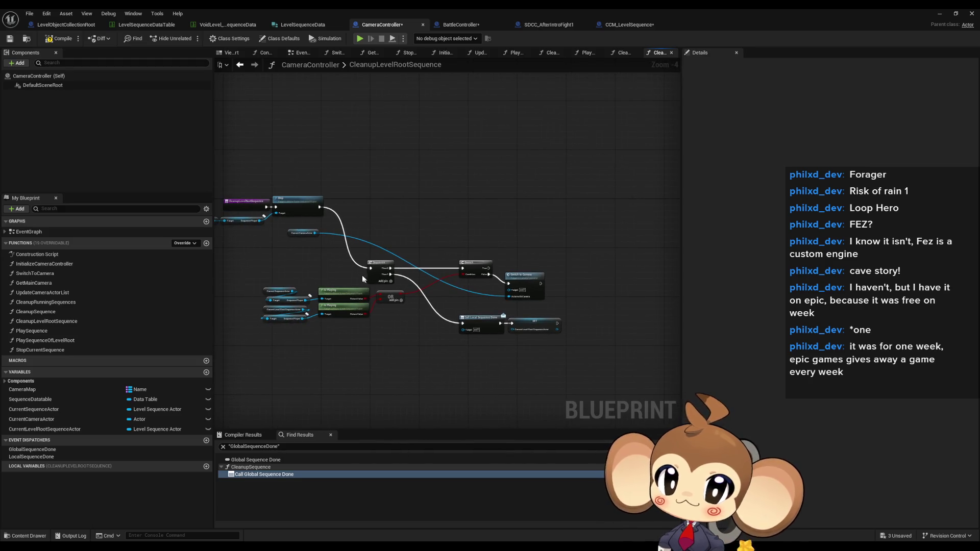
left_click_drag(301, 234, 472, 300)
mouse_move(274, 253)
left_mouse_down()
mouse_move(406, 304)
mouse_move(621, 360)
left_mouse_up()
left_click_drag(381, 262, 348, 204)
mouse_move(419, 306)
left_mouse_down()
mouse_move(403, 289)
mouse_move(290, 253)
left_mouse_up()
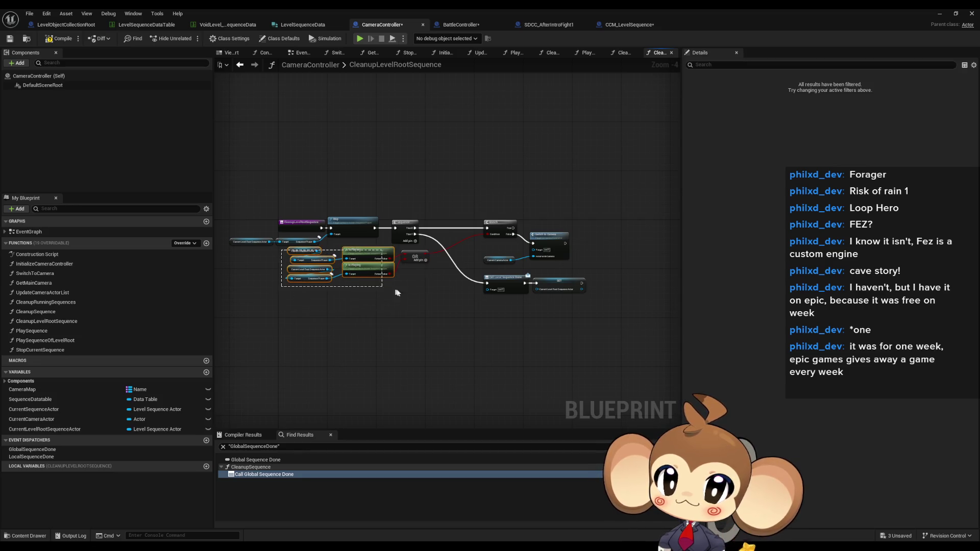
left_click_drag(412, 256, 412, 274)
left_click(416, 328)
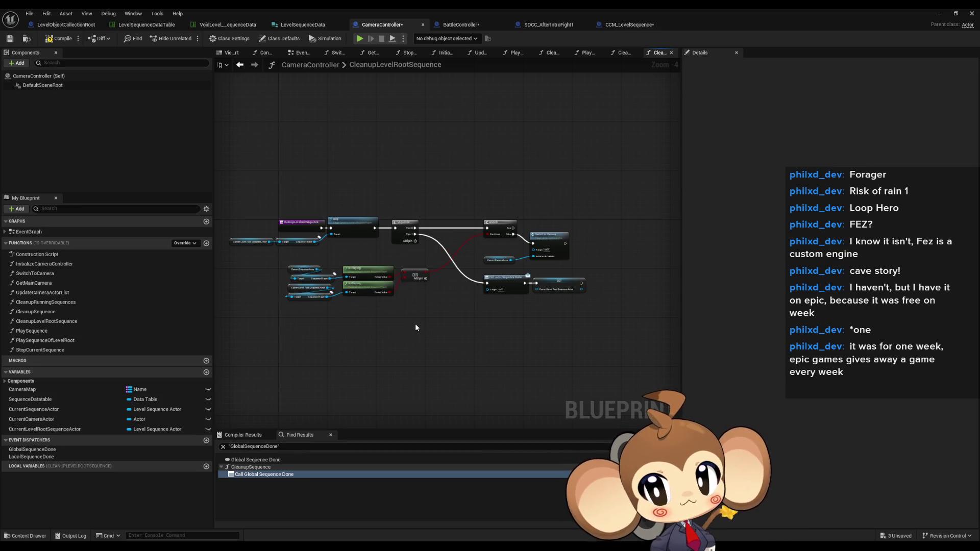
scroll(330, 227, "up", 3)
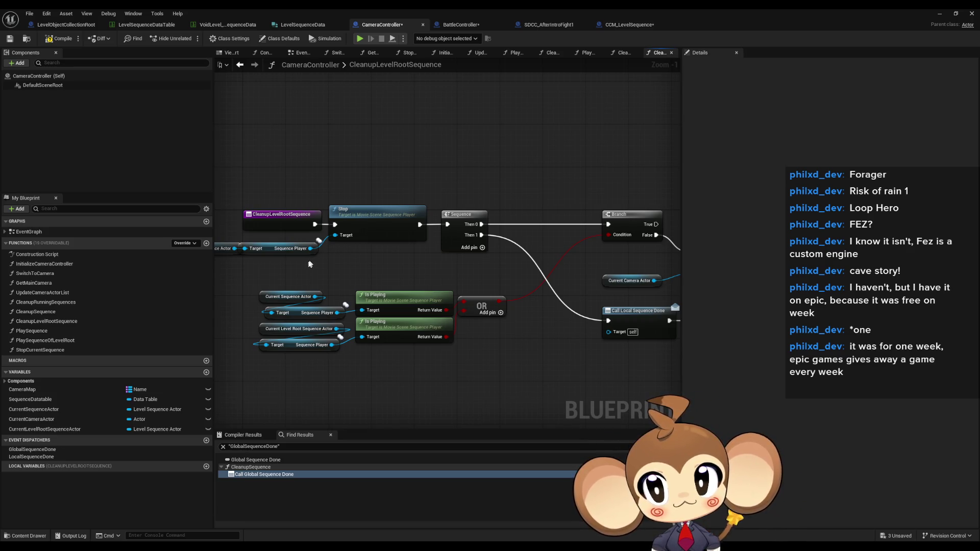
Browse CleanupSequence and CleanupLevelRootSequence, ending on the CleanupRunningSequences graph
left_click(278, 219)
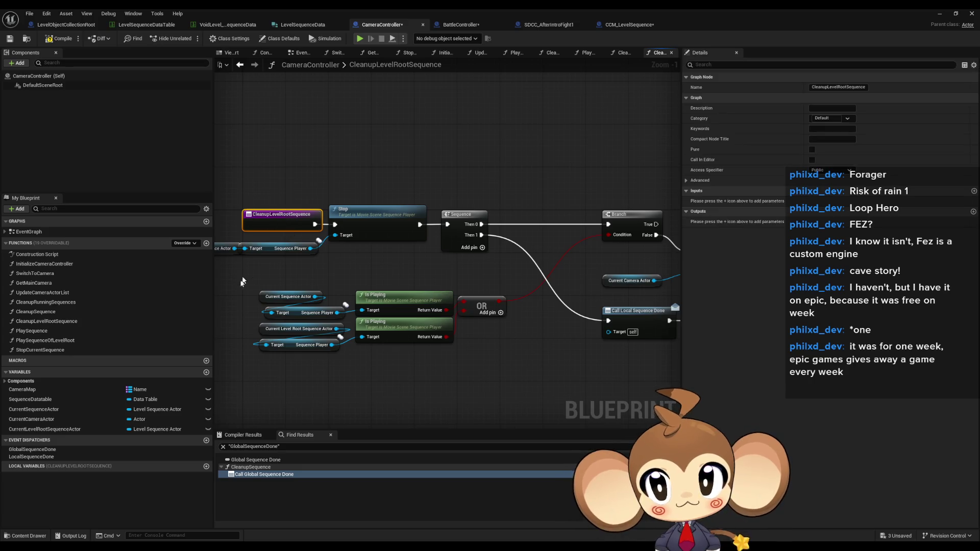
double_click(56, 311)
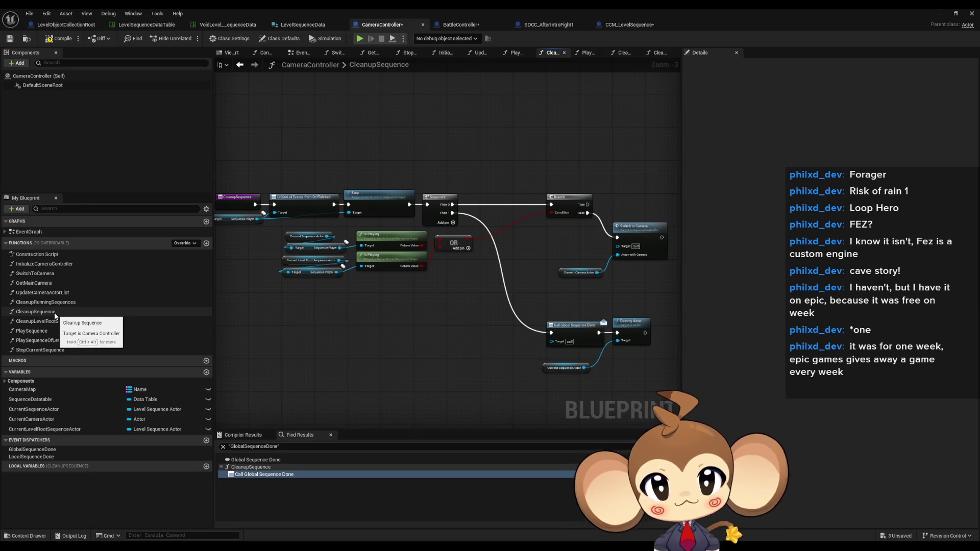
double_click(48, 322)
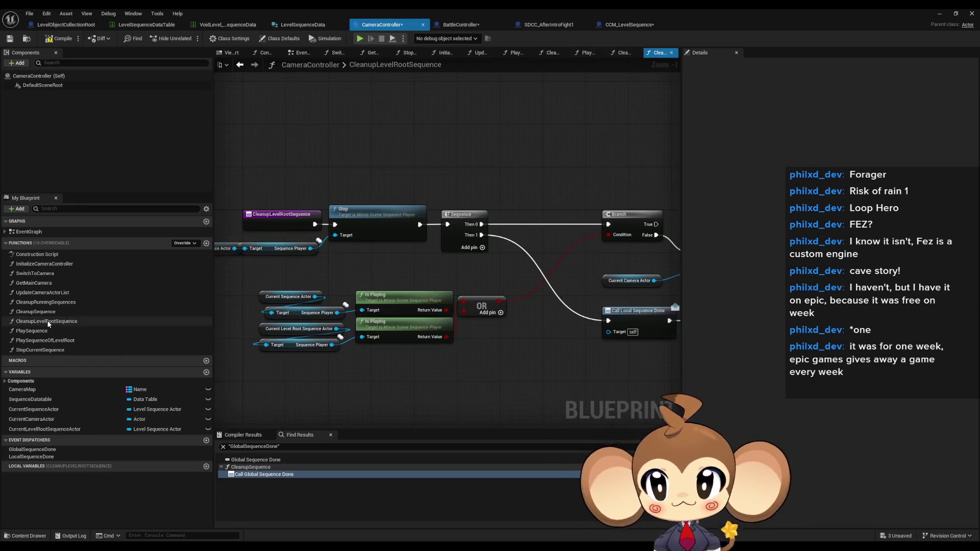
double_click(49, 311)
double_click(47, 303)
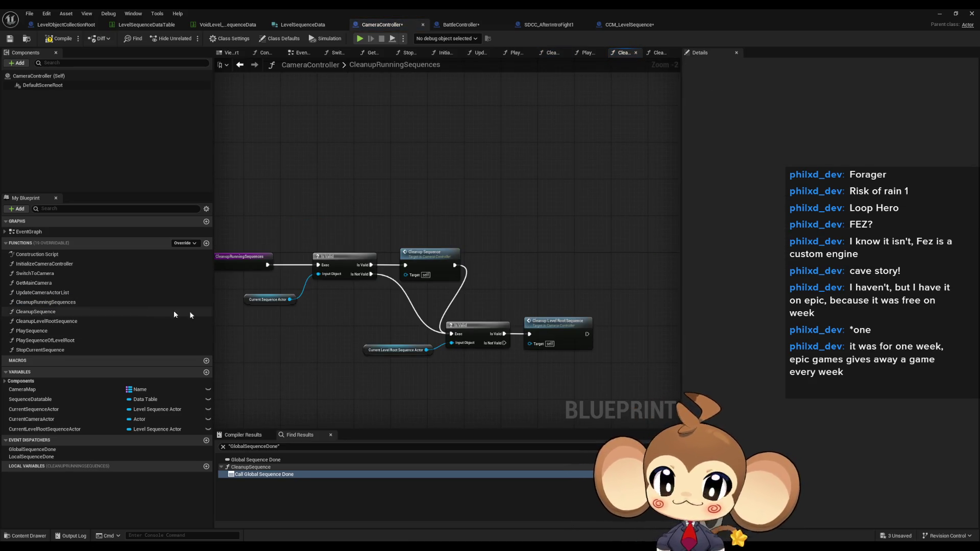
Shift the second Is Valid and Cleanup Level Root Sequence nodes right, then review the cleanup functions
left_click(497, 328)
left_click_drag(508, 340, 526, 340)
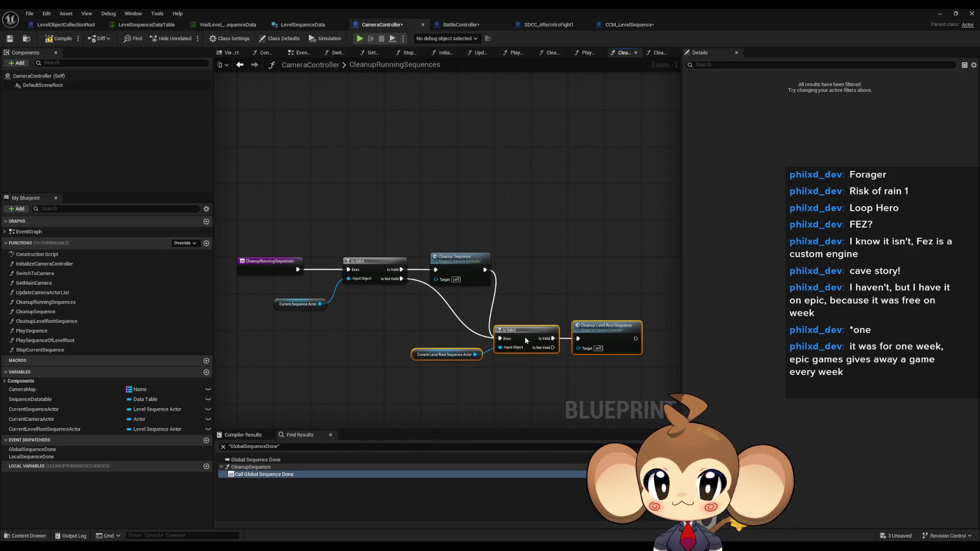
left_click(506, 371)
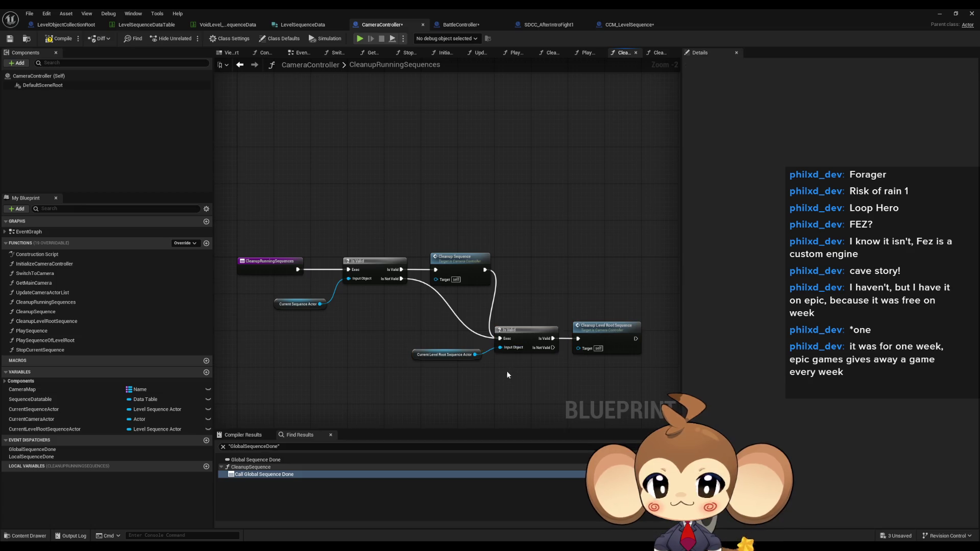
double_click(44, 311)
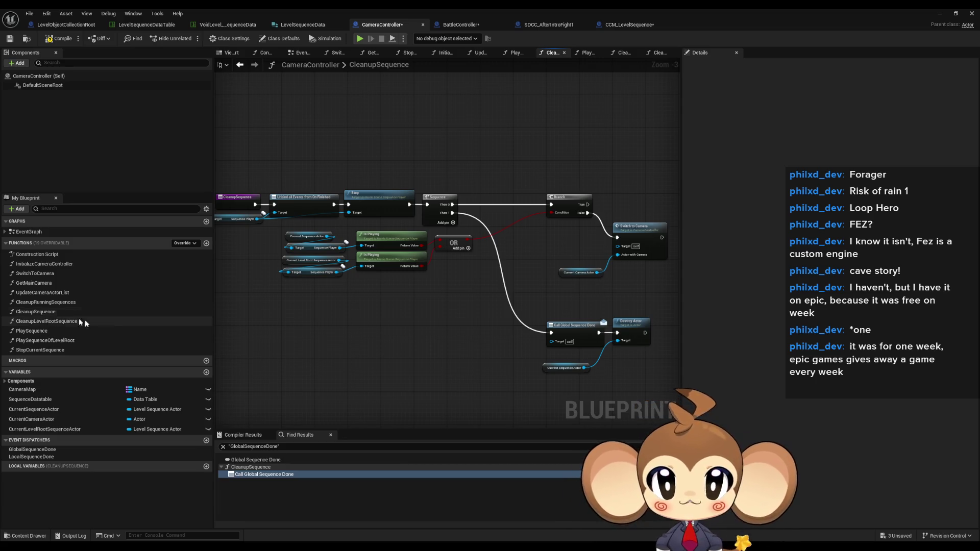
double_click(71, 322)
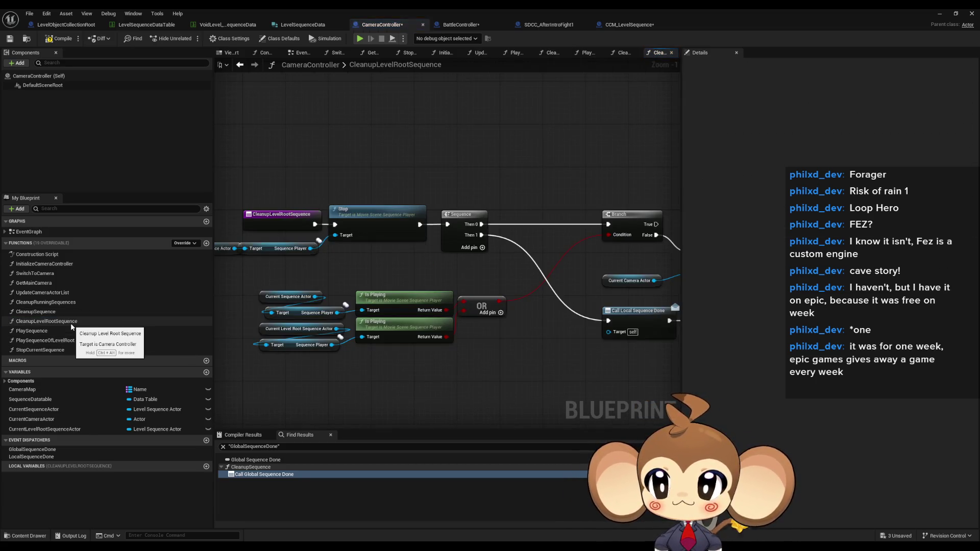
mouse_move(528, 356)
left_mouse_down()
mouse_move(326, 346)
mouse_move(586, 357)
mouse_move(487, 361)
mouse_move(386, 346)
mouse_move(640, 381)
mouse_move(457, 356)
left_mouse_up()
In PlaySequence, nudge the Make Movie Scene Sequence Playback Settings node slightly left
double_click(85, 331)
scroll(547, 345, "down", 2)
mouse_move(547, 346)
left_mouse_down()
mouse_move(523, 360)
mouse_move(620, 341)
left_mouse_up()
scroll(484, 302, "up", 3)
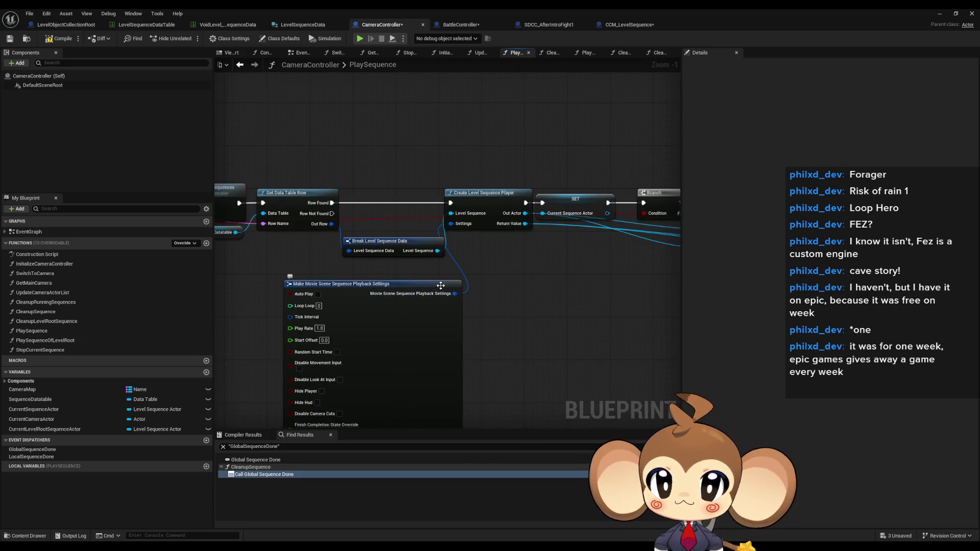
left_click_drag(440, 285, 425, 286)
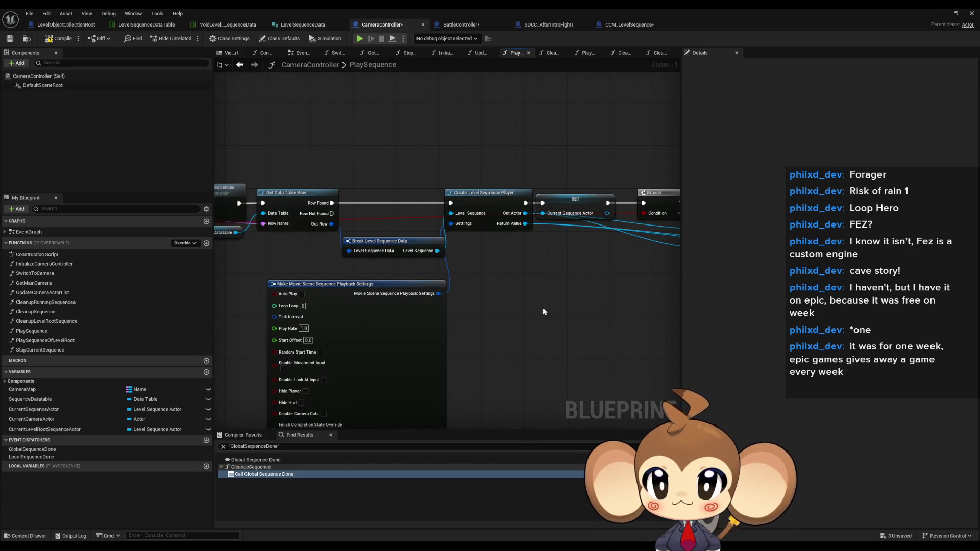
scroll(543, 307, "down", 3)
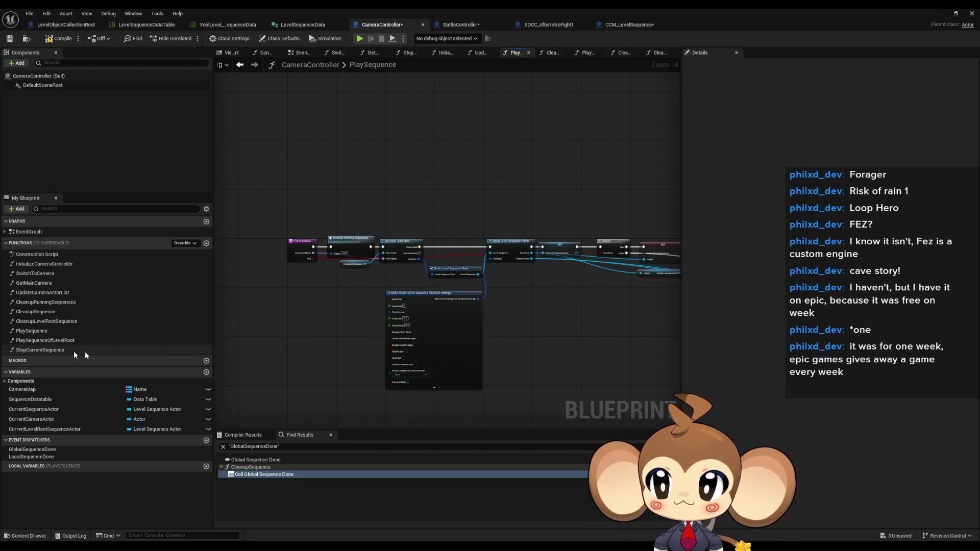
double_click(61, 341)
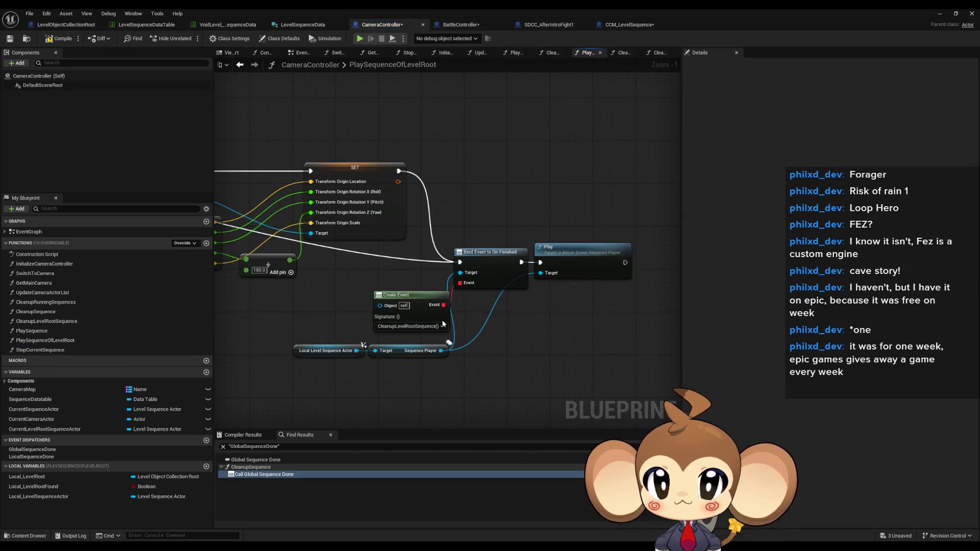
In PlaySequenceOfLevelRoot, move the Create Event node slightly left
left_click_drag(418, 296, 396, 297)
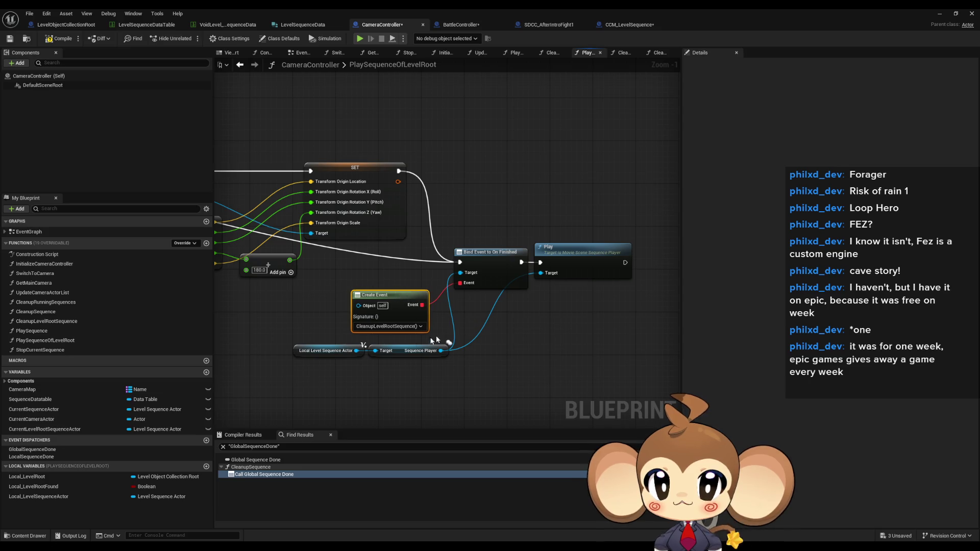
left_click(492, 376)
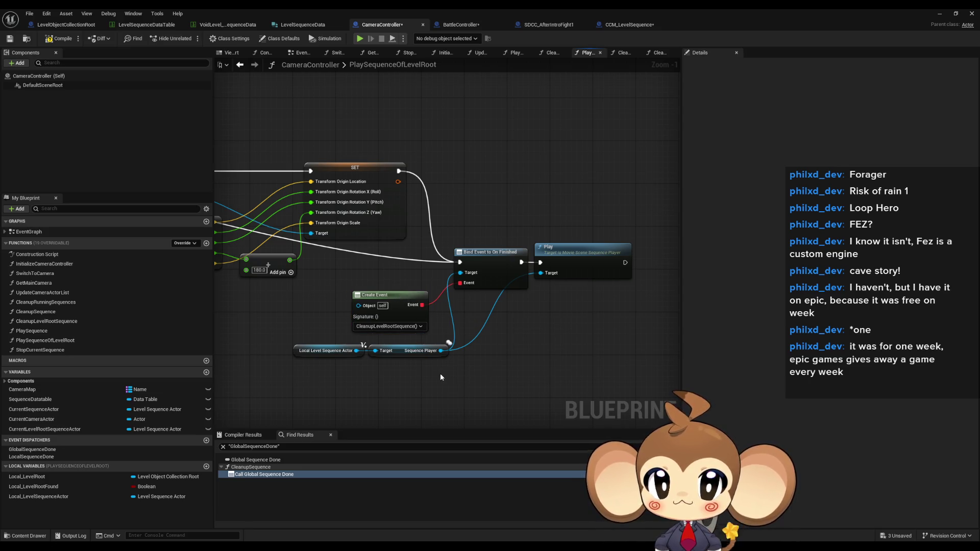
scroll(440, 373, "down", 3)
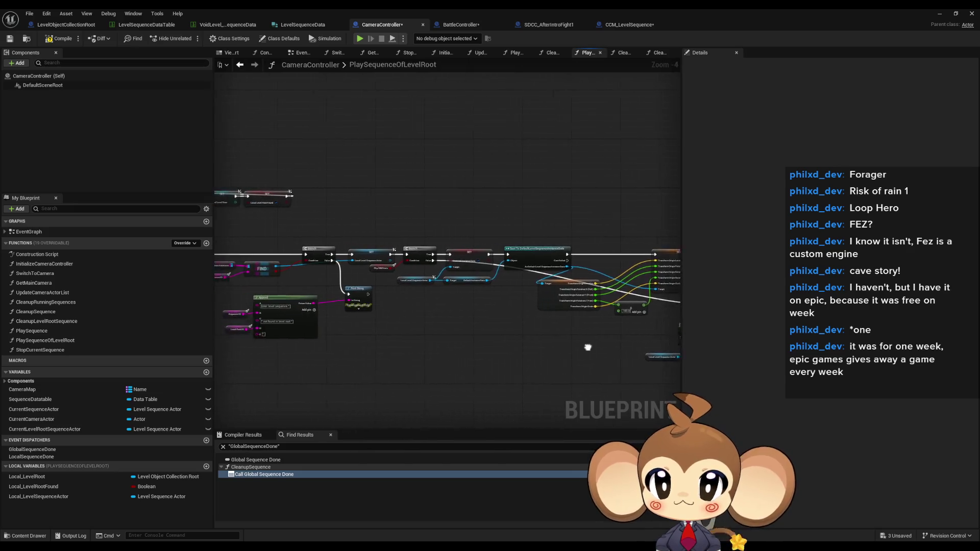
scroll(443, 322, "up", 2)
left_click_drag(442, 320, 538, 325)
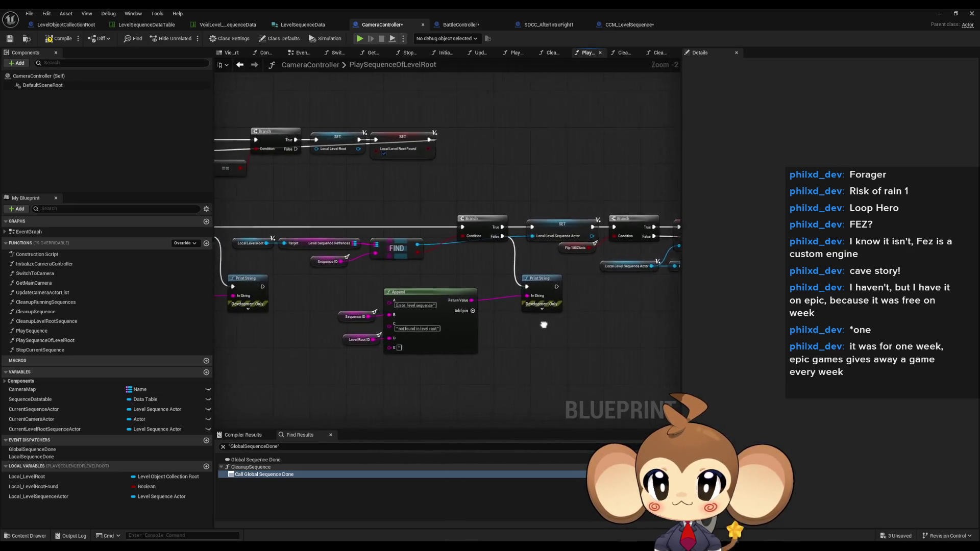
scroll(538, 325, "up", 2)
Inspect the LevelRootID variable and Play node, then return to the PlaySequence graph
left_click(408, 349)
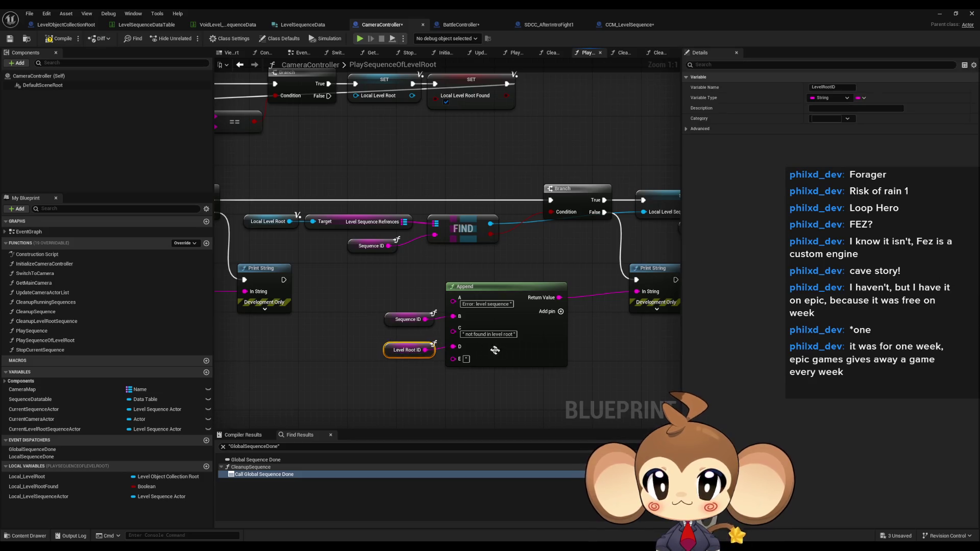
scroll(492, 350, "down", 4)
mouse_move(499, 346)
left_mouse_down()
mouse_move(602, 335)
mouse_move(237, 296)
left_mouse_up()
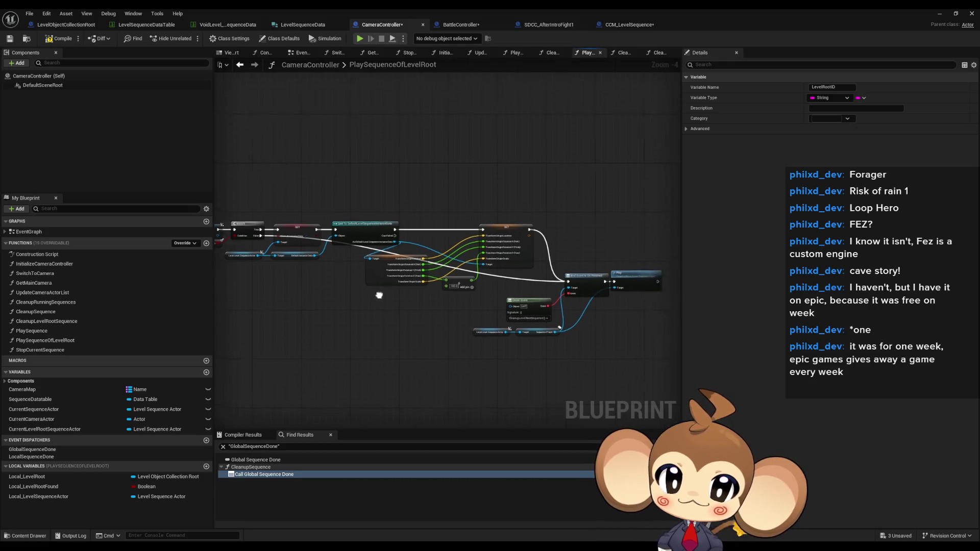
scroll(384, 294, "up", 3)
left_click(434, 261)
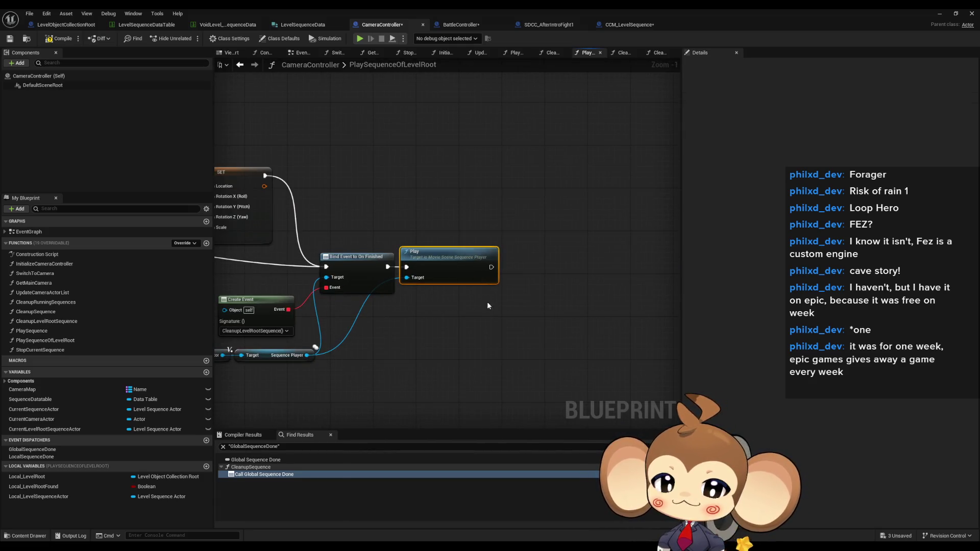
left_click_drag(470, 306, 518, 301)
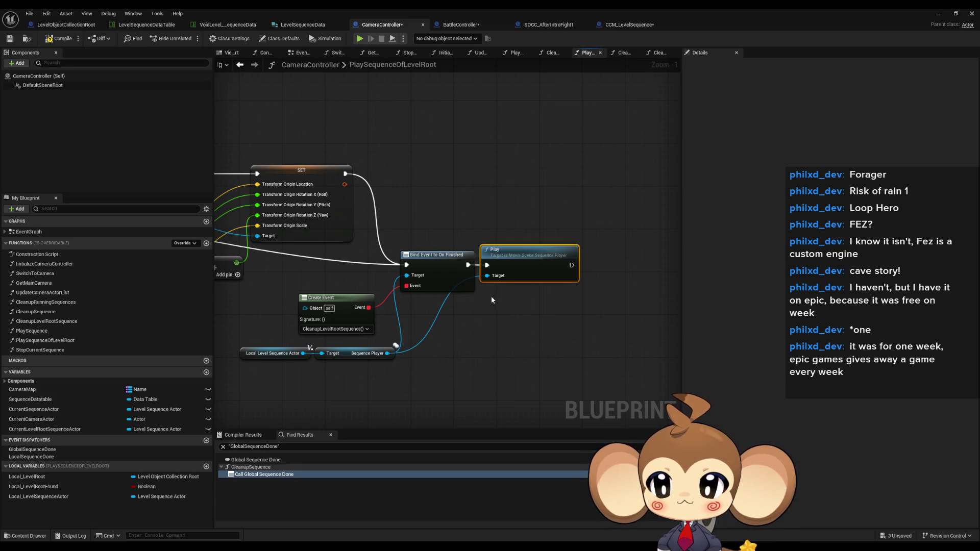
double_click(81, 332)
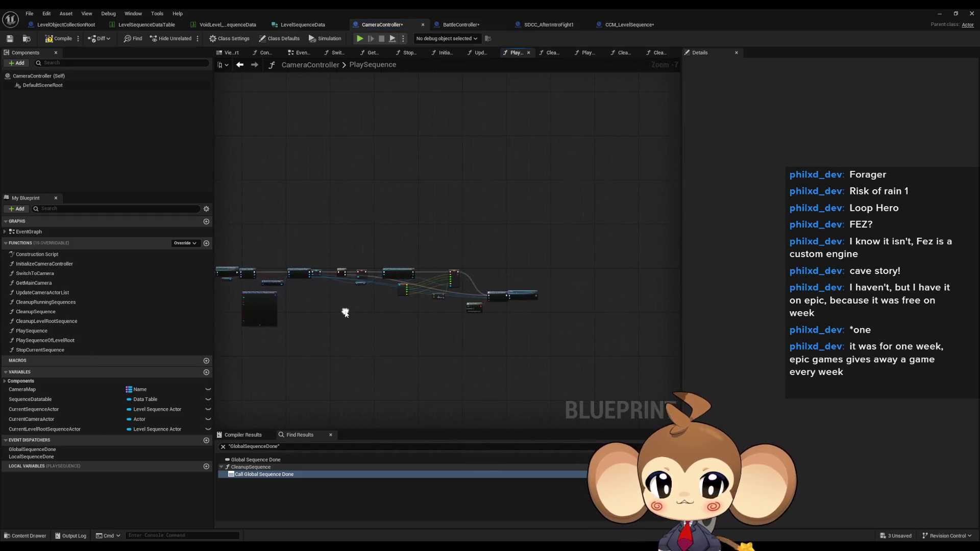
scroll(515, 317, "up", 2)
scroll(443, 271, "up", 2)
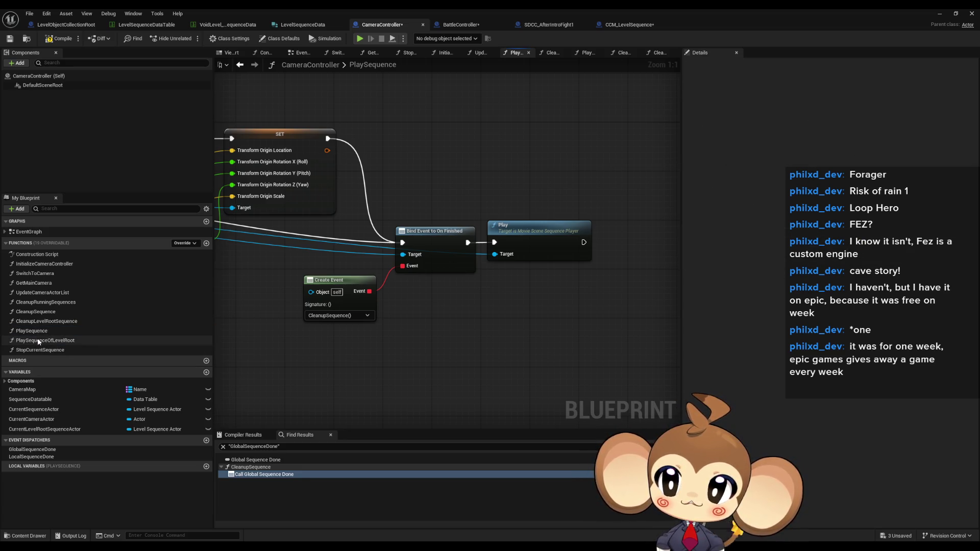
Step through PlaySequenceOfLevelRoot, CleanupLevelRootSequence and CleanupSequence, ending on CleanupRunningSequences
double_click(36, 341)
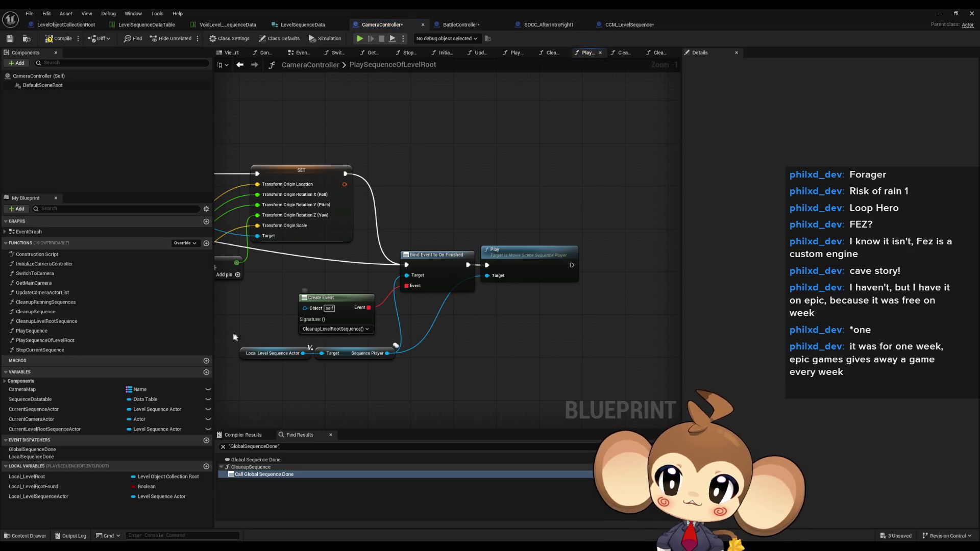
double_click(46, 321)
left_click(485, 326)
left_click(52, 313)
double_click(35, 312)
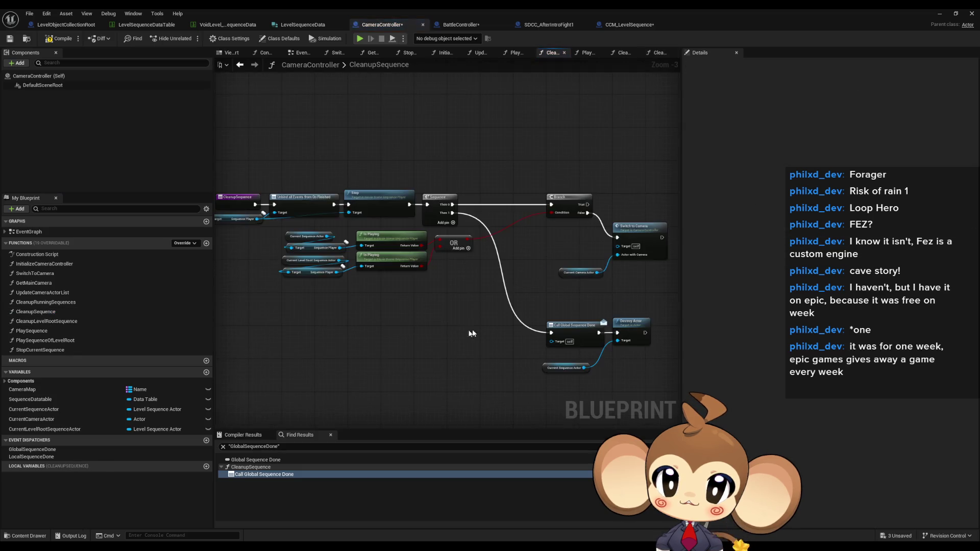
scroll(344, 418, "up", 1)
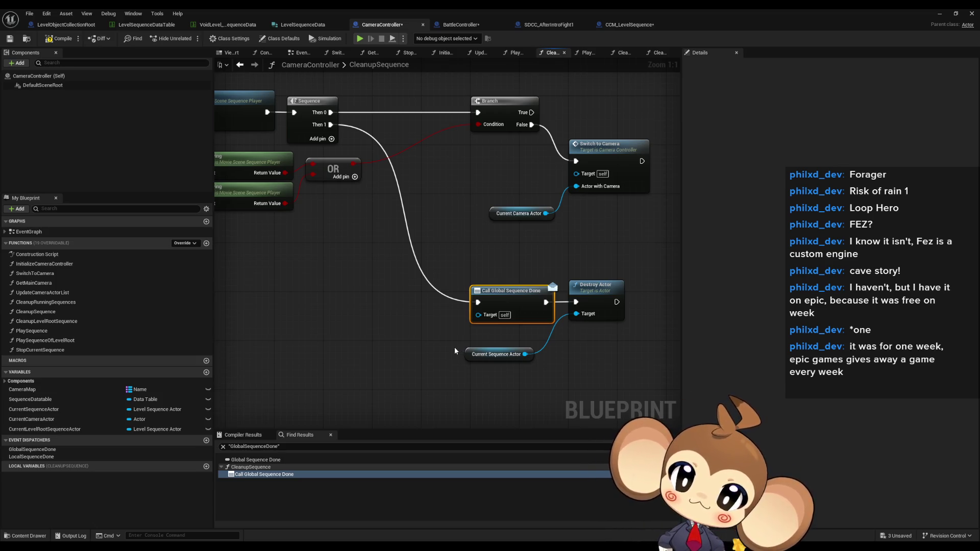
scroll(451, 347, "down", 3)
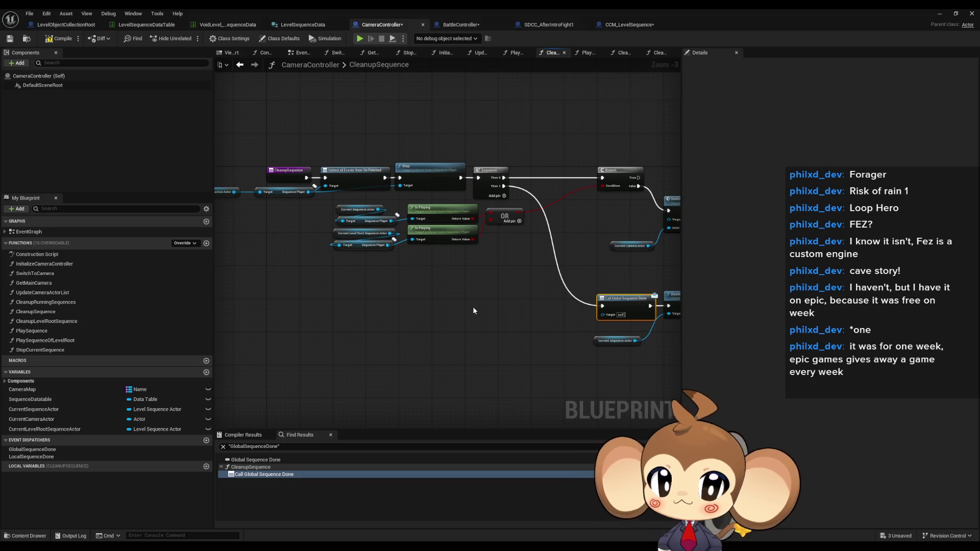
left_click_drag(474, 310, 375, 309)
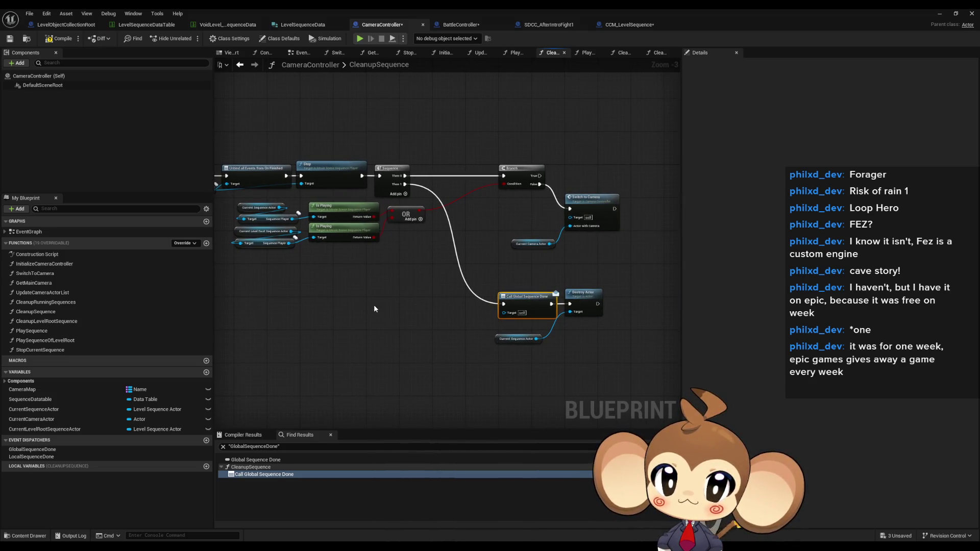
double_click(108, 303)
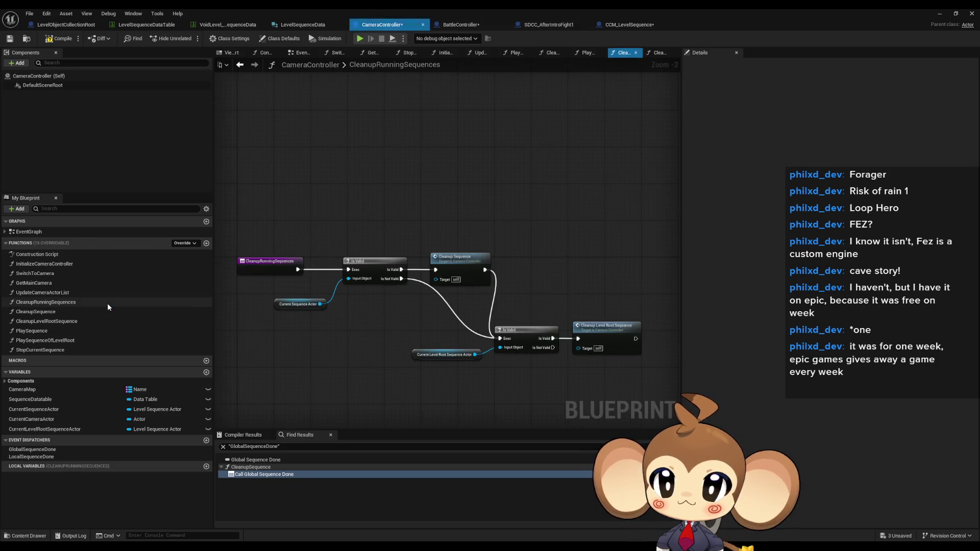
Revisit the CleanupSequence, CleanupLevelRootSequence, PlaySequence and PlaySequenceOfLevelRoot graphs in turn
left_click(96, 312)
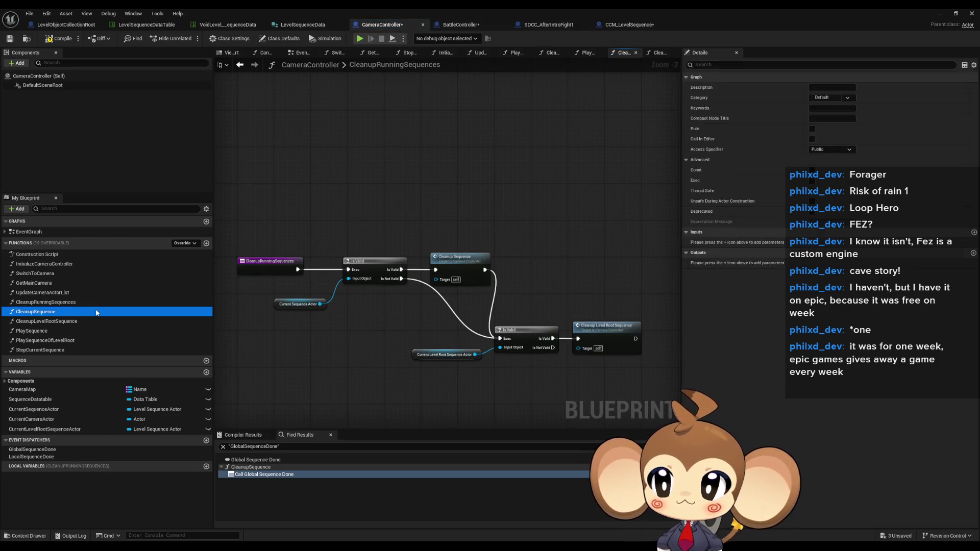
double_click(96, 312)
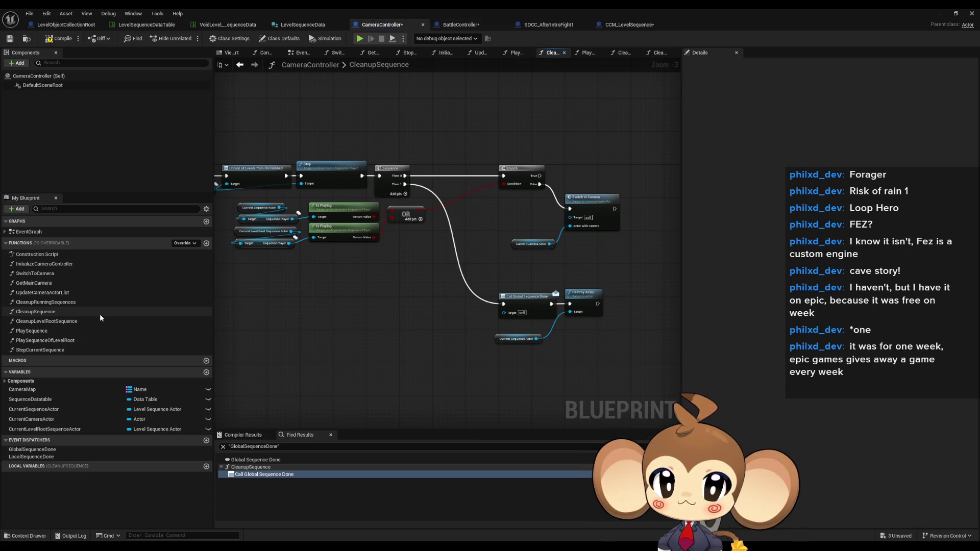
left_click(87, 321)
double_click(87, 322)
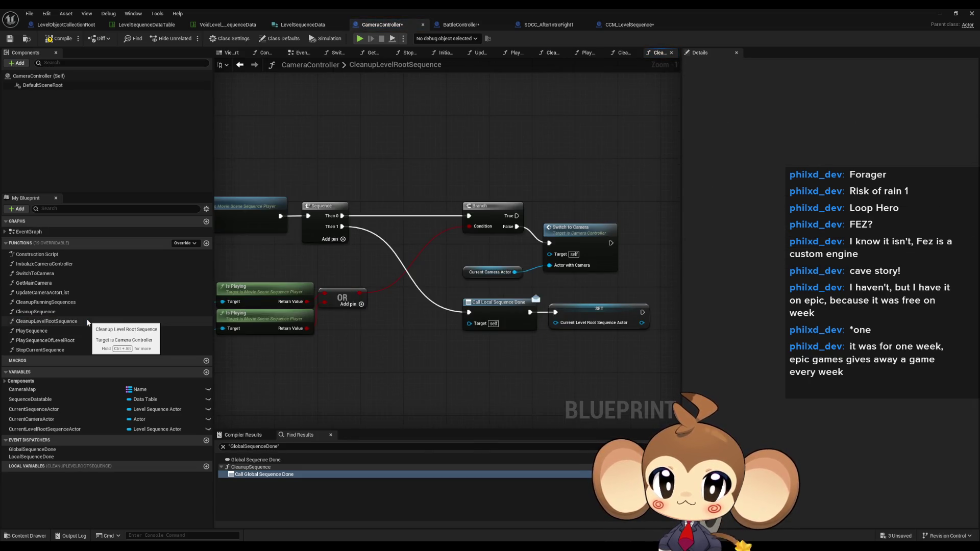
double_click(79, 330)
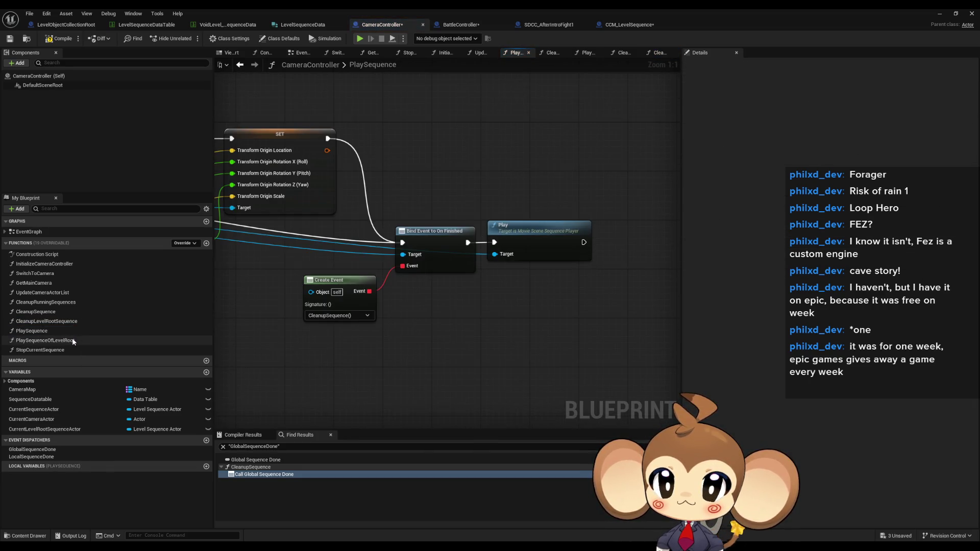
double_click(73, 341)
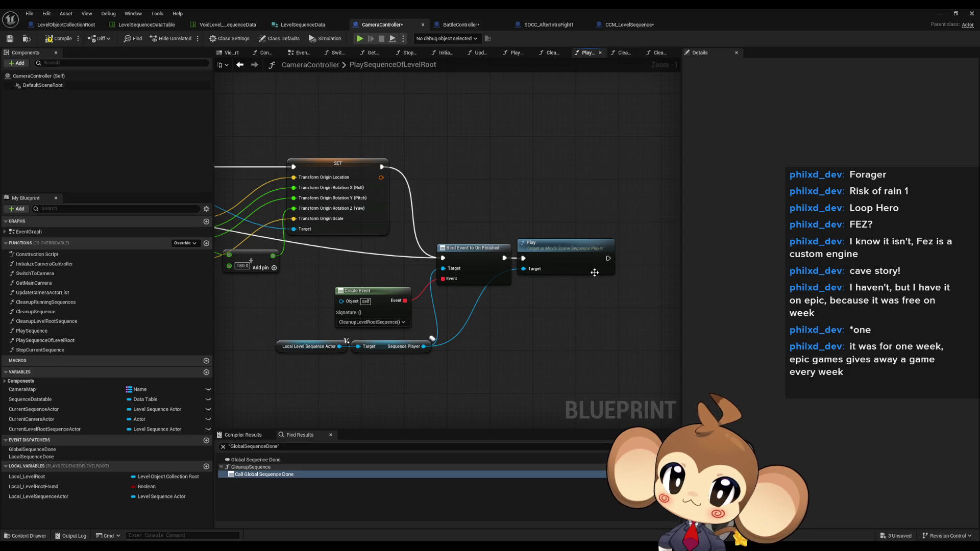
Switch to CCM_LevelSequence's StartCCM graph and pan to the Play Sequence node
left_click(620, 24)
left_click_drag(462, 295, 558, 277)
left_click_drag(460, 306, 308, 293)
left_click_drag(408, 263, 420, 253)
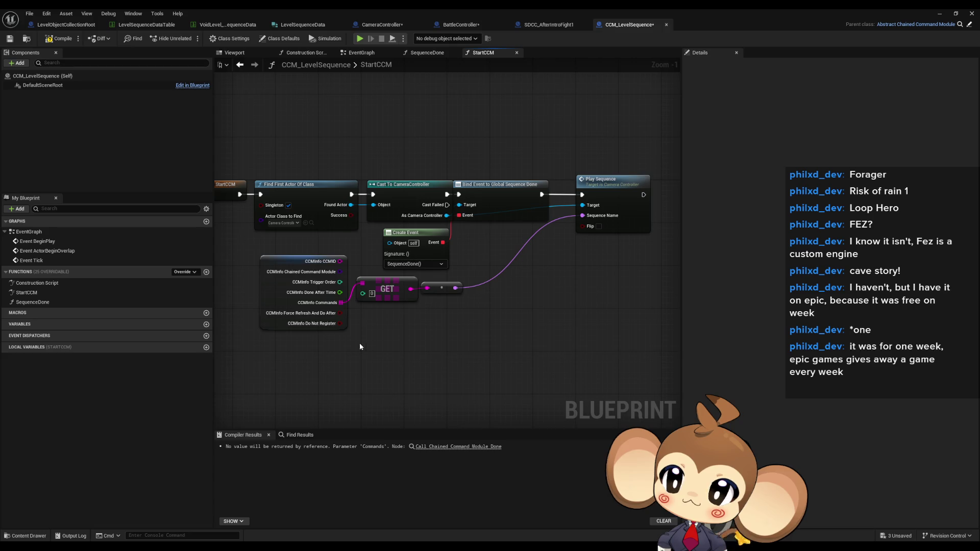
Open CCP_LevelSequenceAfterFight from the ChainCommandPresets folder and maximize its blueprint editor
double_click(566, 8)
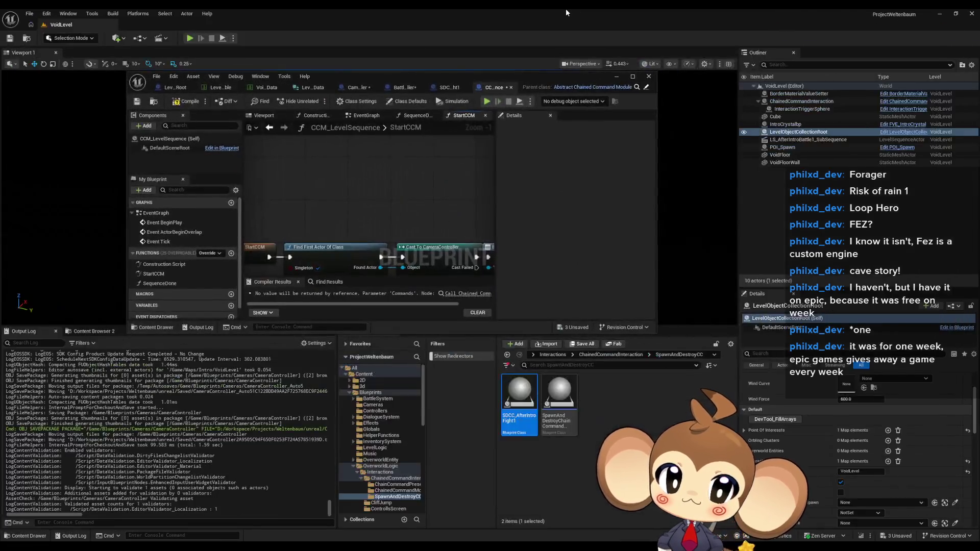
left_click(622, 354)
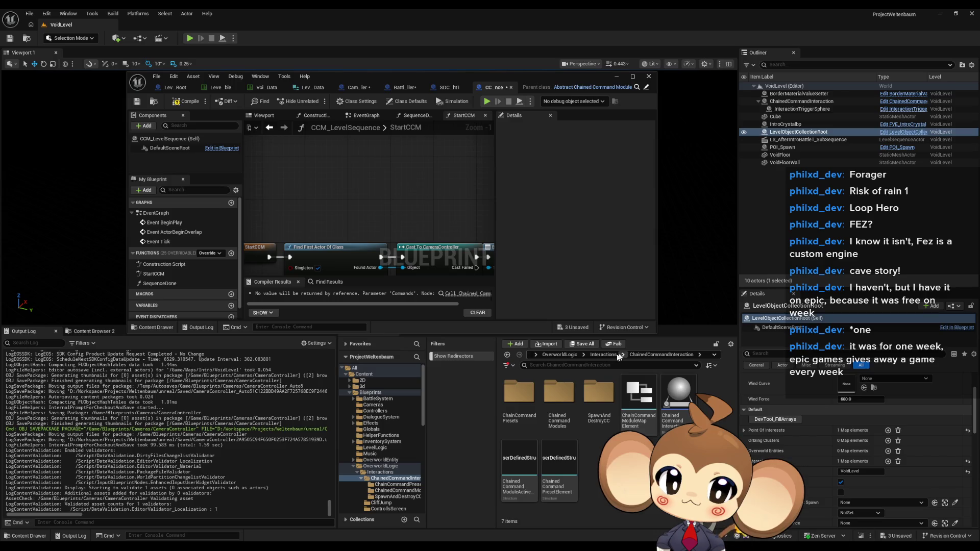
double_click(520, 393)
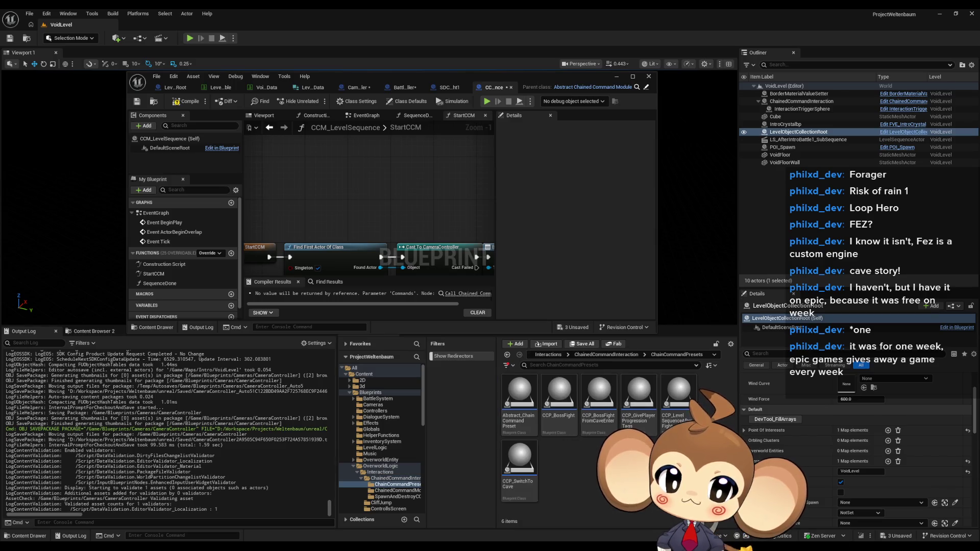
left_click(679, 400)
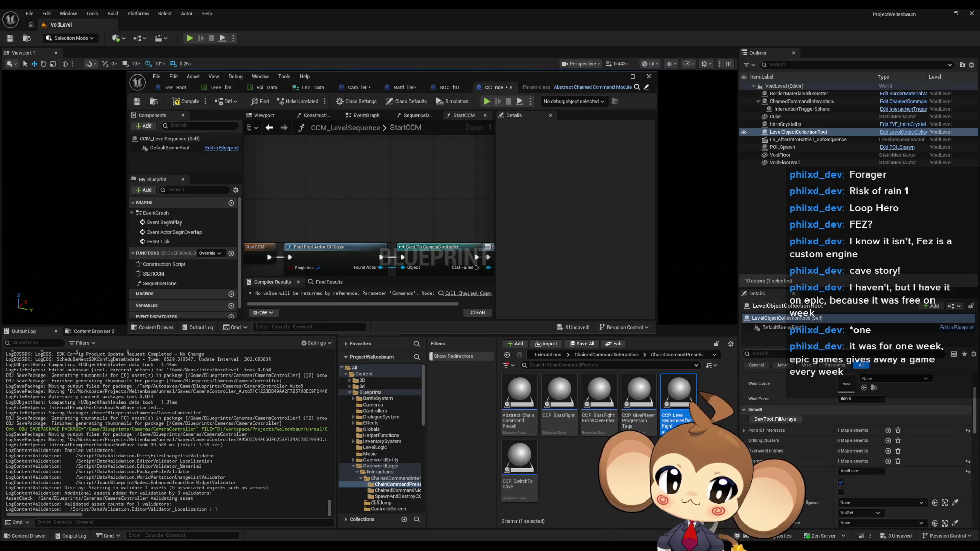
double_click(679, 401)
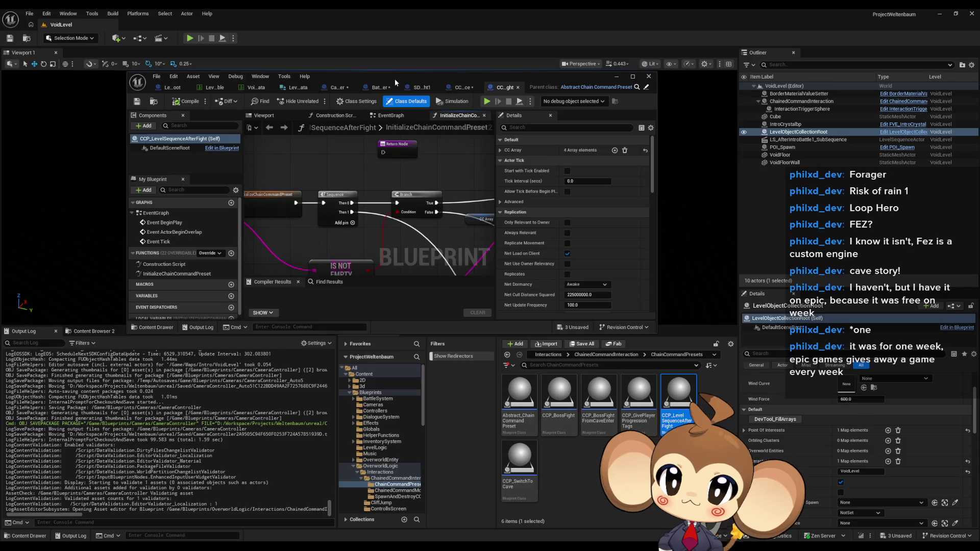
double_click(394, 78)
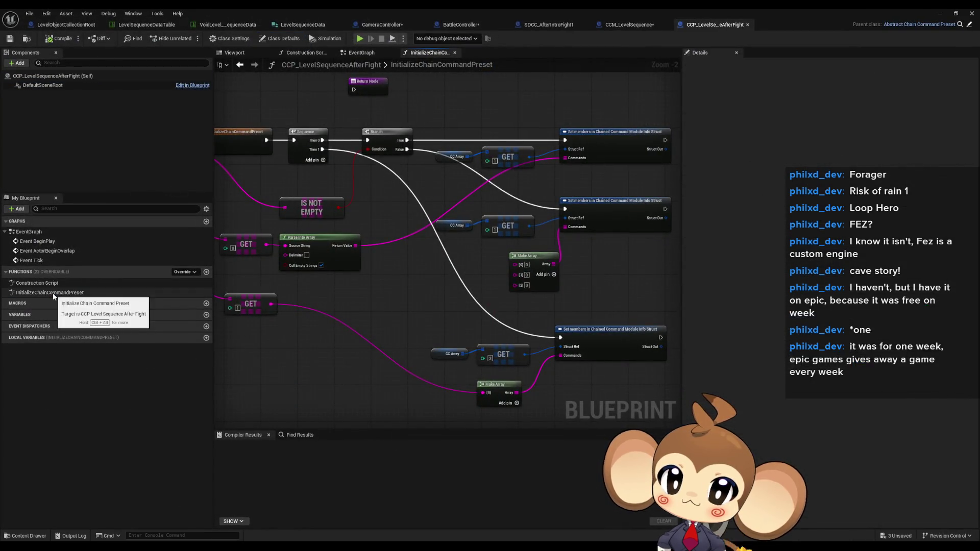
Duplicate the bottom CC Array, GET and Set members group onto a third Sequence output, then delete it
double_click(53, 293)
mouse_move(474, 354)
left_mouse_down()
mouse_move(448, 306)
mouse_move(393, 295)
left_mouse_up()
left_click_drag(280, 237, 191, 238)
left_click_drag(427, 280, 543, 390)
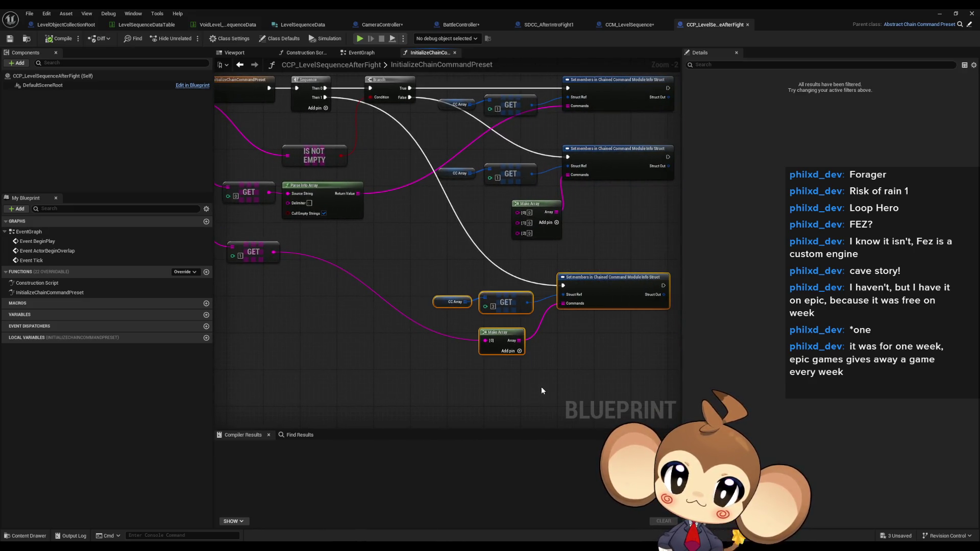
key("ctrl+c")
key("ctrl+v")
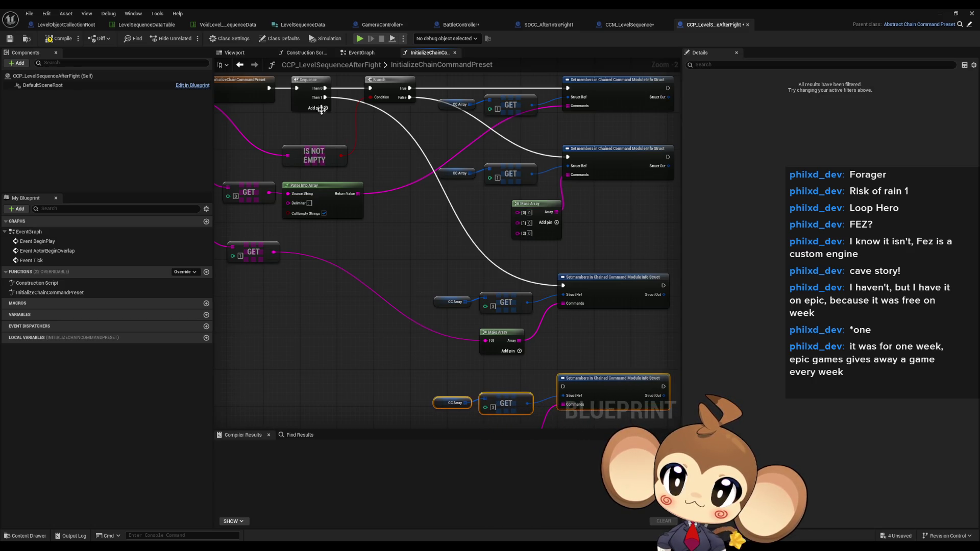
left_click(326, 107)
left_click_drag(325, 106, 558, 386)
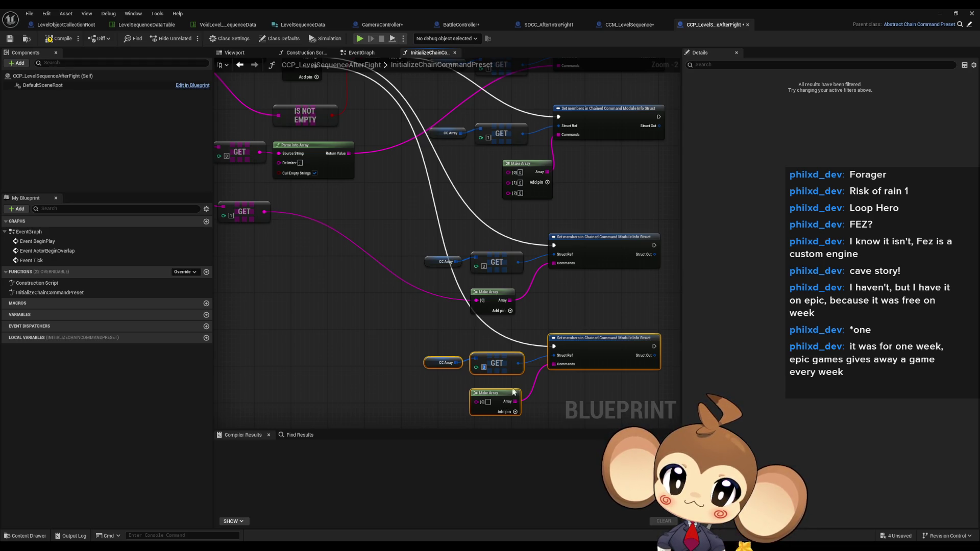
mouse_move(390, 373)
left_mouse_down()
mouse_move(423, 359)
mouse_move(400, 361)
left_mouse_up()
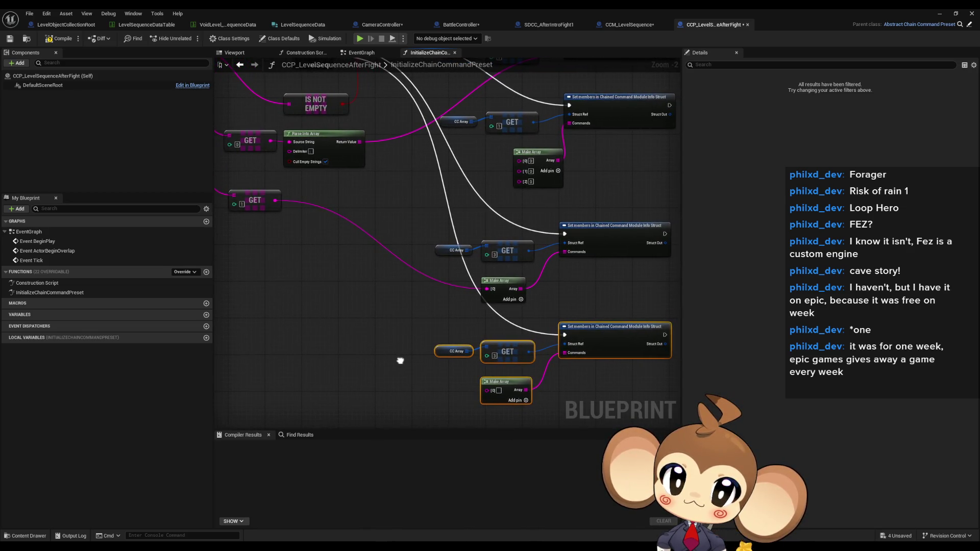
mouse_move(427, 423)
left_mouse_down()
mouse_move(536, 377)
mouse_move(560, 332)
left_mouse_up()
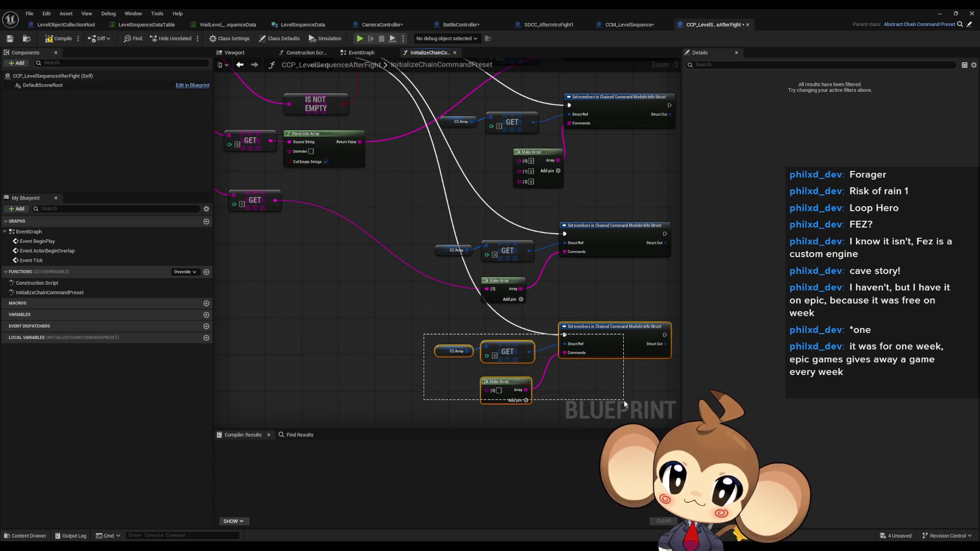
key("Delete")
Feed a pasted payload GET at index 2 into a new second Make Array element, then compile
left_click(521, 299)
mouse_move(276, 232)
left_mouse_down()
mouse_move(353, 306)
mouse_move(259, 159)
mouse_move(261, 120)
left_mouse_up()
left_click(331, 275)
key("ctrl+c")
key("ctrl+v")
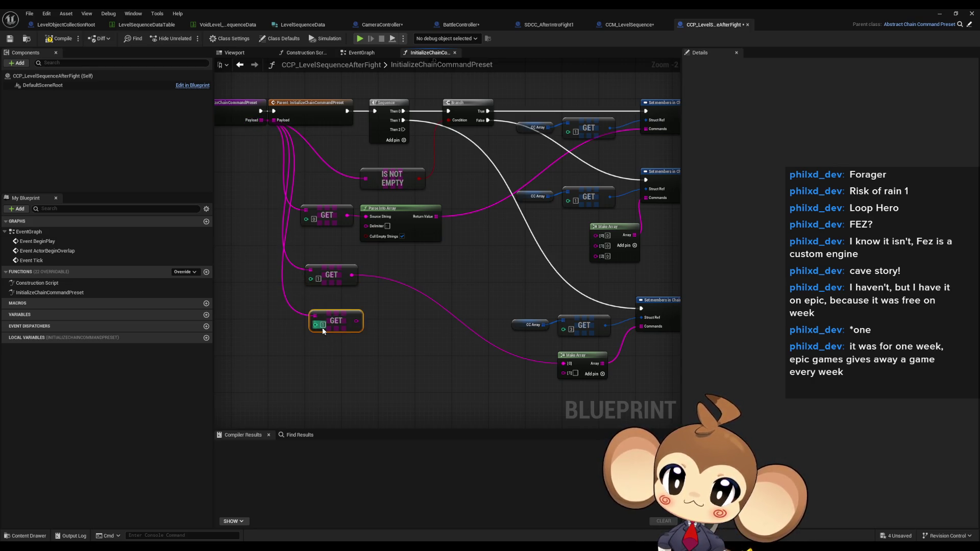
type("2")
left_click_drag(357, 321, 563, 373)
left_click_drag(322, 320, 318, 305)
left_click(419, 373)
left_click_drag(420, 372, 404, 379)
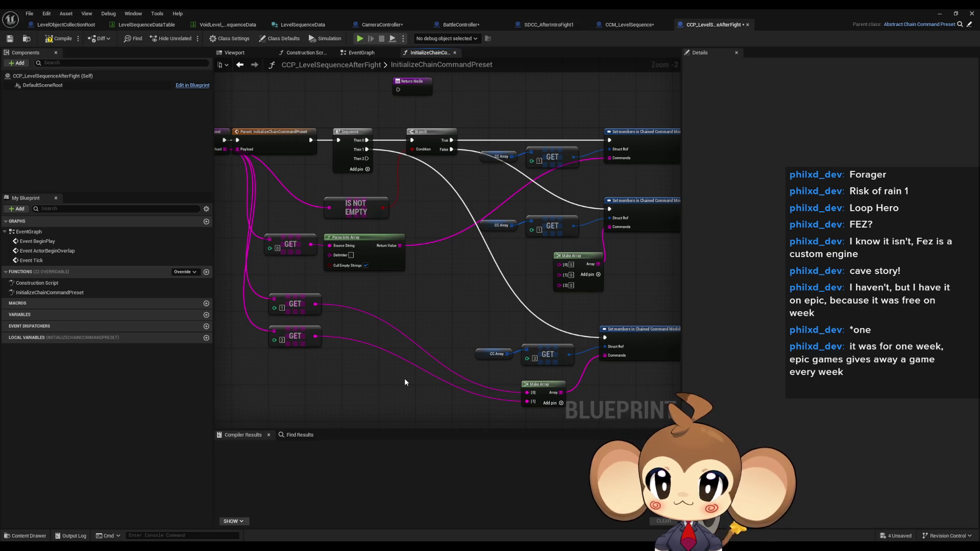
left_click(60, 38)
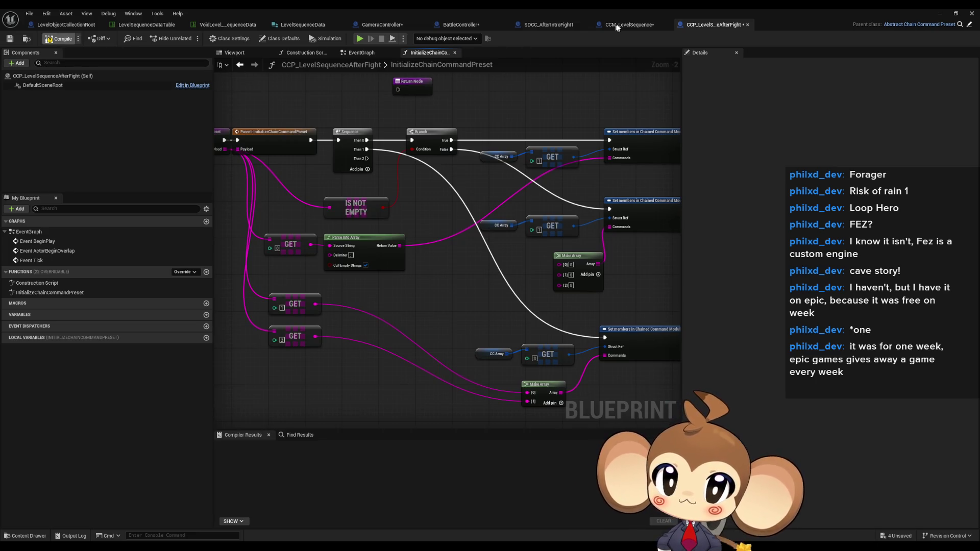
Check CCM_LevelSequence's StartCCM graph, then view SDCC_AfterIntroFight1's class defaults
left_click(625, 29)
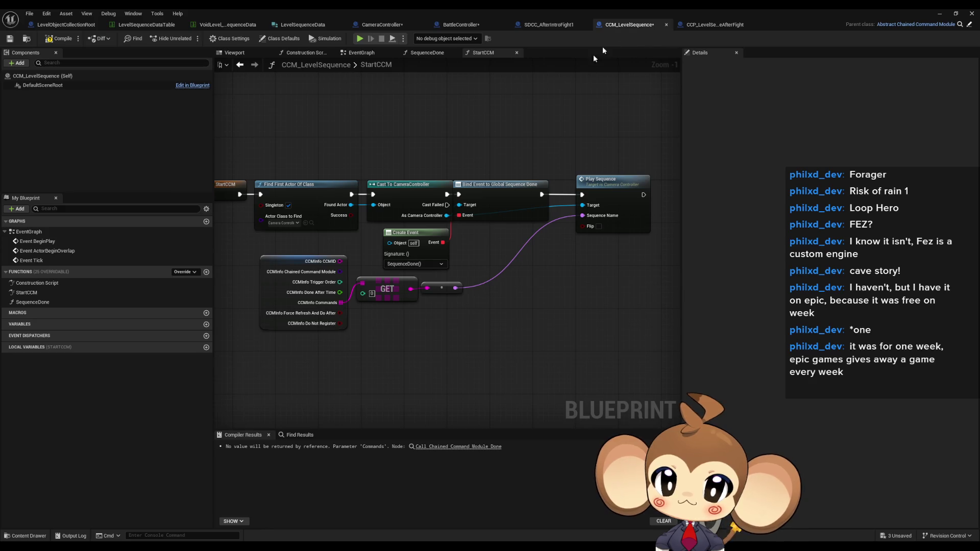
left_click_drag(437, 273, 494, 233)
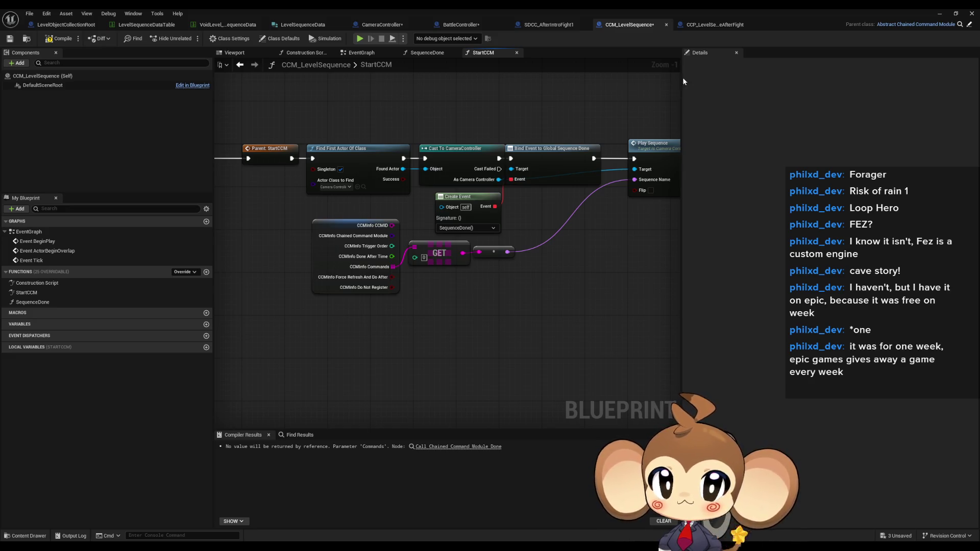
left_click(695, 24)
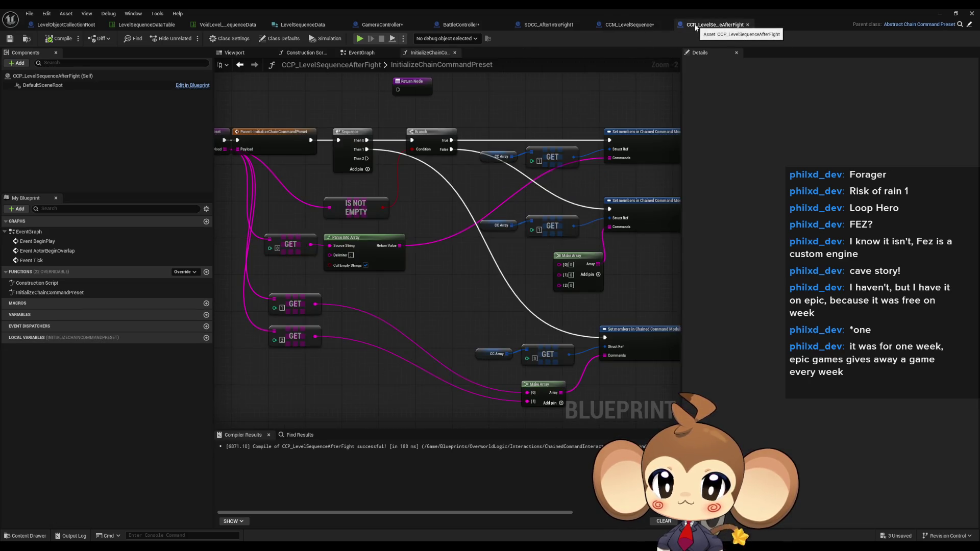
left_click_drag(379, 216, 438, 210)
left_click_drag(258, 162, 266, 135)
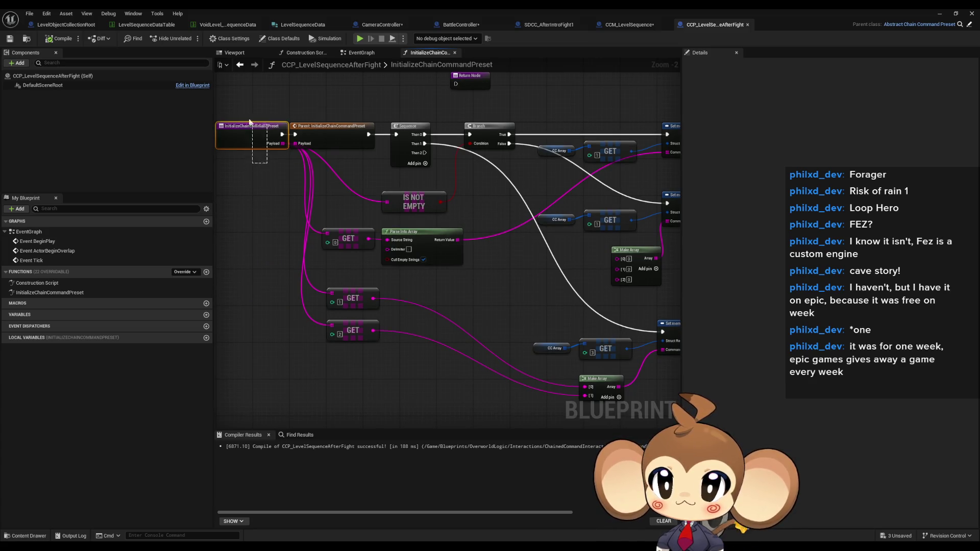
left_click(536, 25)
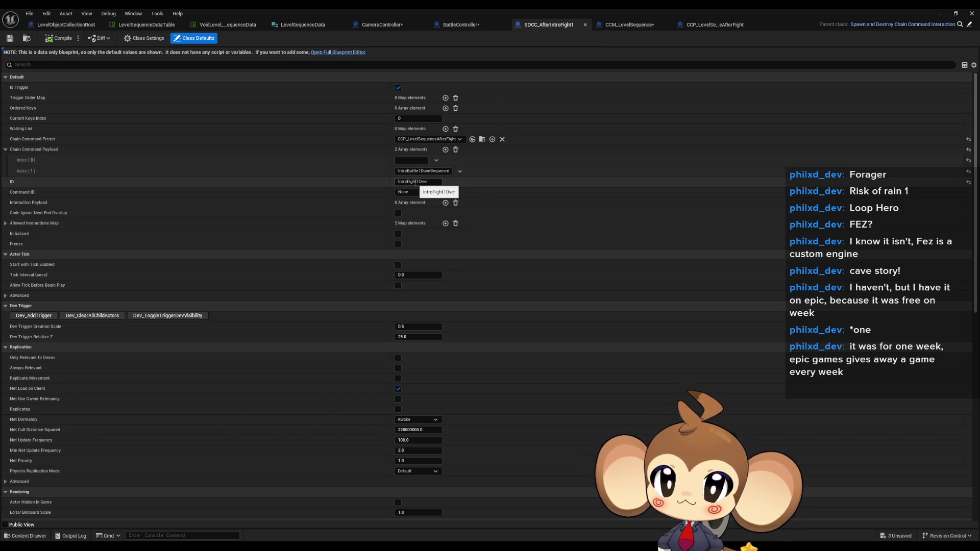
Check SDCC_AfterIntroFight1's IntroBattle1DoneSequence payload, then reorder tabs and return to CCP_LevelSequenceAfterFight's graph
left_click(423, 171)
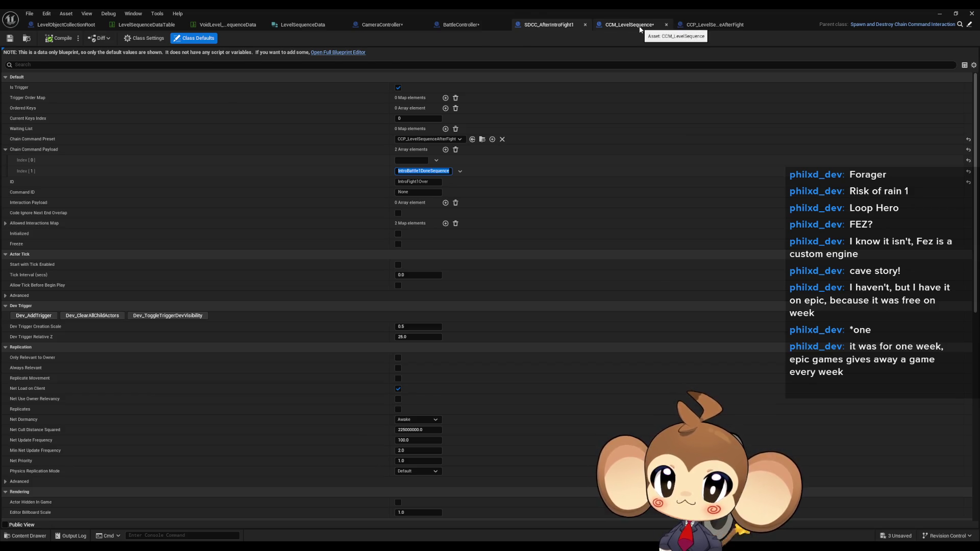
left_click(641, 29)
left_click_drag(715, 25, 631, 25)
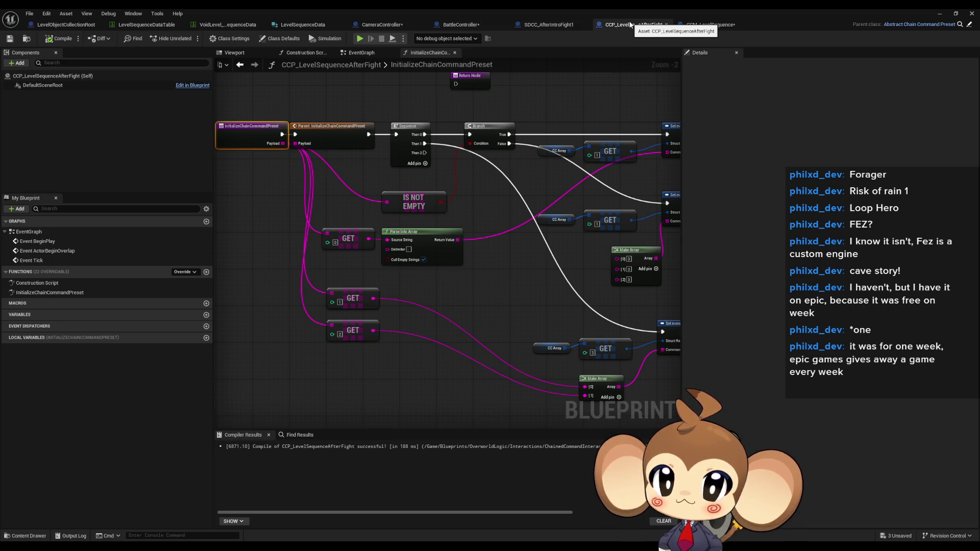
left_click(536, 26)
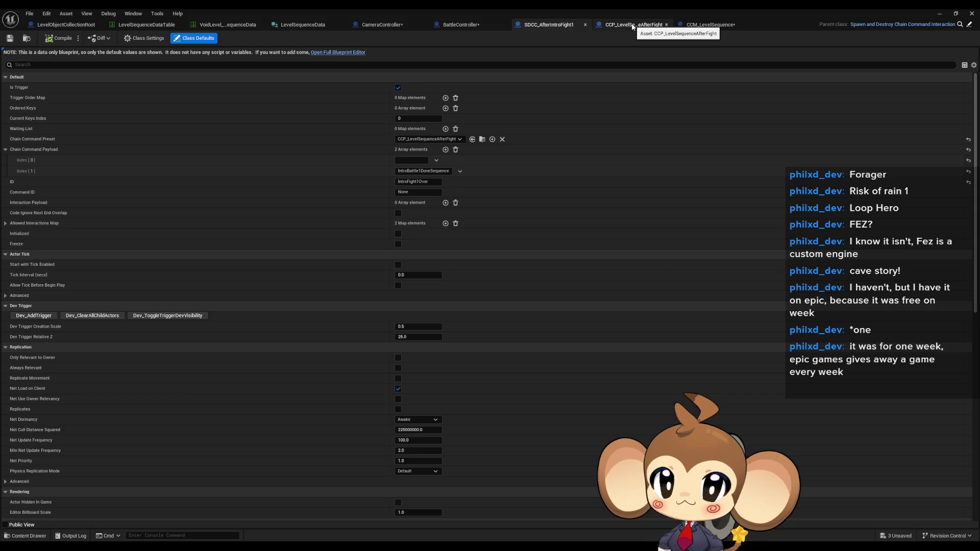
left_click(633, 27)
left_click_drag(509, 278, 485, 218)
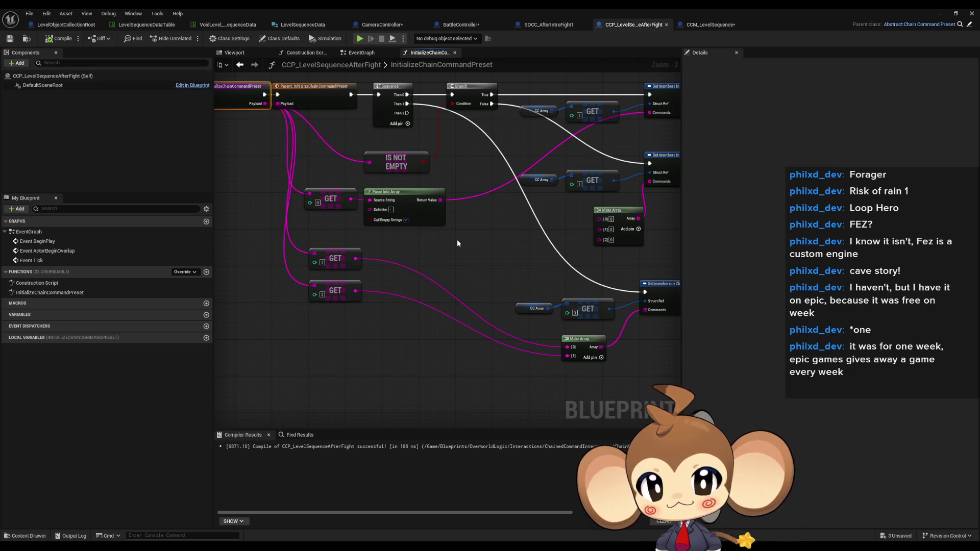
Review CameraController's PlaySequence and PlaySequenceOfLevelRoot graphs, including the Cleanup Running Sequences call
left_click(374, 23)
left_click_drag(240, 316, 333, 323)
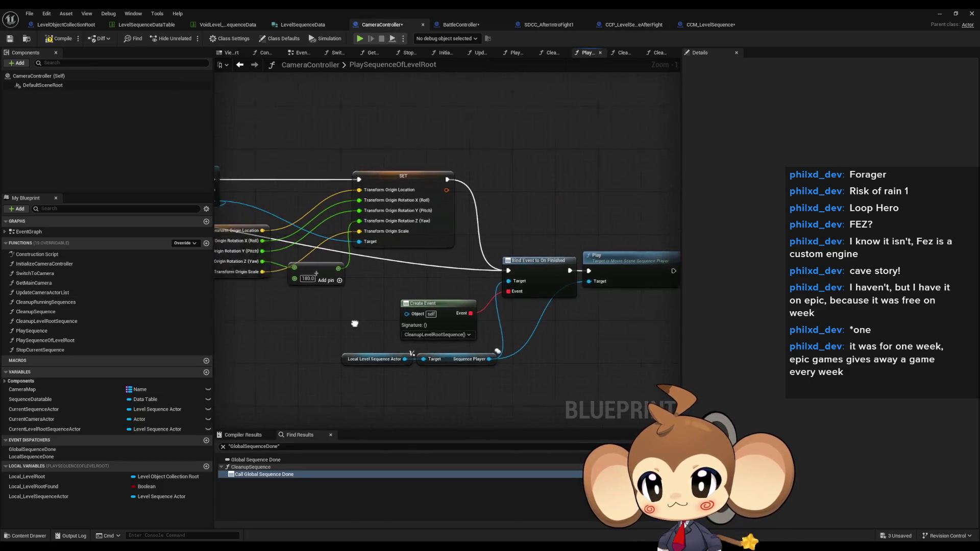
double_click(51, 331)
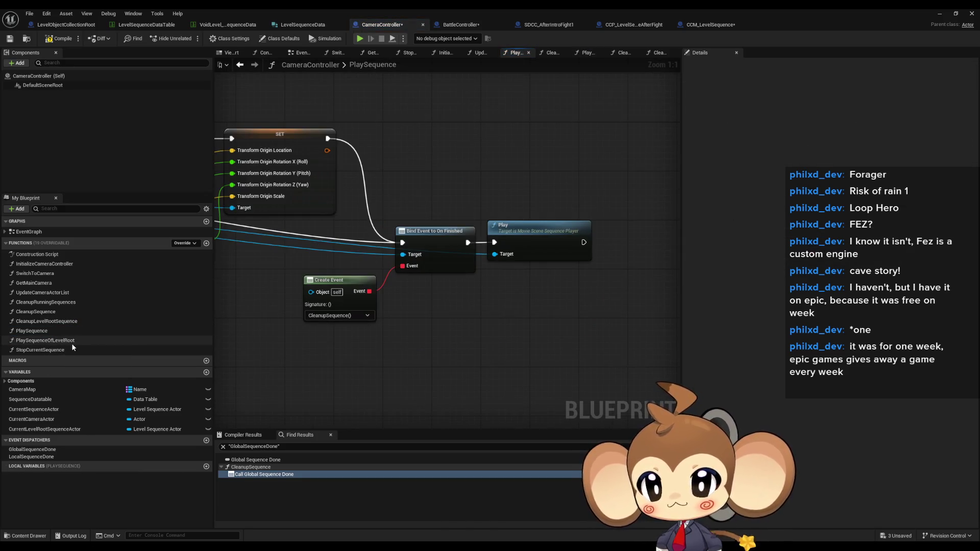
double_click(60, 341)
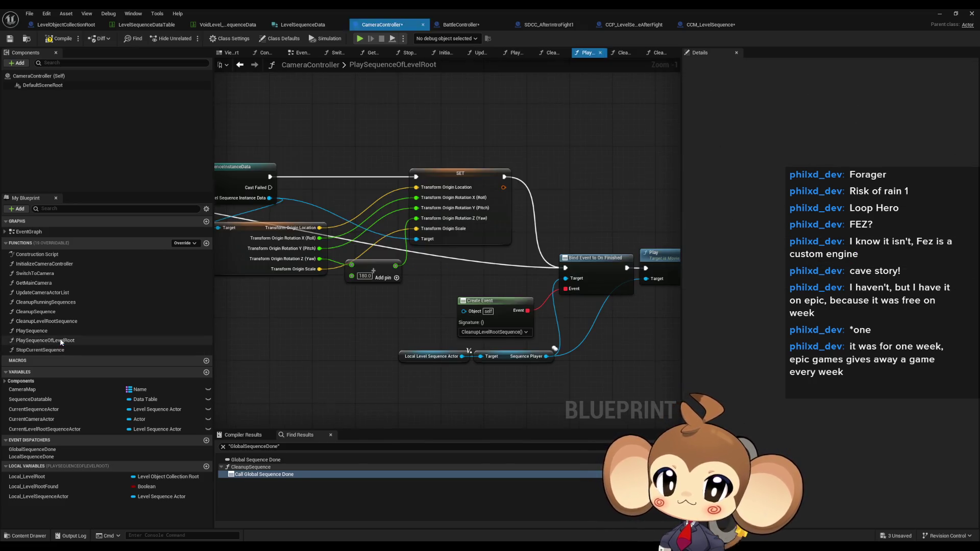
scroll(462, 352, "down", 4)
scroll(295, 268, "up", 4)
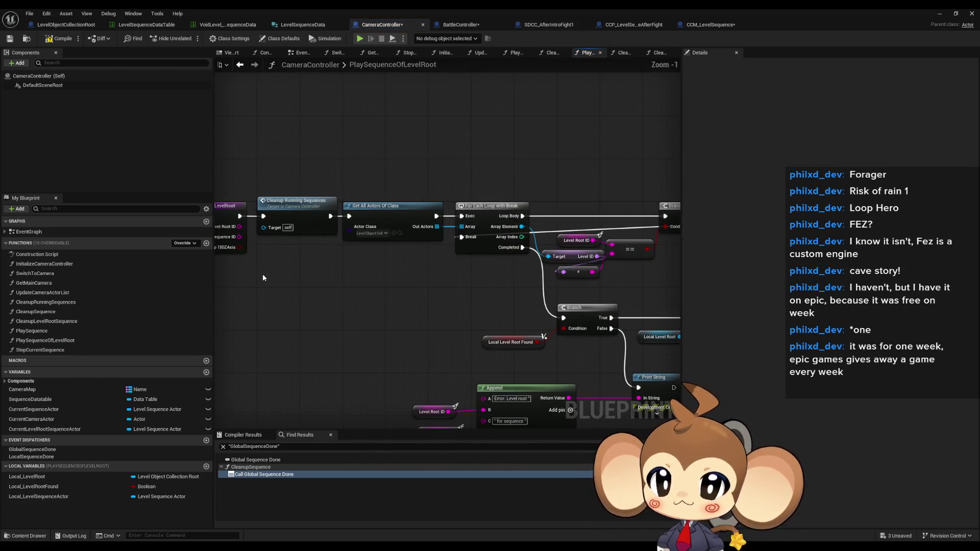
left_click(300, 217)
left_click_drag(305, 270, 376, 289)
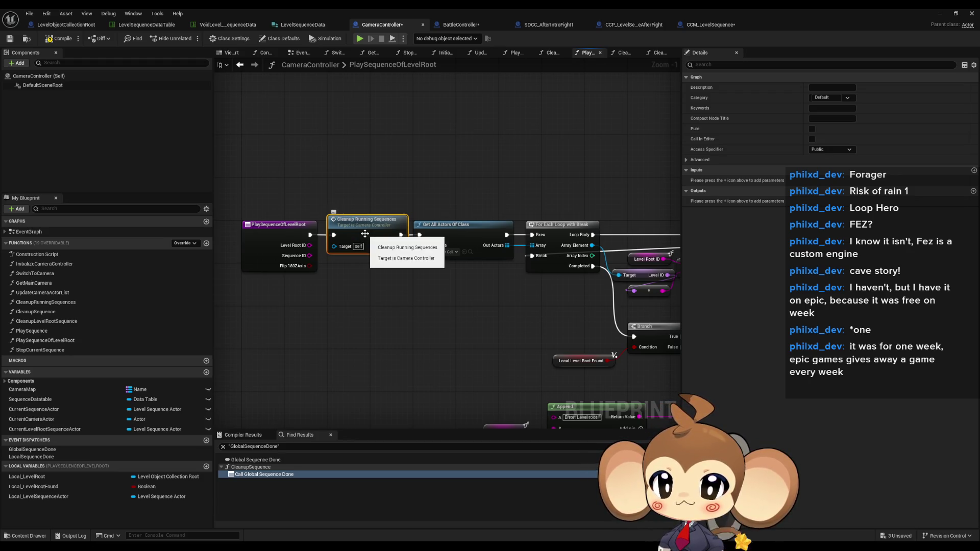
left_click_drag(462, 265, 178, 222)
Inspect CleanupRunningSequences' Cleanup Sequence and Cleanup Level Root Sequence calls, then return to StartCCM's Create Event node
key("alt+Left")
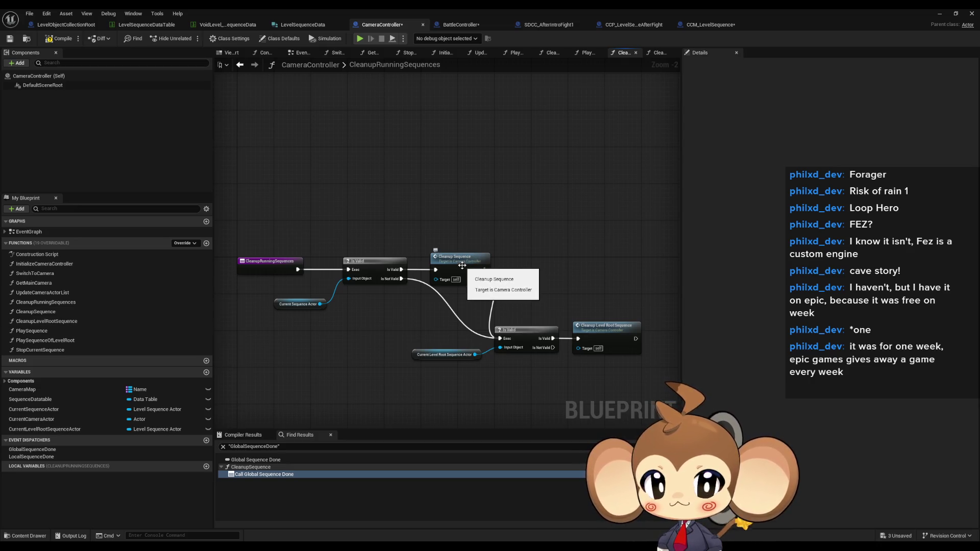
left_click(462, 266)
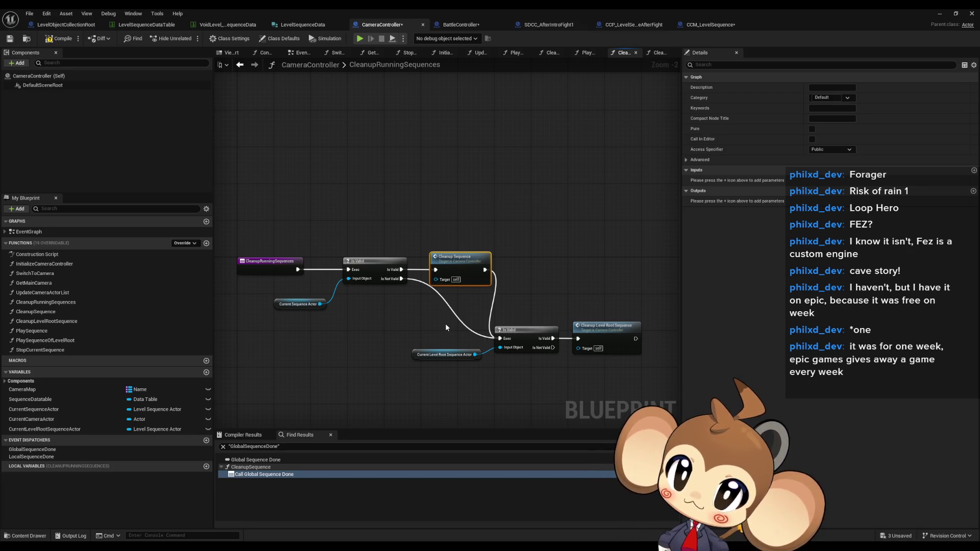
left_click(605, 334)
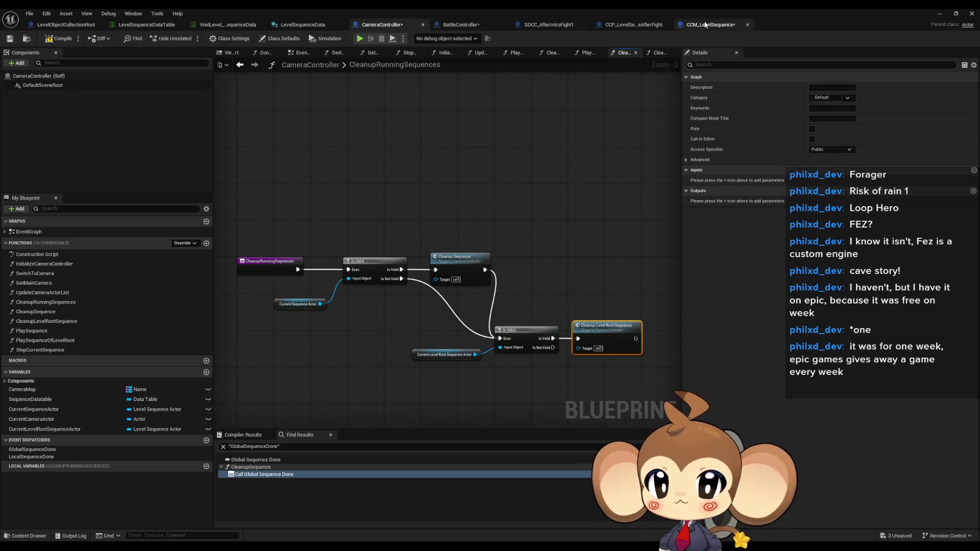
left_click(706, 24)
left_click_drag(538, 207, 496, 227)
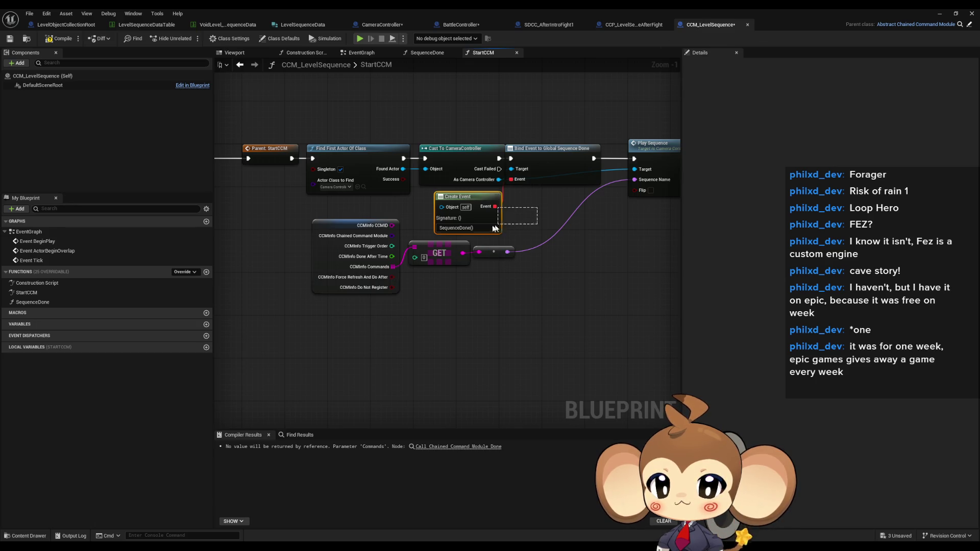
Select and review CameraController's Call Global Sequence Done and Current Sequence Actor nodes
mouse_move(602, 268)
left_mouse_down()
mouse_move(502, 303)
mouse_move(554, 288)
left_mouse_up()
left_click(553, 288)
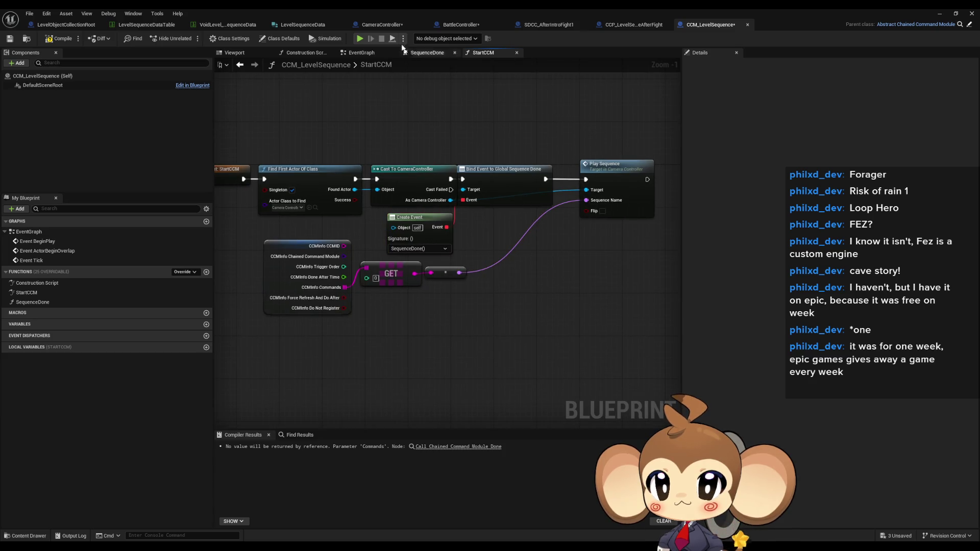
left_click(396, 24)
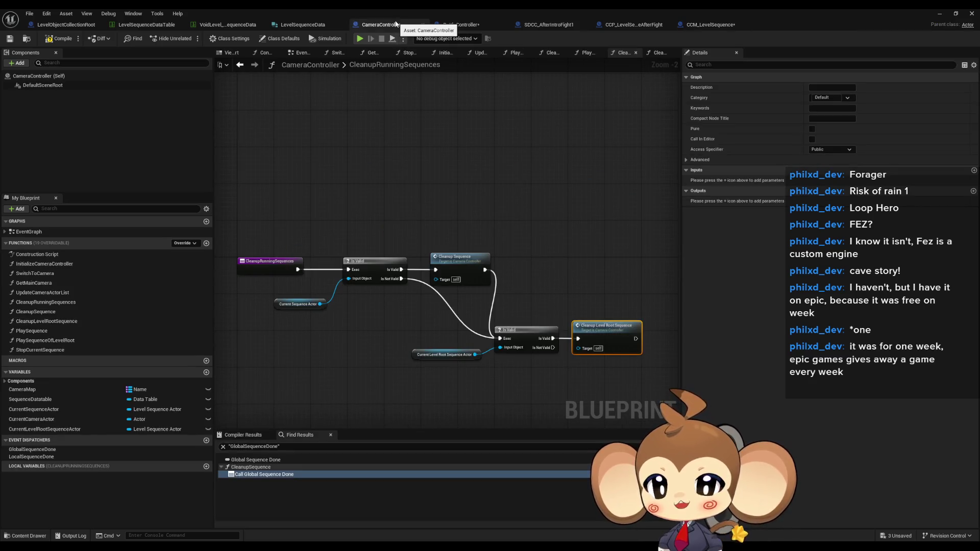
left_click(274, 353)
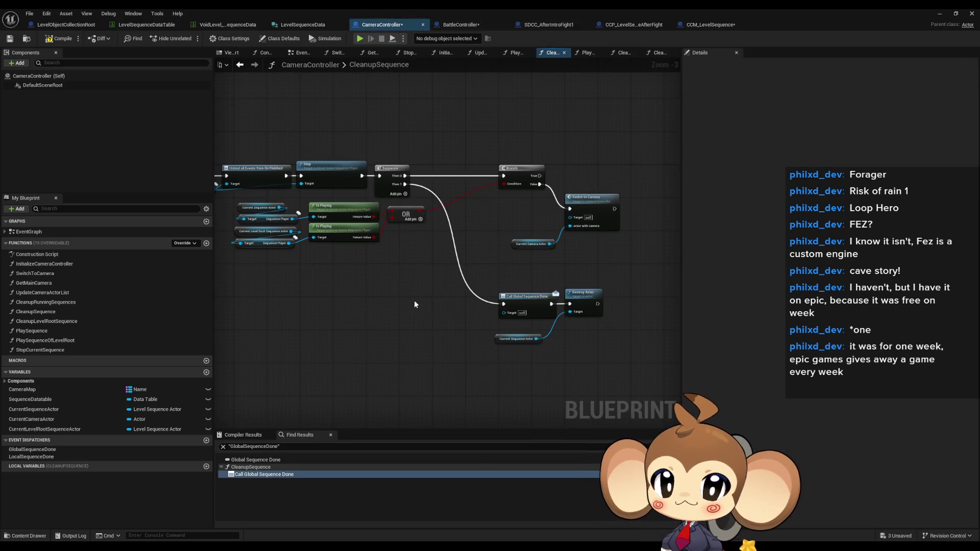
left_click_drag(404, 288, 567, 348)
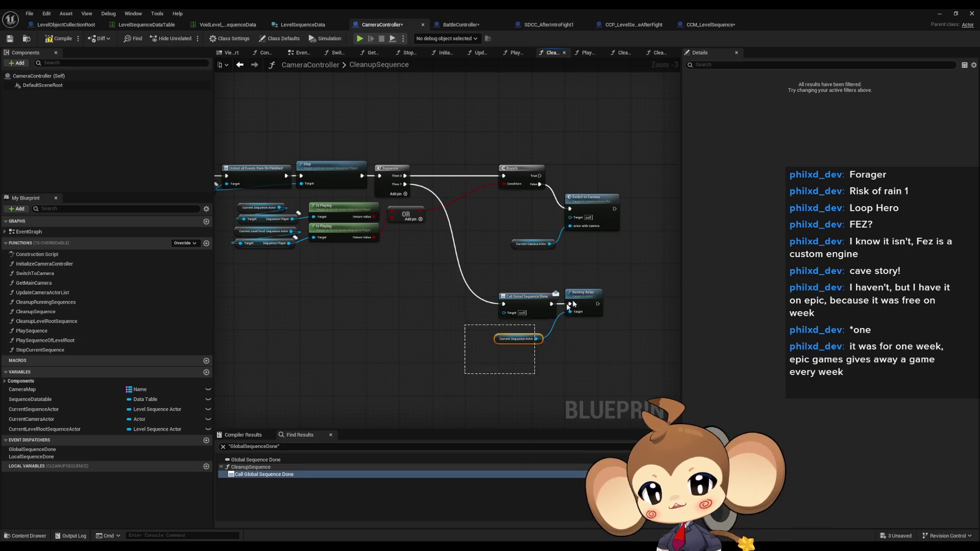
left_click(629, 272)
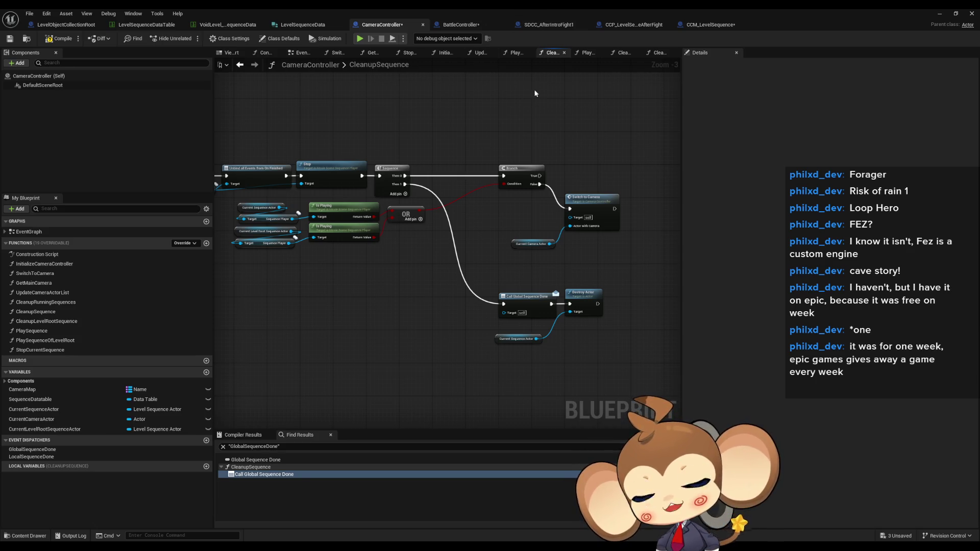
Cycle through BattleController and CameraController, settling on the start of CCM_LevelSequence's StartCCM graph at 1:1
left_click(454, 26)
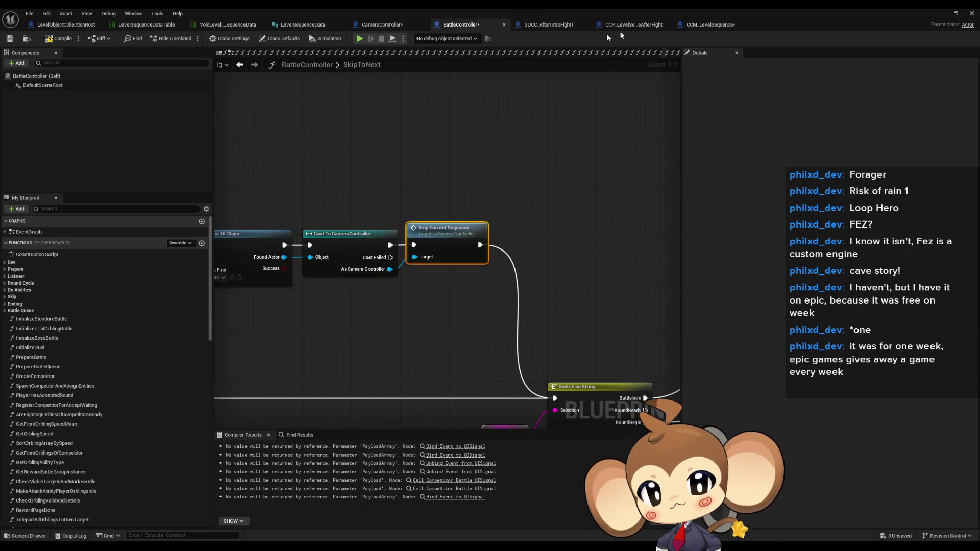
left_click(710, 25)
scroll(533, 204, "down", 2)
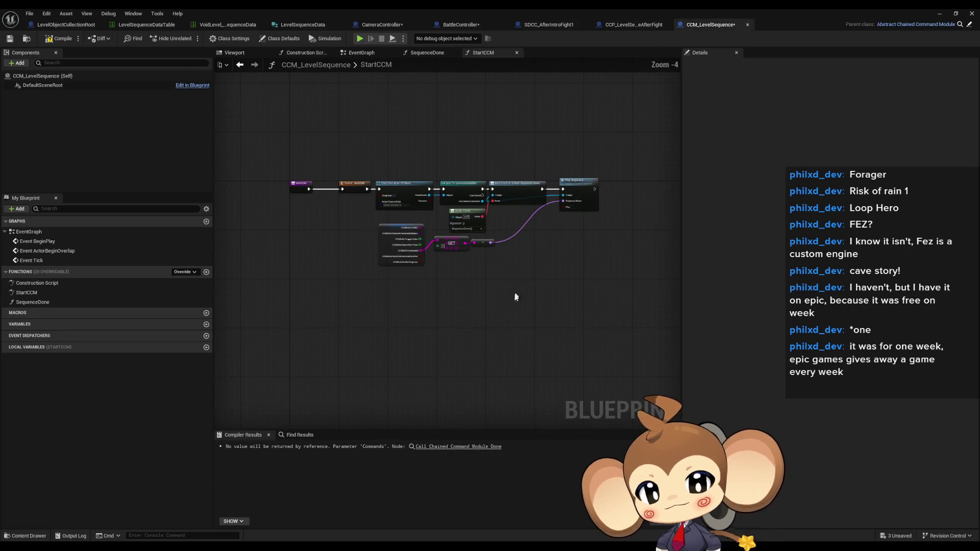
left_click(388, 25)
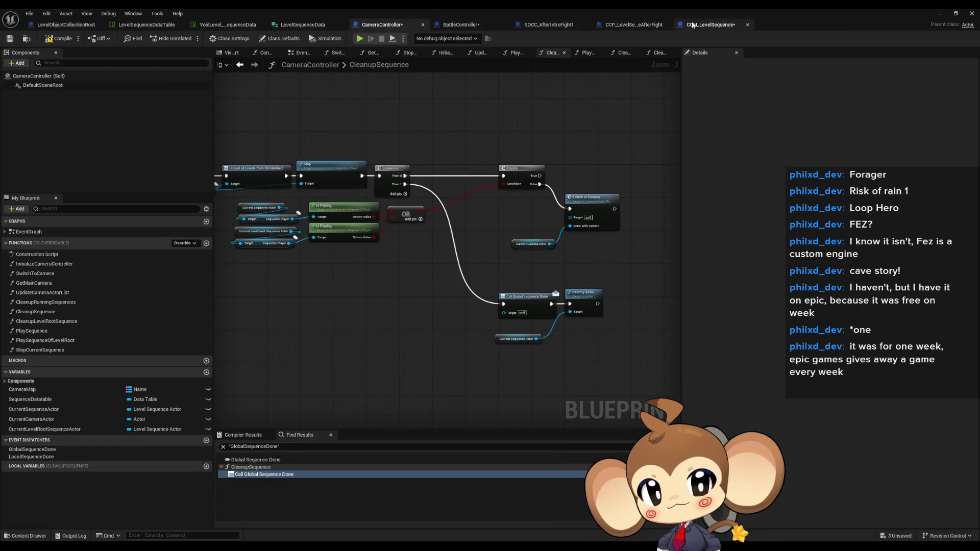
left_click(692, 25)
scroll(485, 250, "up", 5)
mouse_move(485, 223)
left_mouse_down()
mouse_move(480, 248)
mouse_move(620, 232)
mouse_move(435, 238)
left_mouse_up()
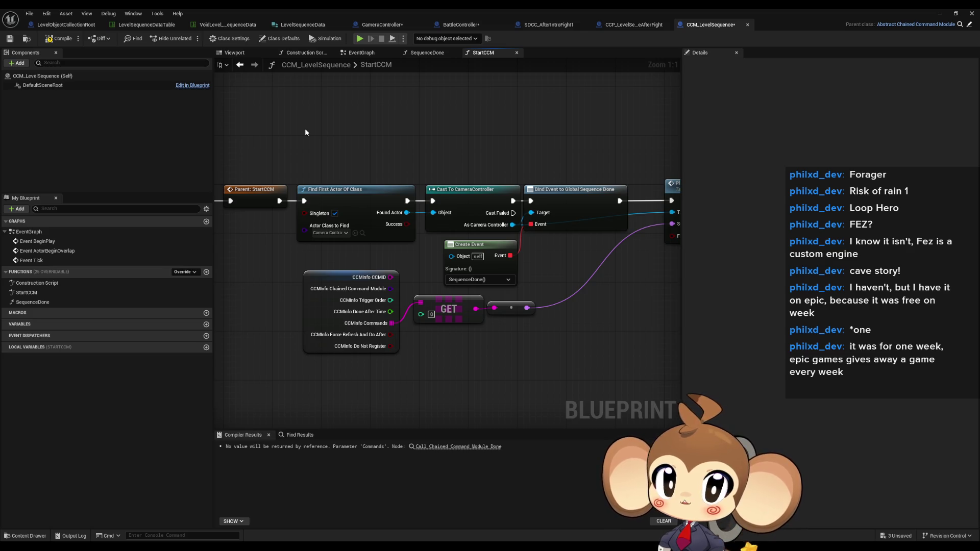
Open CameraController's PlaySequence function at 1:1 and select its Cleanup Running Sequences node
left_click_drag(304, 128, 188, 136)
left_click_drag(540, 139, 611, 254)
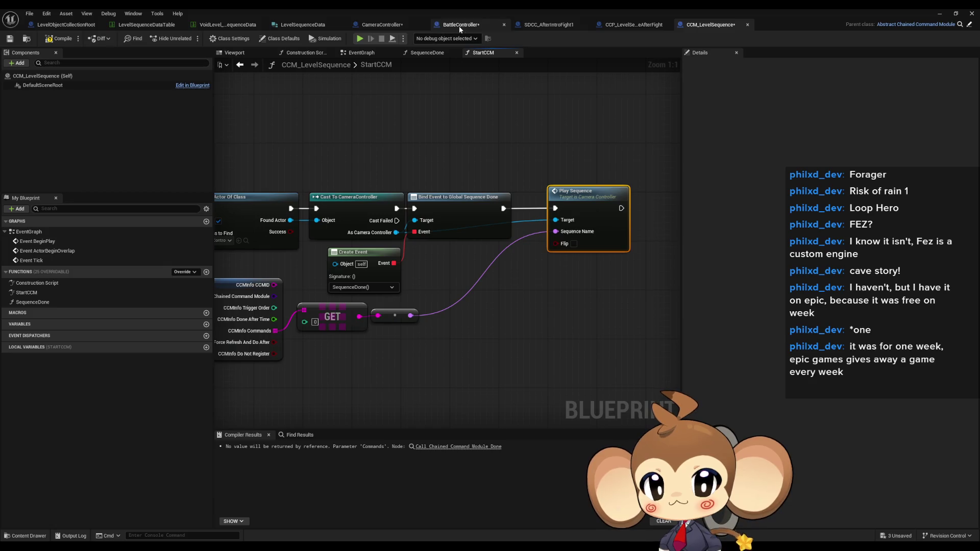
left_click(388, 26)
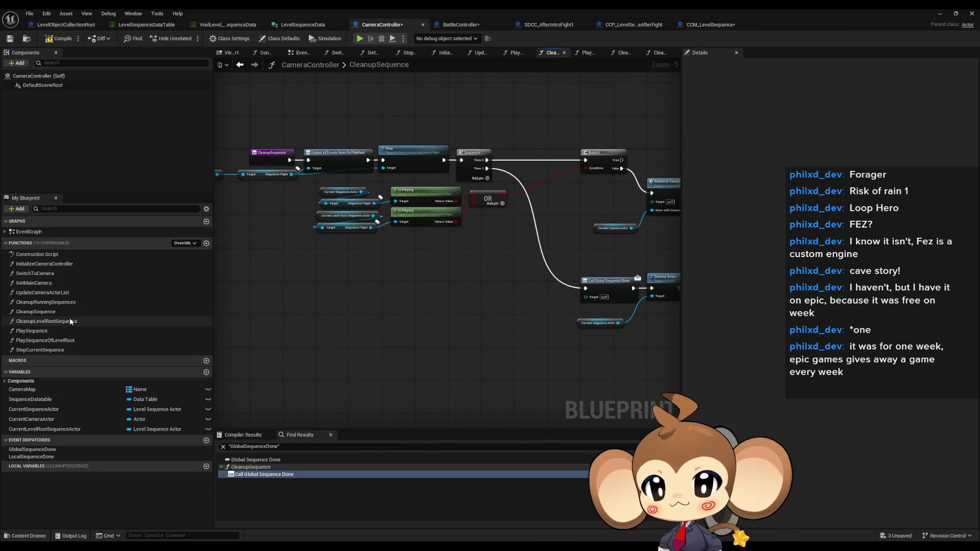
double_click(50, 331)
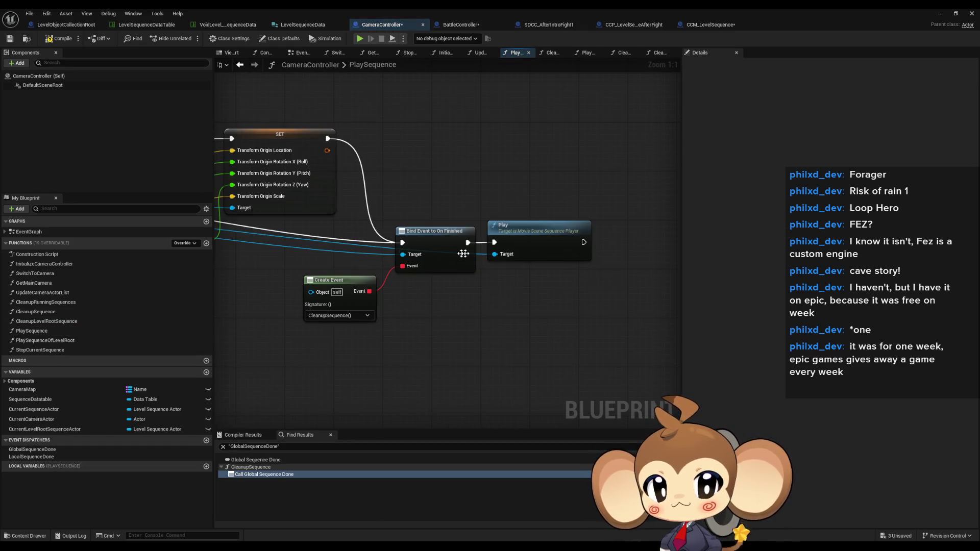
scroll(438, 252, "down", 5)
scroll(497, 248, "up", 5)
left_click(337, 232)
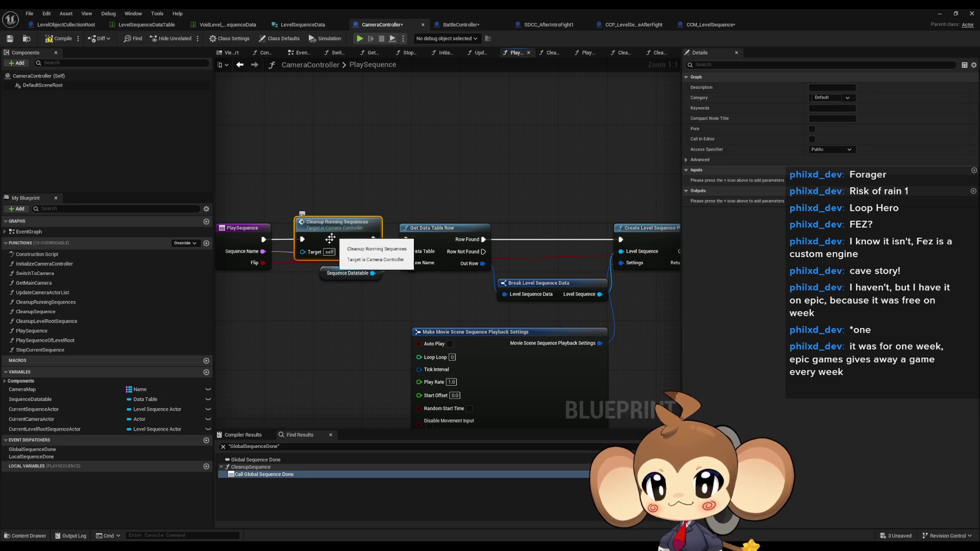
Add a PlaySequenceCluster function to CameraController and compile the blueprint
left_click(206, 243)
type("PlaySequenceClu")
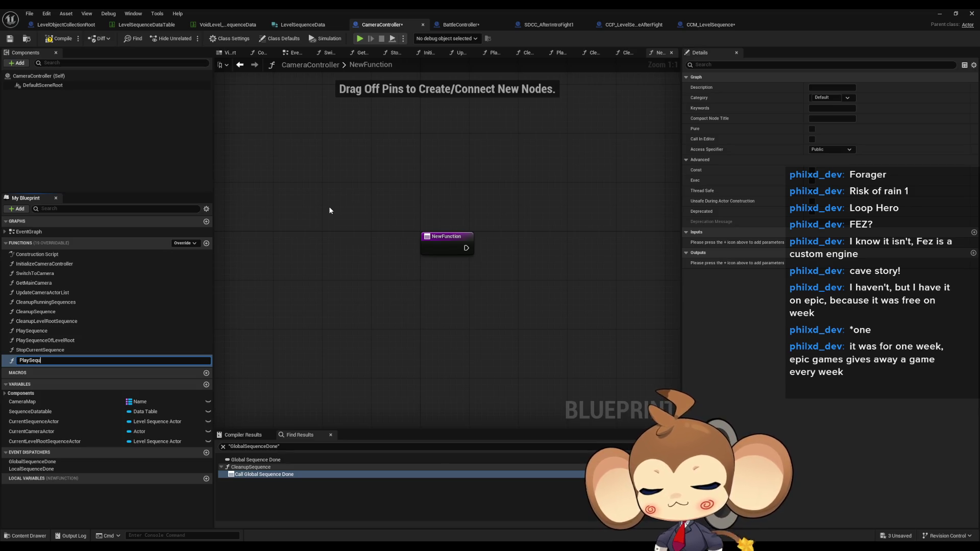
type("ster")
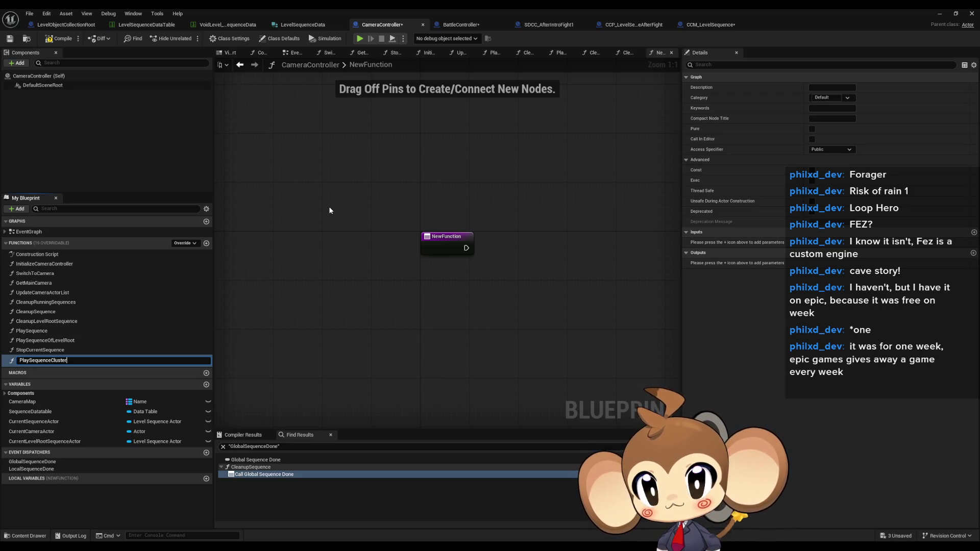
key("Return")
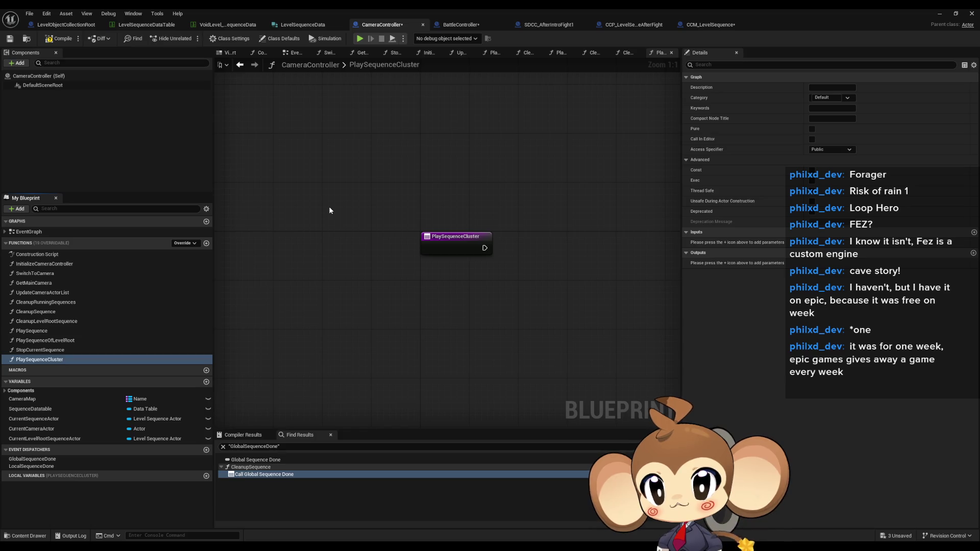
left_click(50, 41)
In StartCCM, call Play Sequence Cluster from As Camera Controller and open its function graph
left_click(708, 25)
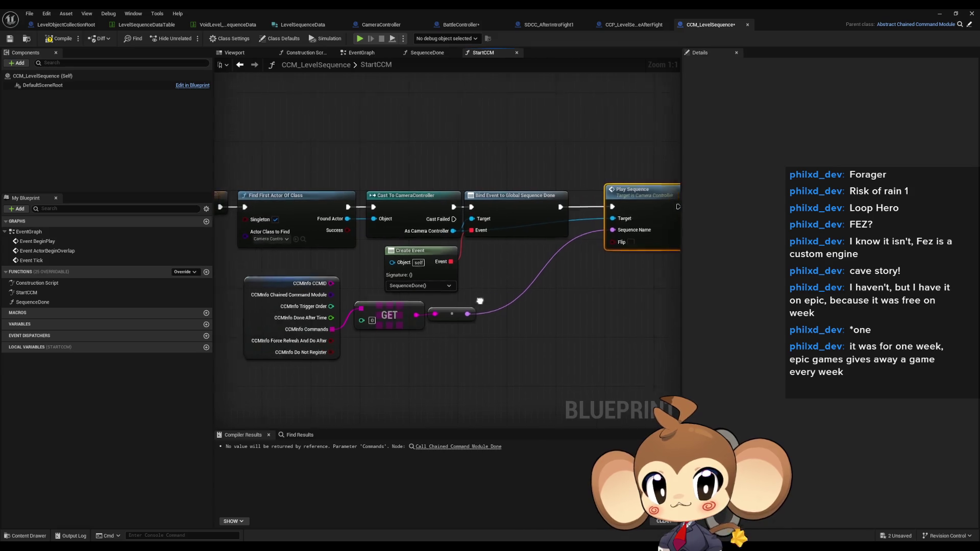
mouse_move(505, 226)
left_mouse_down()
mouse_move(587, 245)
mouse_move(579, 283)
left_mouse_up()
type("play se c")
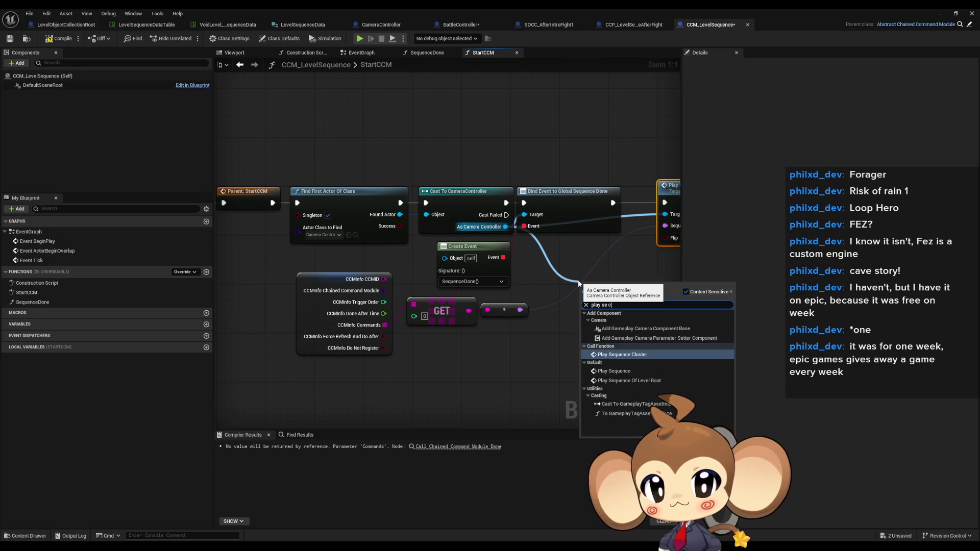
key("Return")
mouse_move(603, 291)
left_mouse_down()
mouse_move(441, 301)
mouse_move(541, 306)
mouse_move(575, 289)
left_mouse_up()
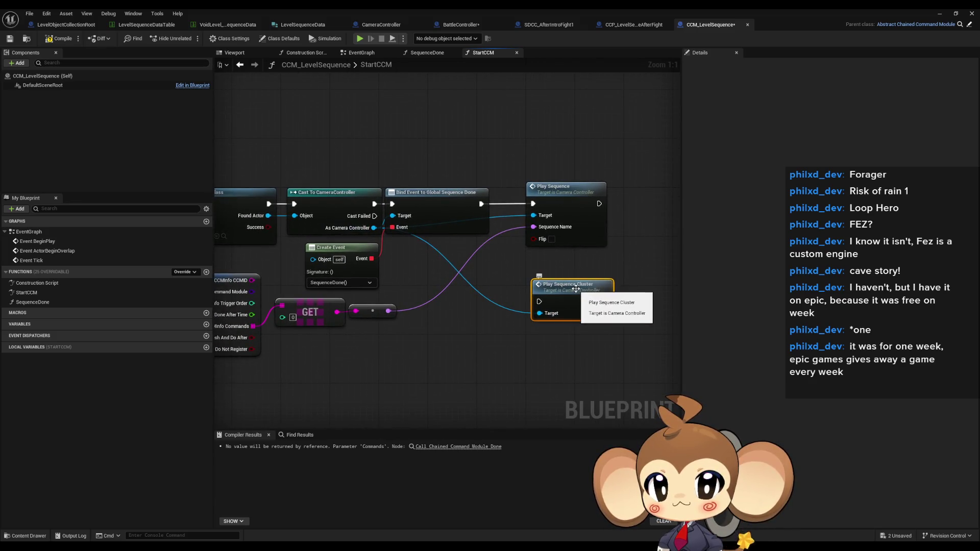
double_click(576, 289)
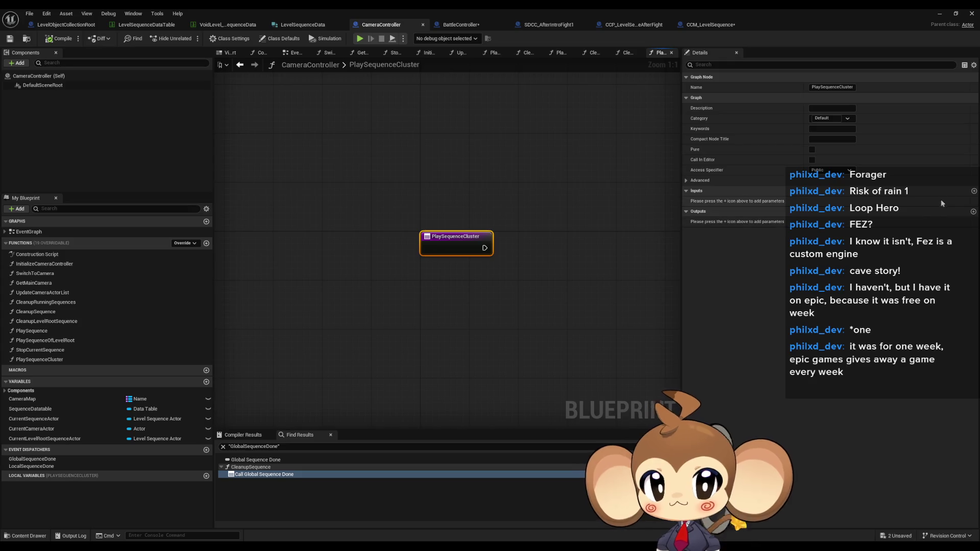
Add String inputs GlobalSequenceID and LocalSequenceID to PlaySequenceCluster
left_click(974, 191)
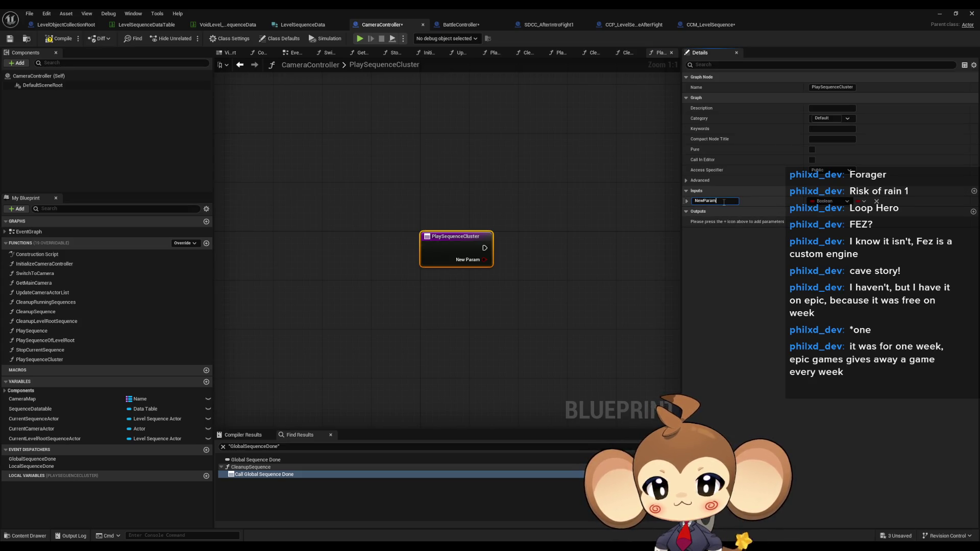
left_click(828, 201)
left_click(837, 263)
left_click(720, 201)
type("GlobalSeq")
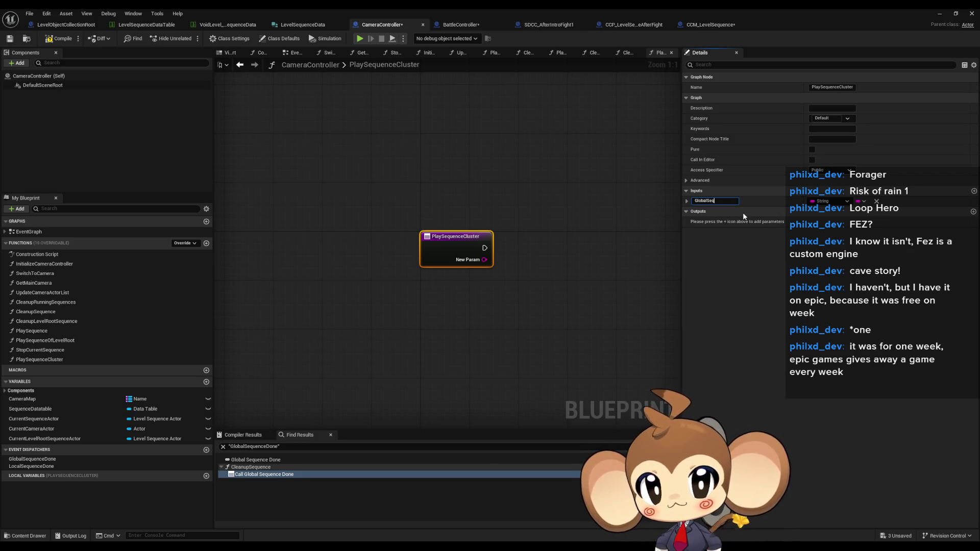
type("uenceID")
key("Return")
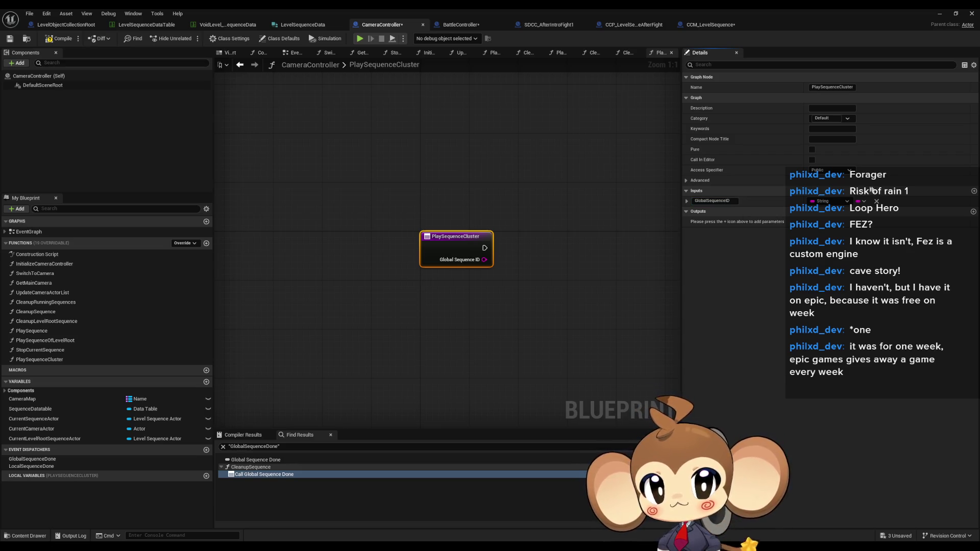
left_click(974, 192)
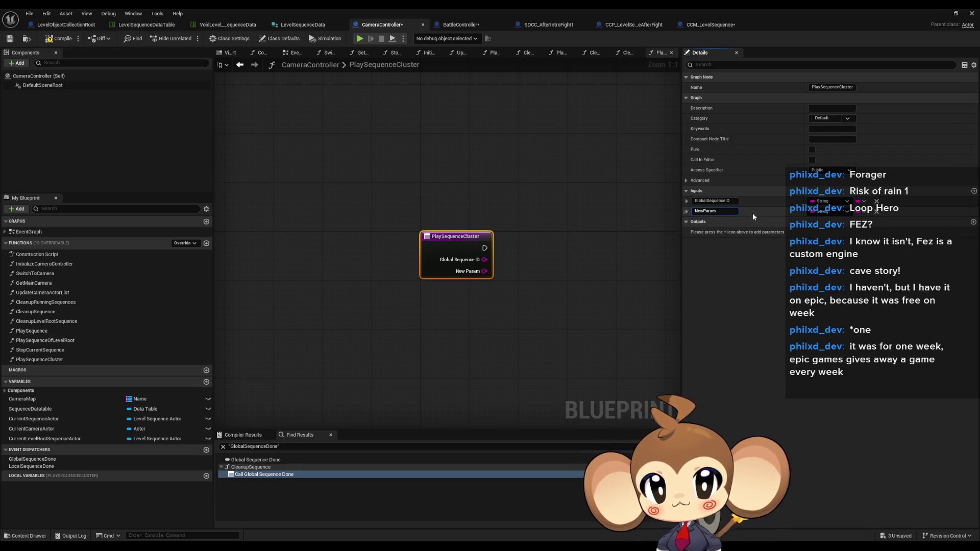
type("LocalSeq")
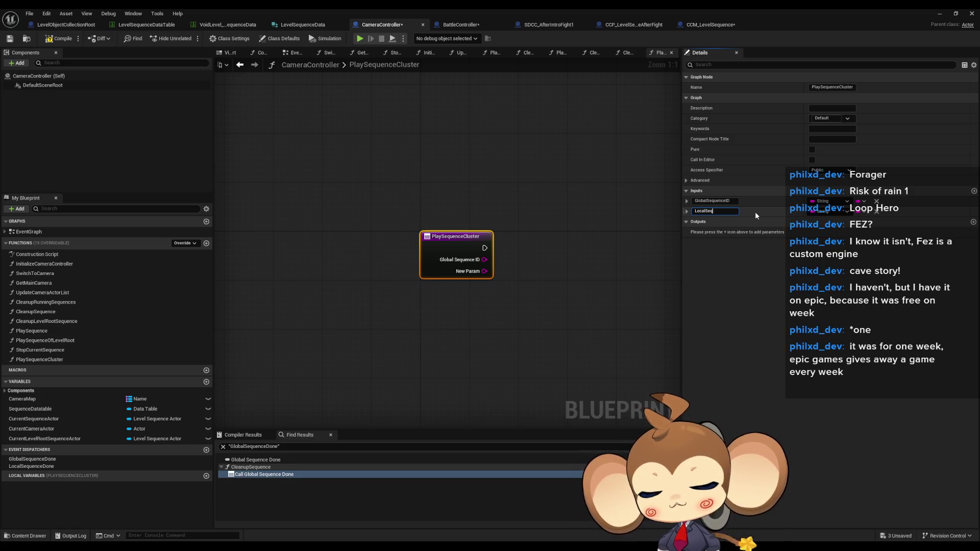
type("uenceID")
key("Return")
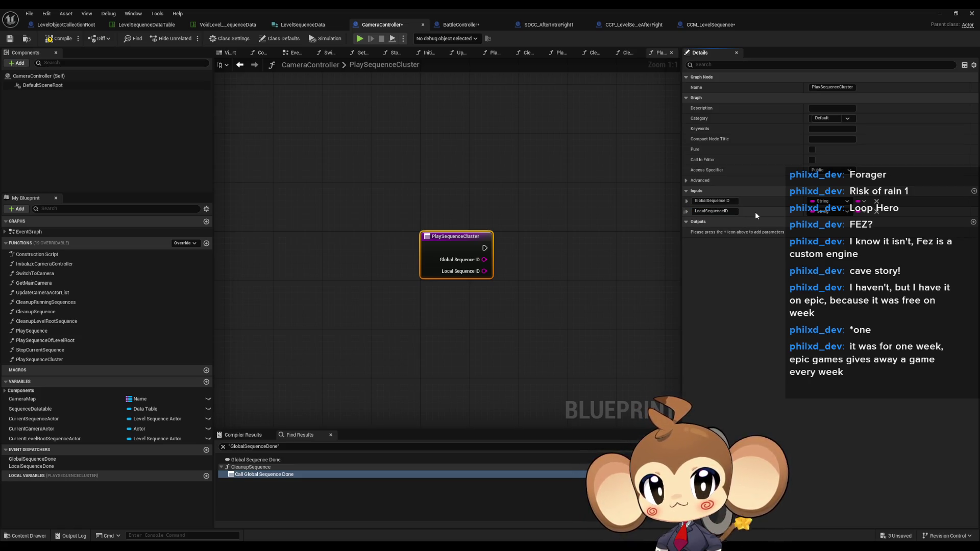
Add a Boolean input Flip180ZAxis, then return to the StartCCM graph
left_click(974, 192)
left_click(838, 223)
left_click(830, 245)
type("f")
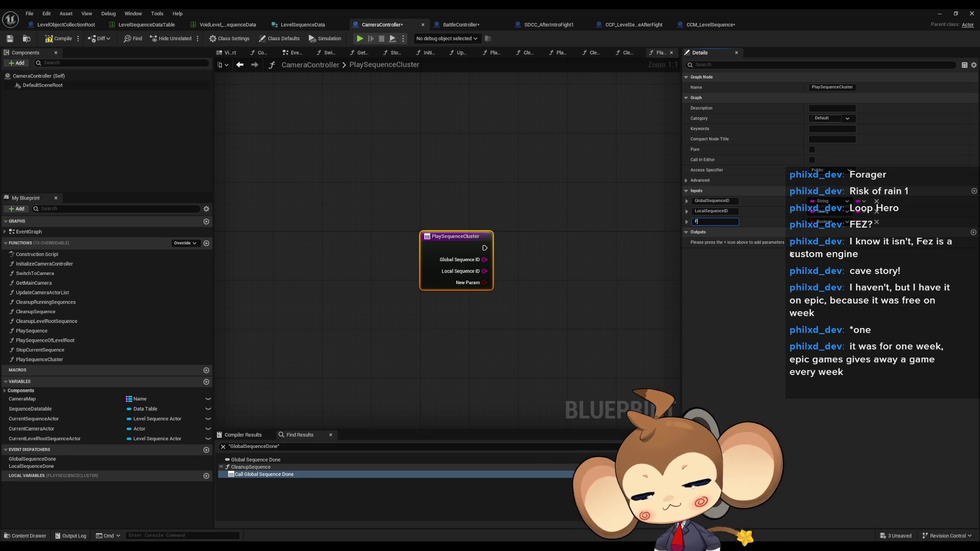
type("ad")
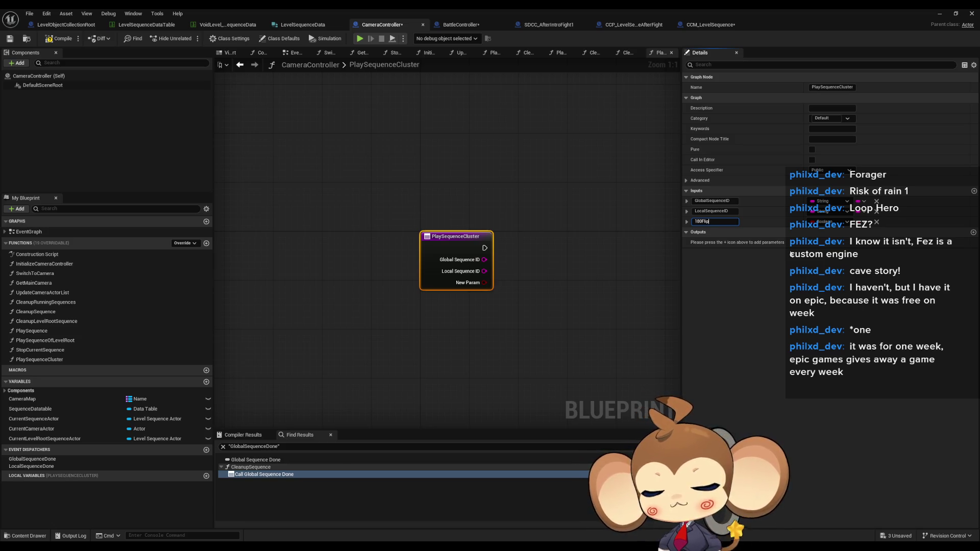
type("Flip")
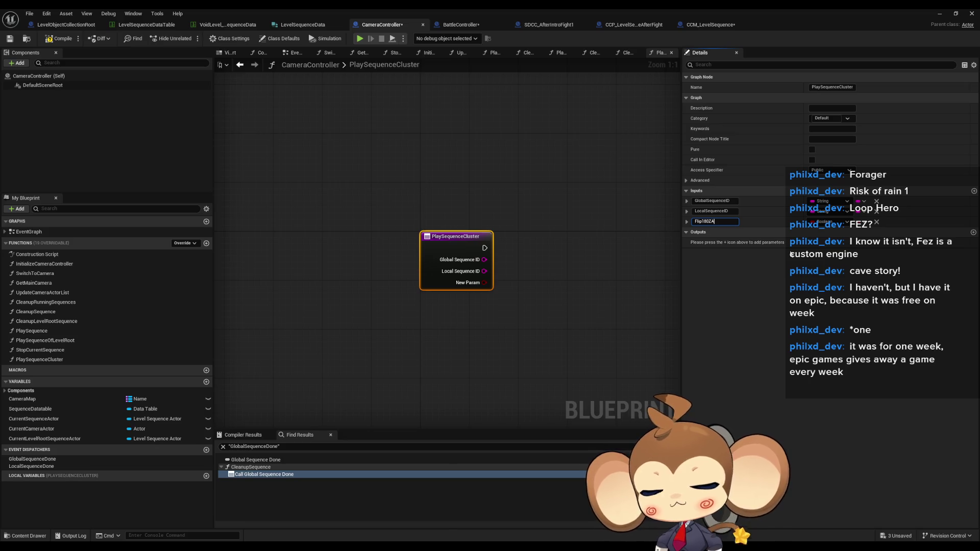
type("s")
key("Return")
left_click(536, 225)
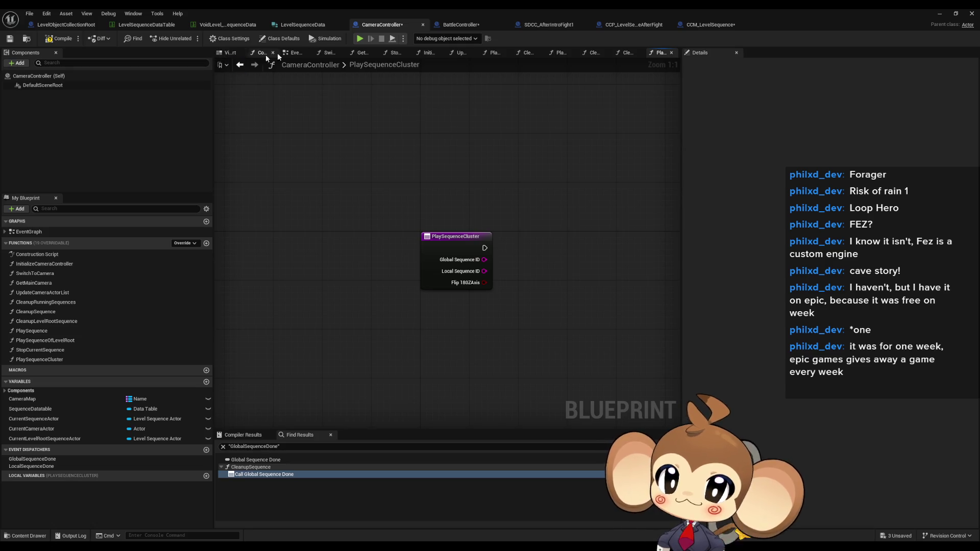
left_click(707, 23)
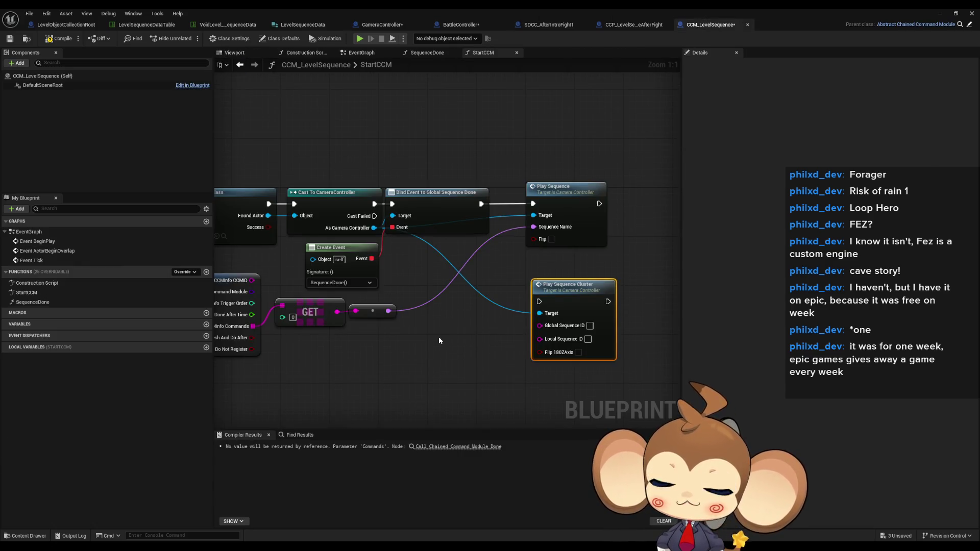
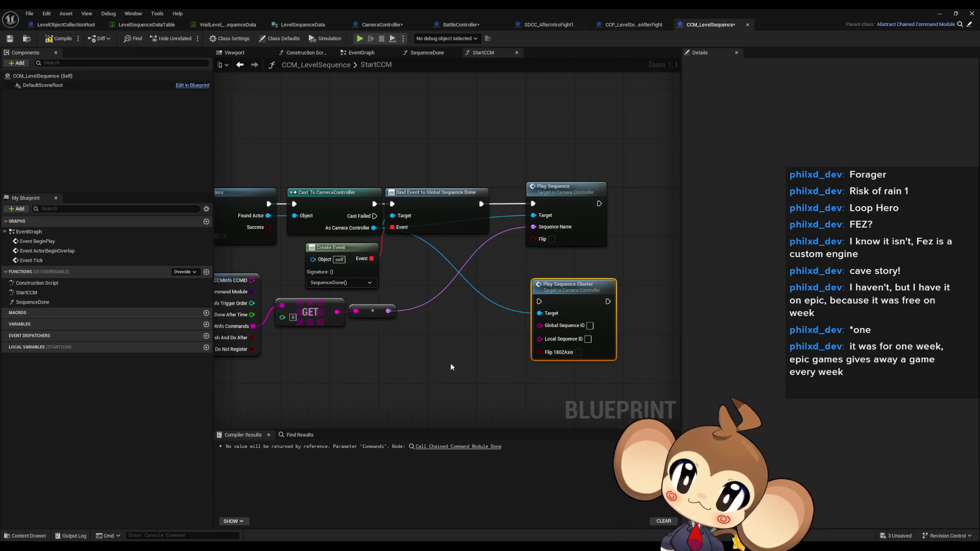
Switch to the CameraController blueprint tab showing its PlaySequenceCluster graph
left_click(382, 25)
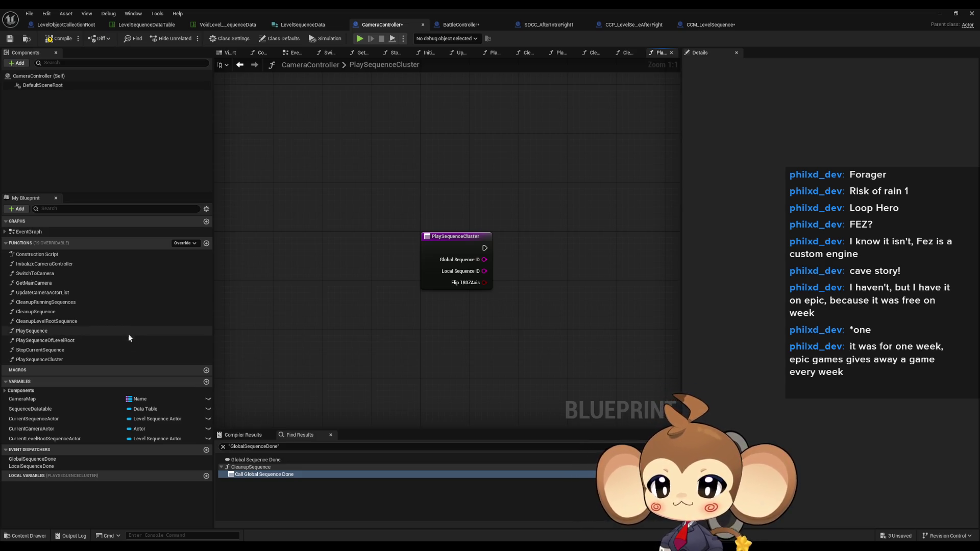
Open PlaySequence, select its Cleanup Running Sequences node, and inspect PlaySequenceCluster's inputs
double_click(73, 332)
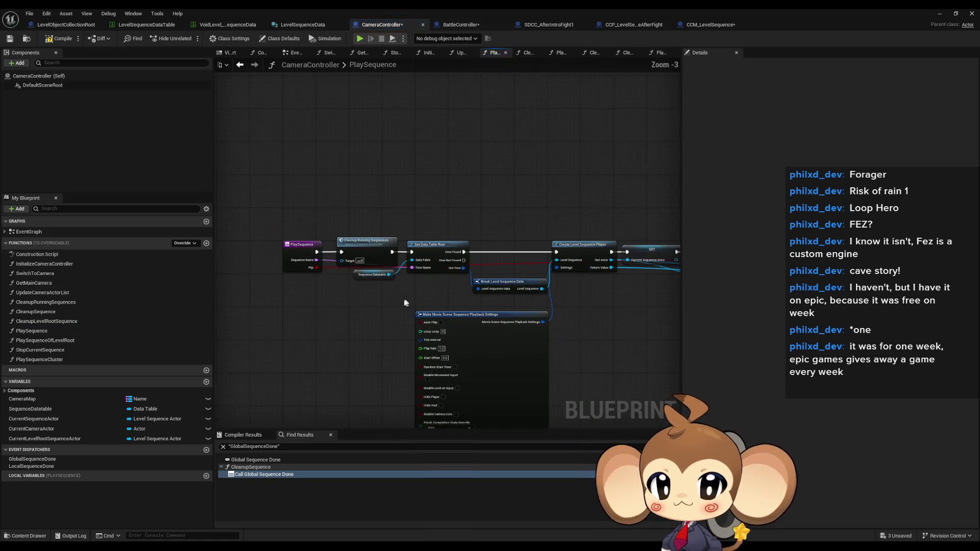
scroll(361, 303, "up", 2)
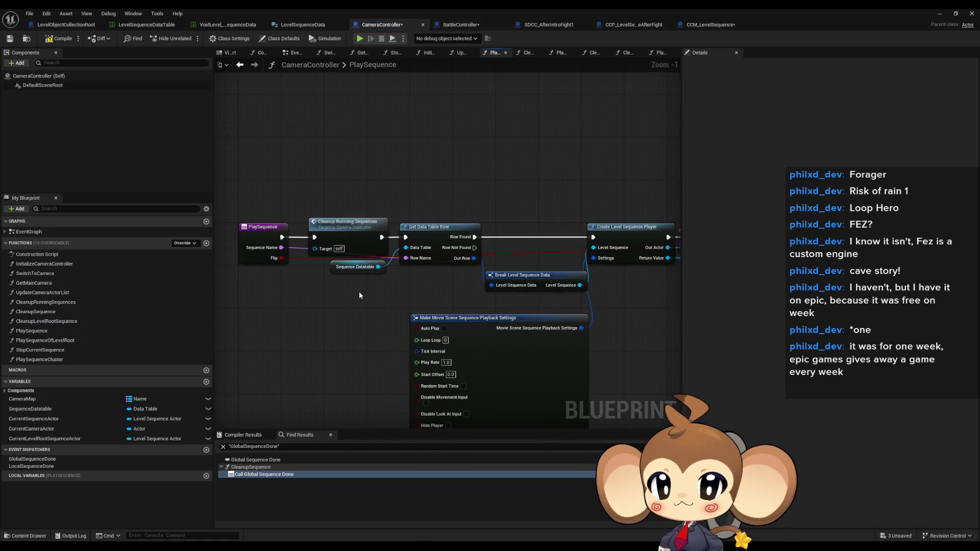
left_click_drag(332, 188, 347, 225)
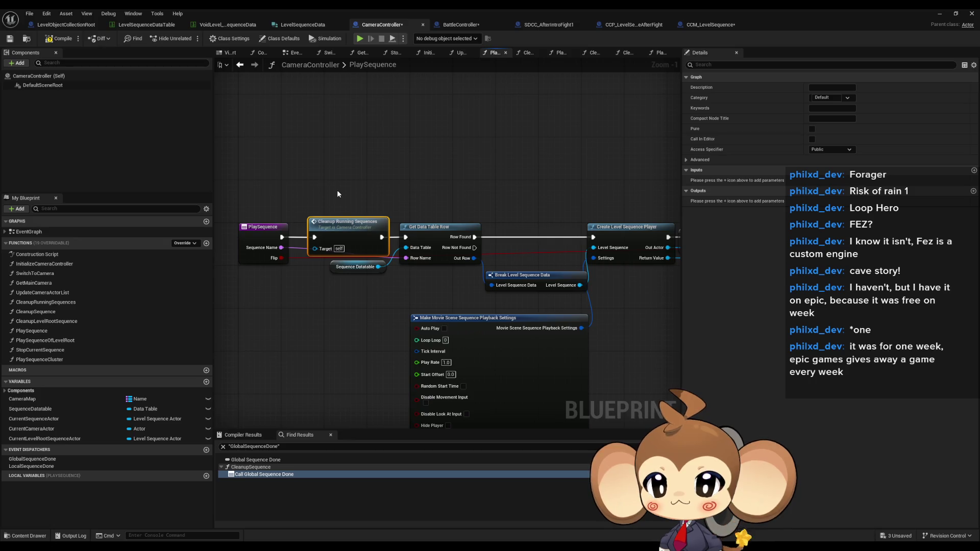
left_click(75, 360)
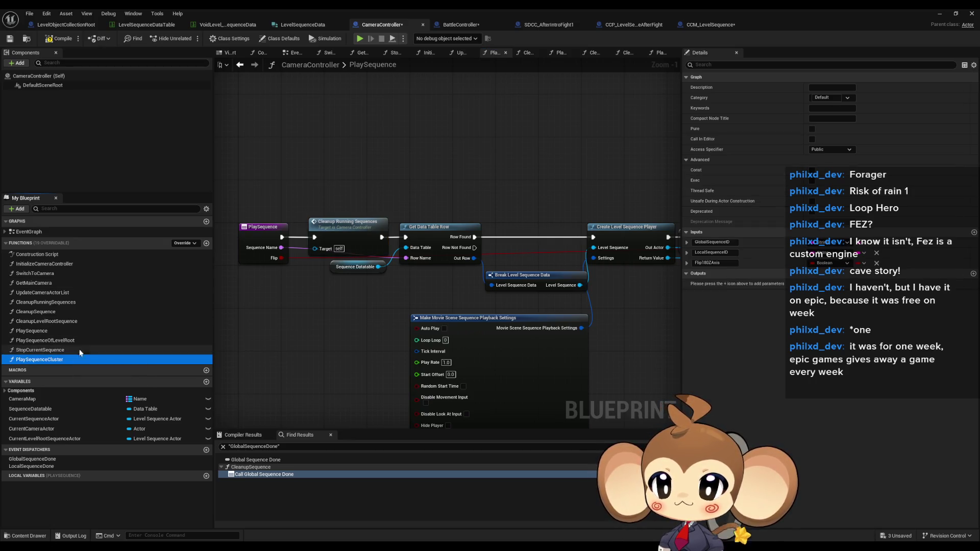
Open StopCurrentSequence and pan through its nodes, then select PlaySequence again
double_click(32, 350)
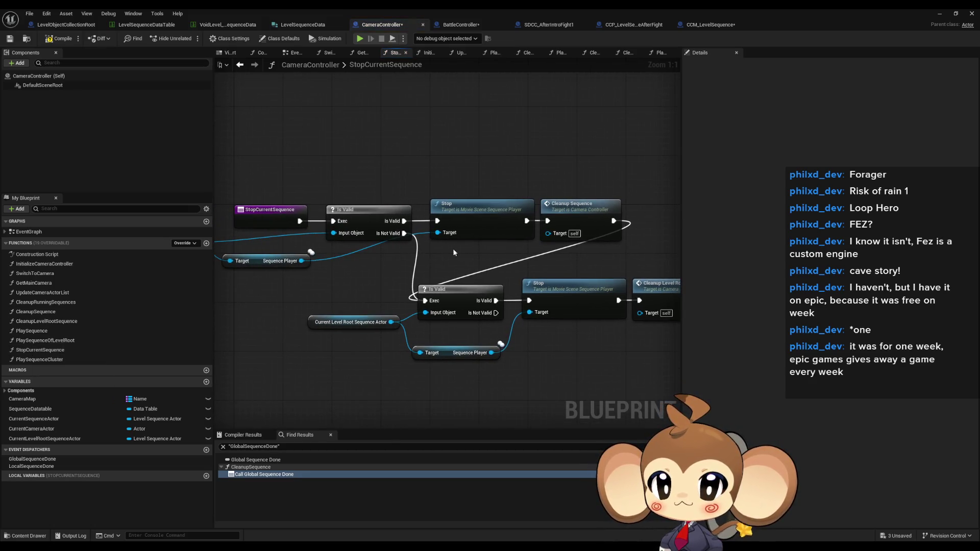
mouse_move(453, 248)
left_mouse_down()
mouse_move(485, 255)
mouse_move(450, 268)
left_mouse_up()
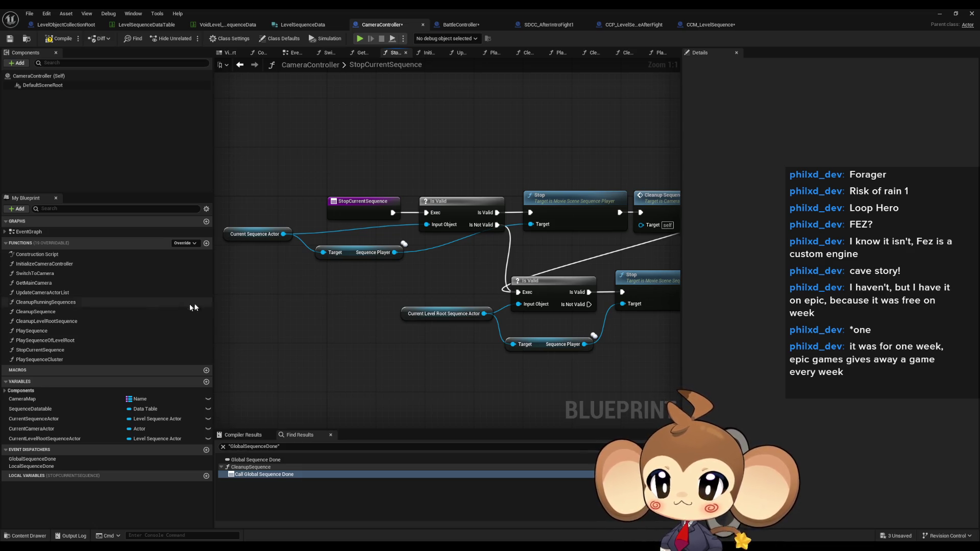
left_click(57, 331)
Look up PlaySequence's references, then cycle through BattleController to CCM_LevelSequence's StartCCM graph
right_click(53, 332)
mouse_move(77, 377)
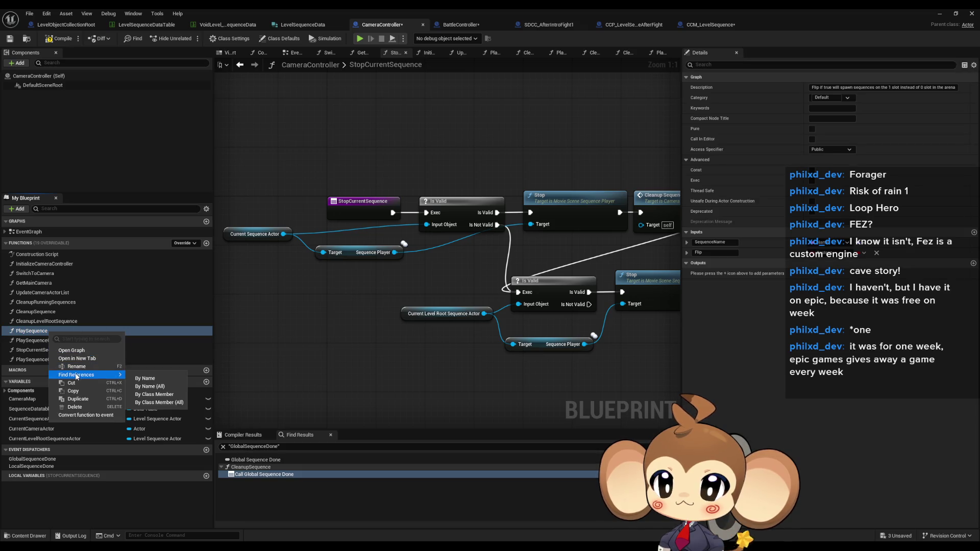
key("Escape")
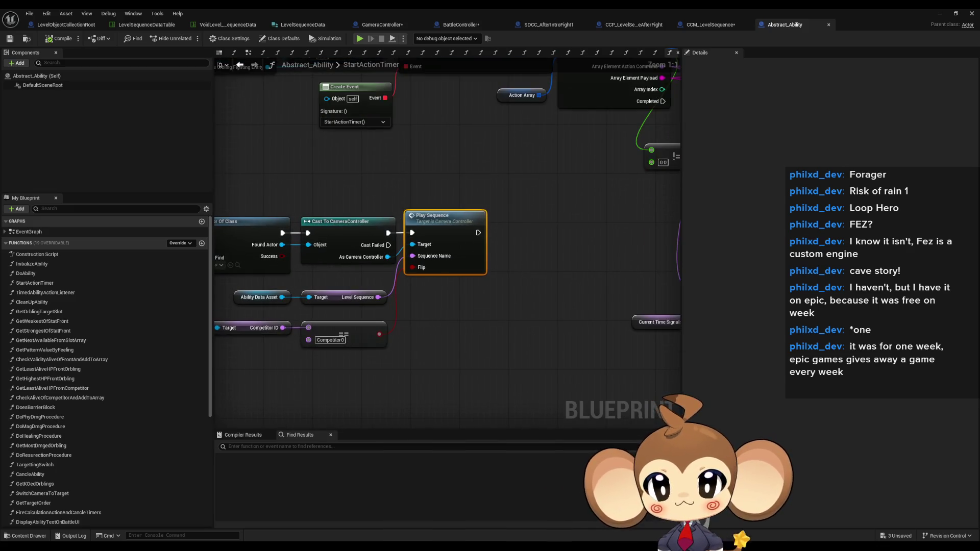
mouse_move(420, 294)
left_mouse_down()
mouse_move(564, 314)
mouse_move(561, 334)
left_mouse_up()
scroll(562, 310, "down", 2)
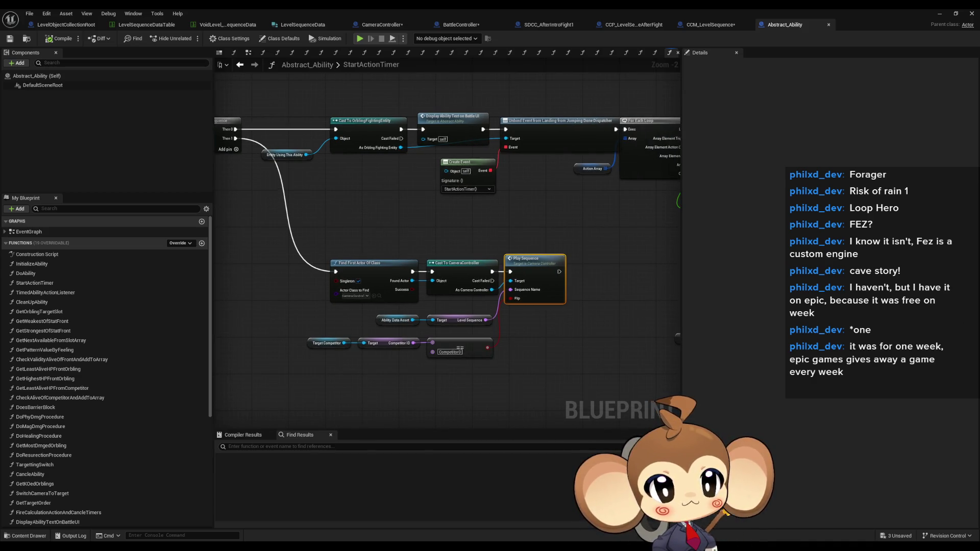
key("ctrl+Tab")
key("ctrl+Tab")
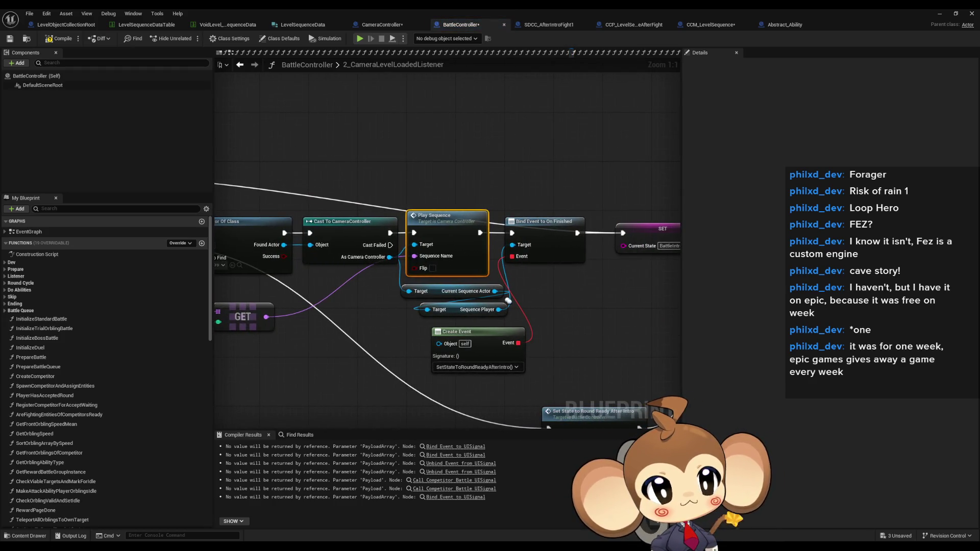
key("ctrl+Tab")
key("ctrl+Tab")
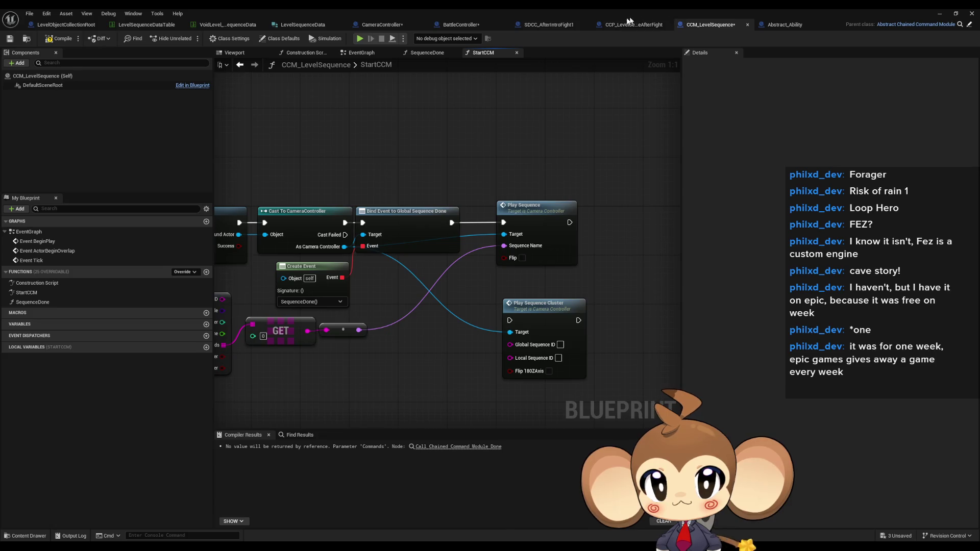
Return to CameraController and nudge the StopCurrentSequence graph left
left_click(383, 25)
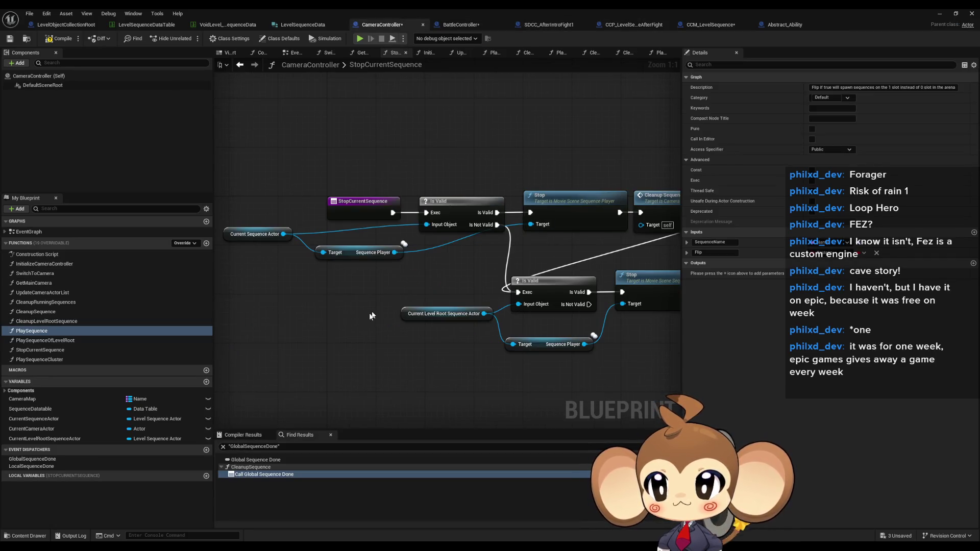
left_click_drag(354, 296, 310, 311)
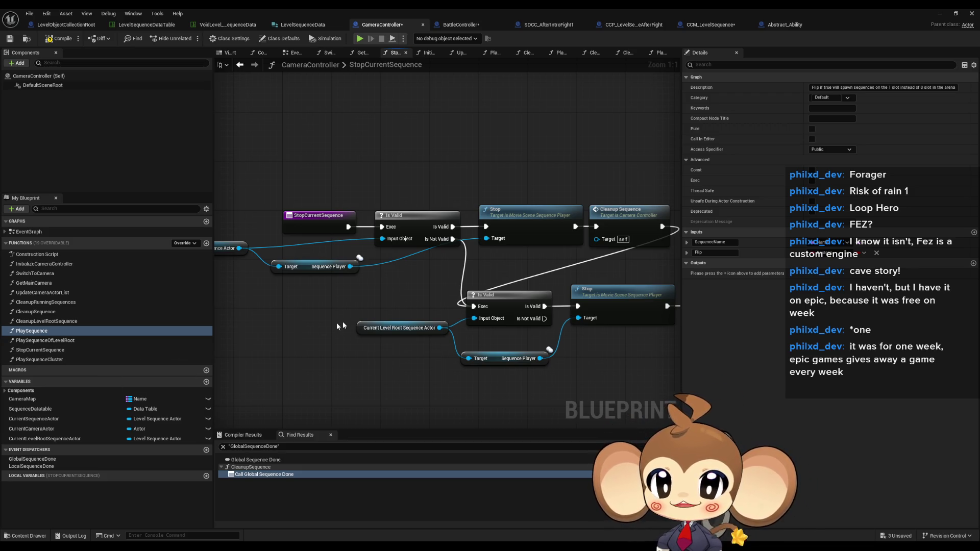
scroll(329, 324, "down", 5)
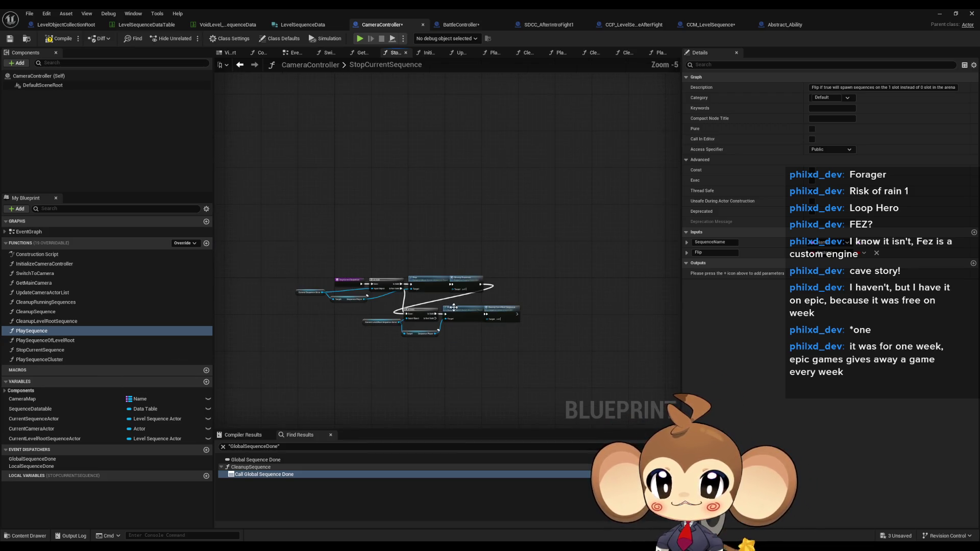
Open PlaySequence, select Bind Event to On Finished and Create Event, then pan back to the entry
left_click(42, 332)
double_click(40, 332)
scroll(336, 284, "down", 3)
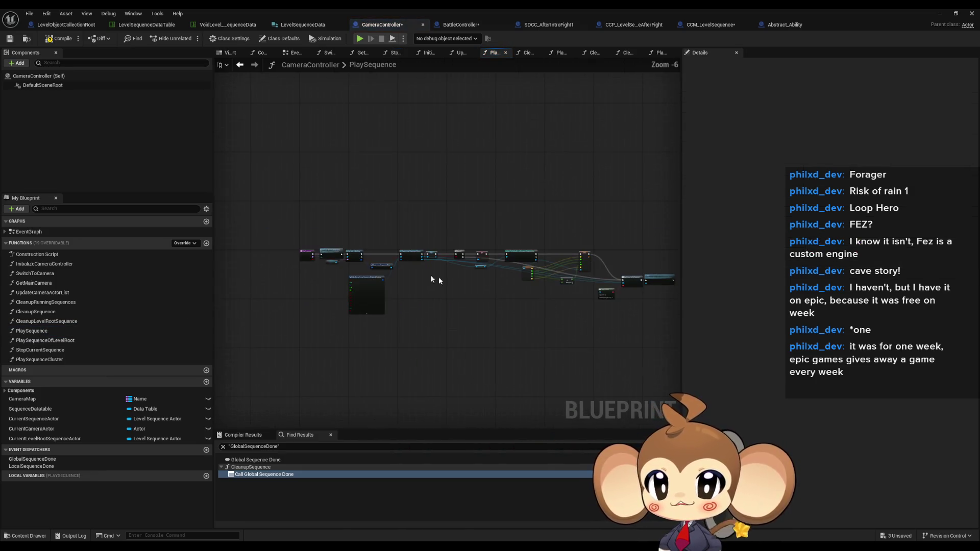
scroll(369, 283, "up", 4)
left_click_drag(442, 229, 481, 292)
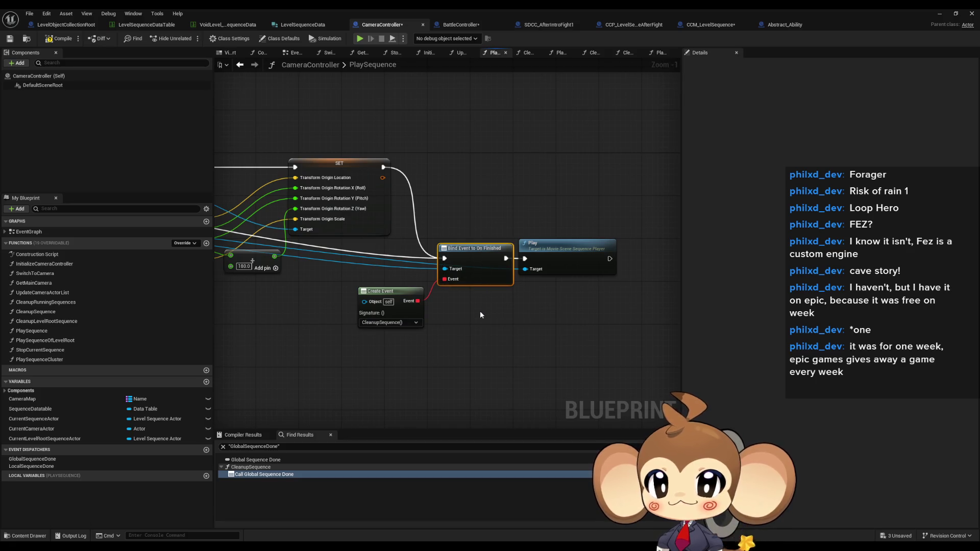
left_click_drag(408, 348, 426, 349)
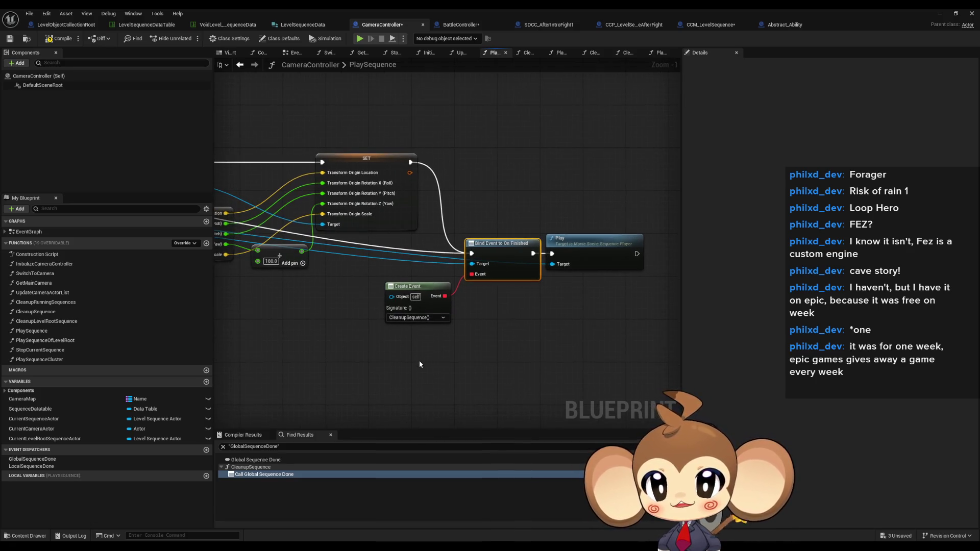
left_click_drag(426, 395, 381, 271)
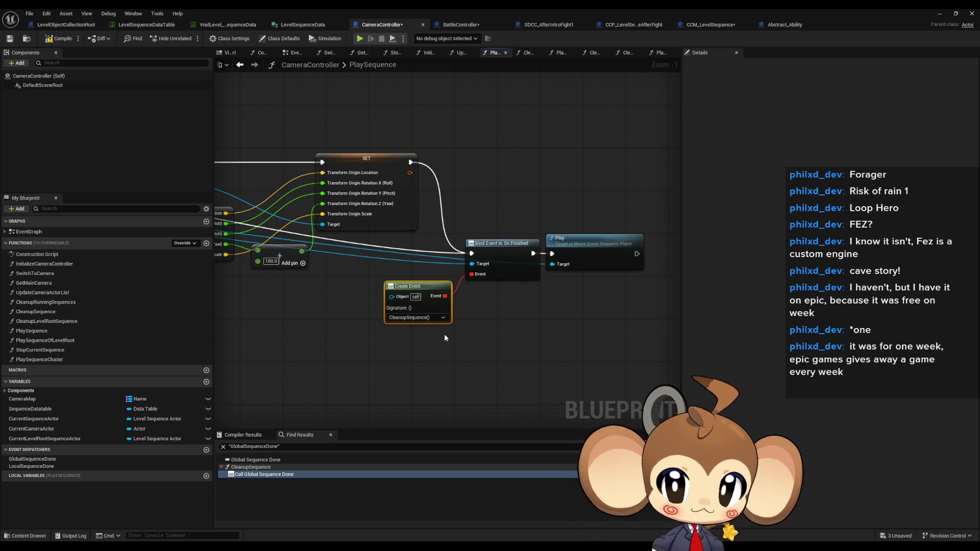
scroll(424, 390, "down", 3)
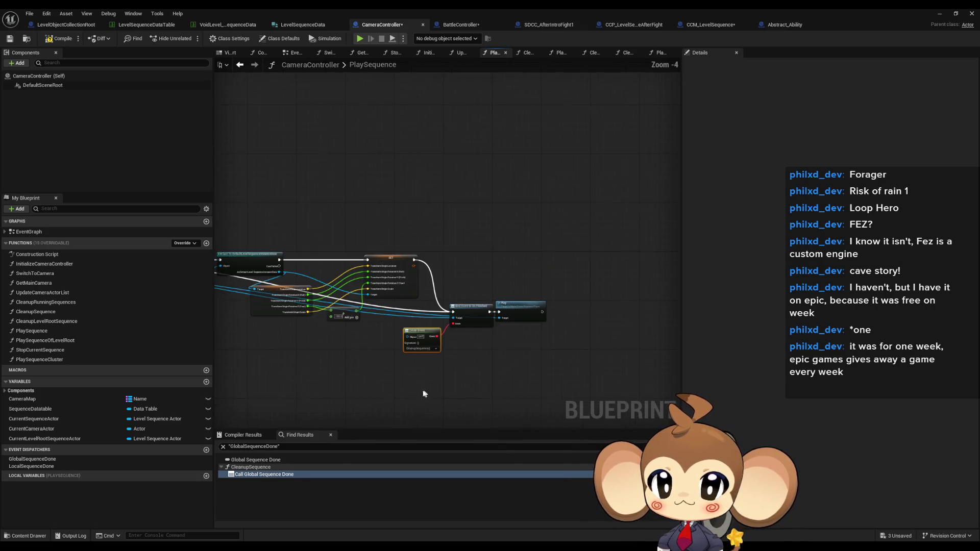
left_click_drag(326, 360, 384, 284)
scroll(384, 284, "up", 5)
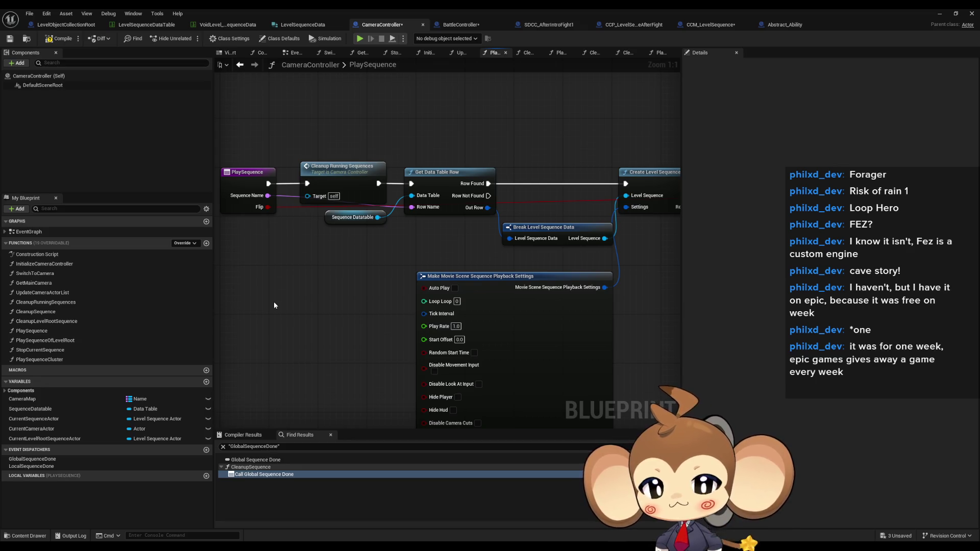
Switch to the ProjectWeltenbaum level editor and scroll the Content Browser to ChainCommandPresets
left_click(940, 14)
left_click(612, 460)
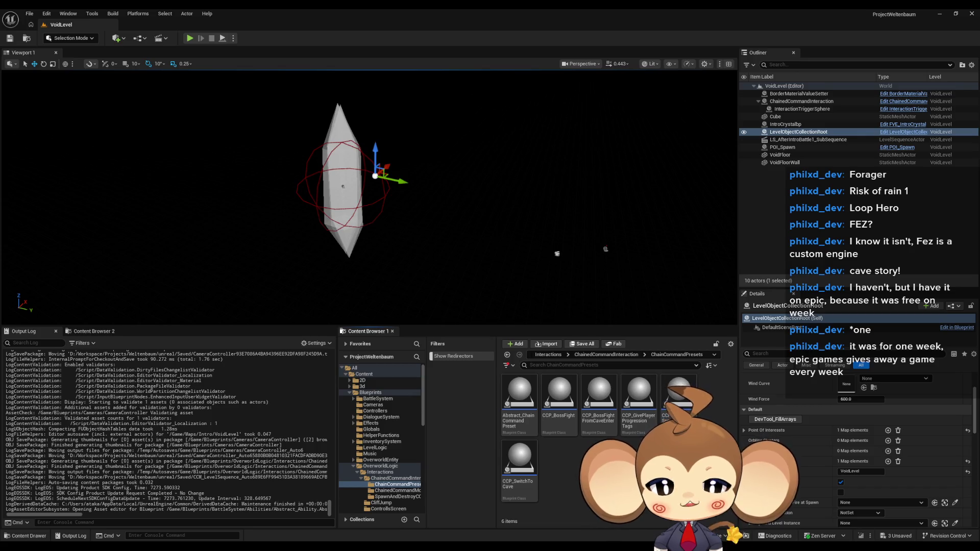
scroll(555, 354, "up", 3)
scroll(556, 355, "up", 2)
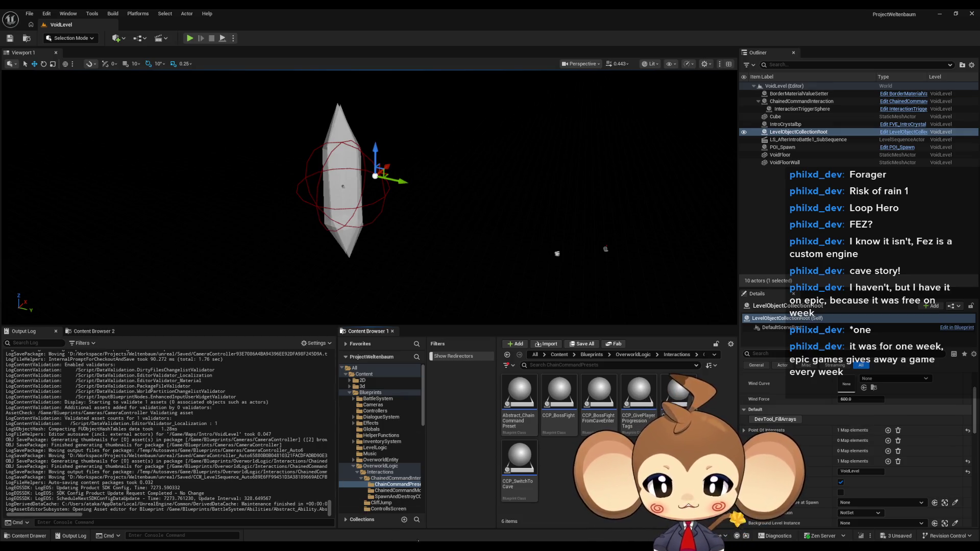
mouse_move(423, 530)
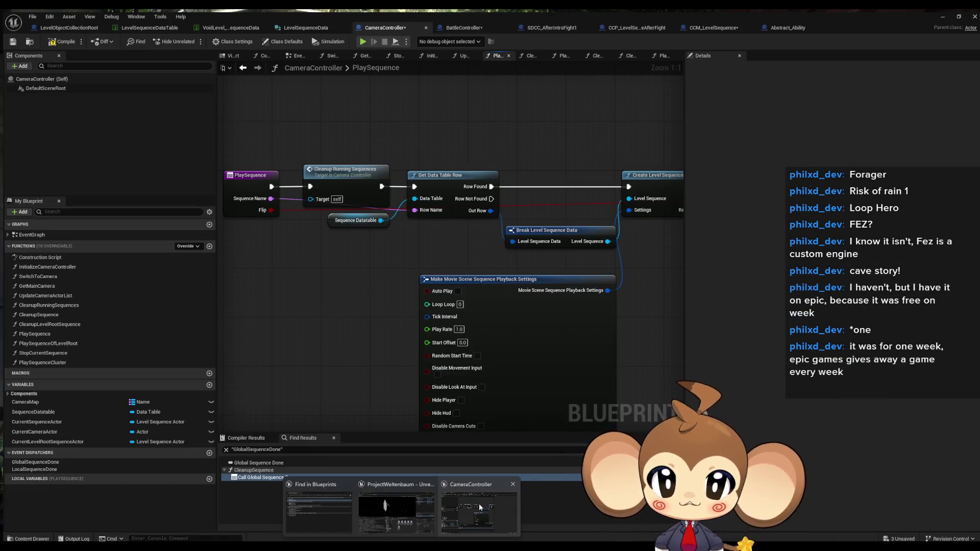
left_click(477, 513)
scroll(371, 303, "down", 1)
left_click(337, 212)
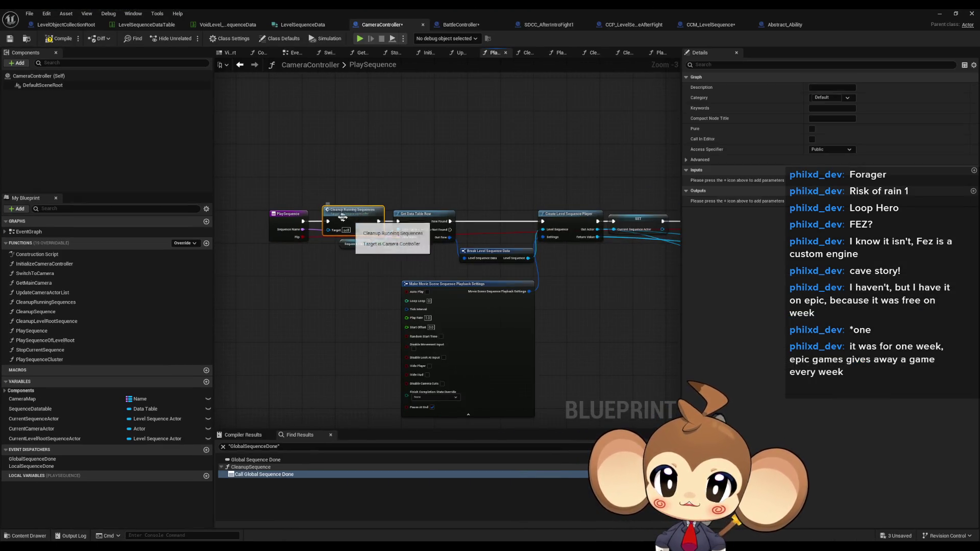
scroll(341, 238, "up", 3)
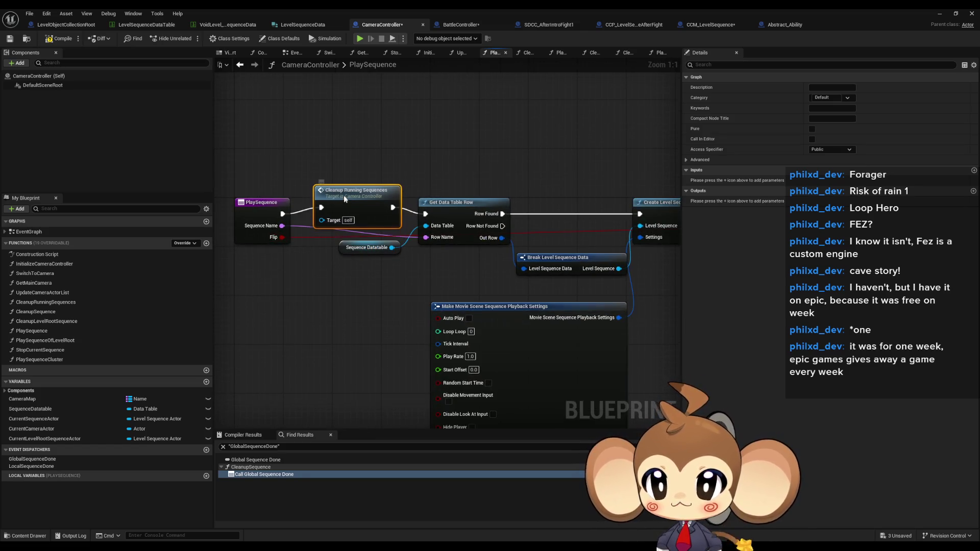
left_click_drag(347, 202, 347, 161)
left_click_drag(282, 214, 426, 214)
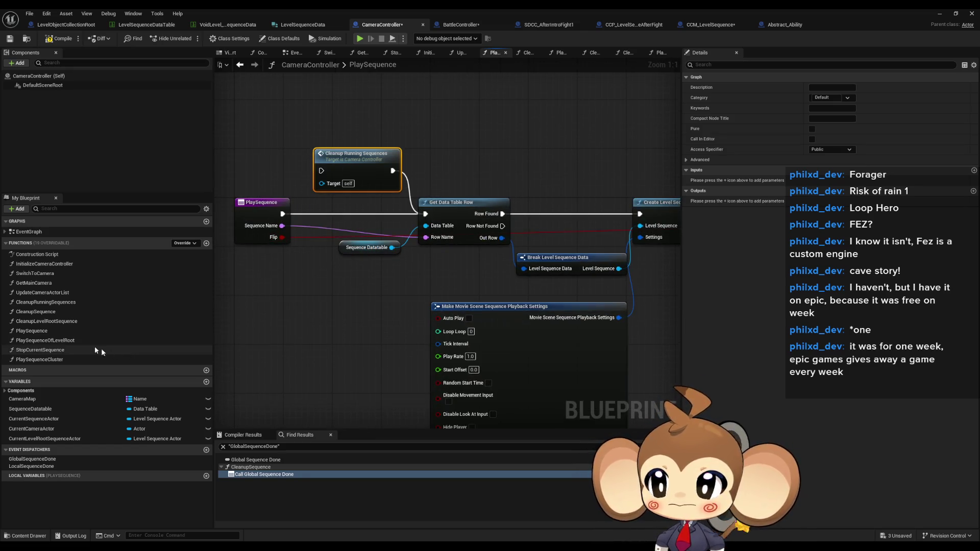
left_click(51, 332)
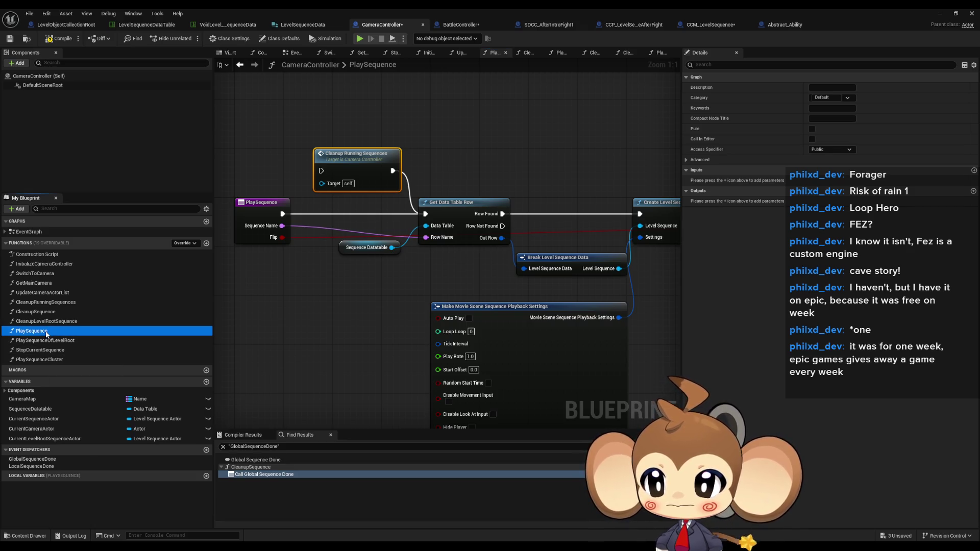
double_click(57, 340)
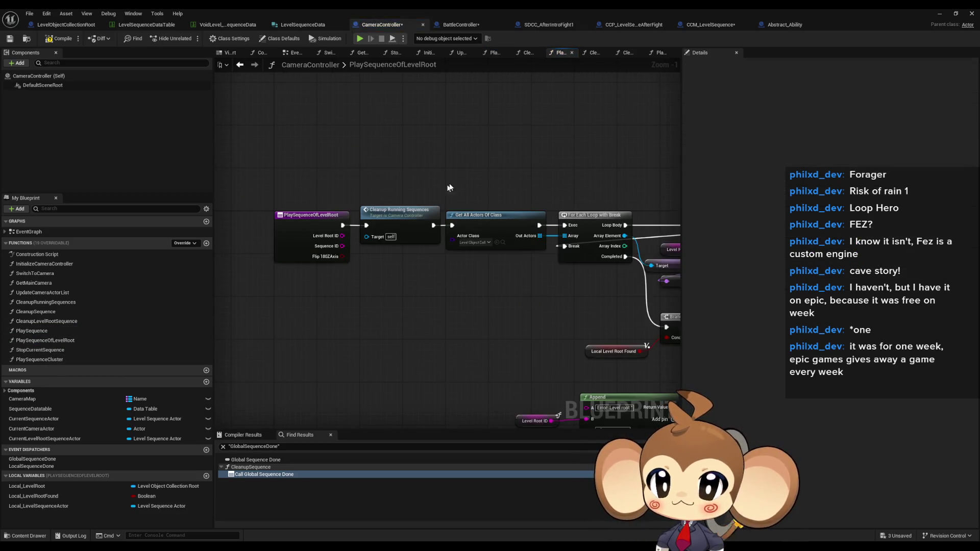
left_click_drag(345, 166, 398, 176)
mouse_move(345, 227)
left_mouse_down()
mouse_move(452, 227)
mouse_move(343, 225)
left_mouse_up()
key("Escape")
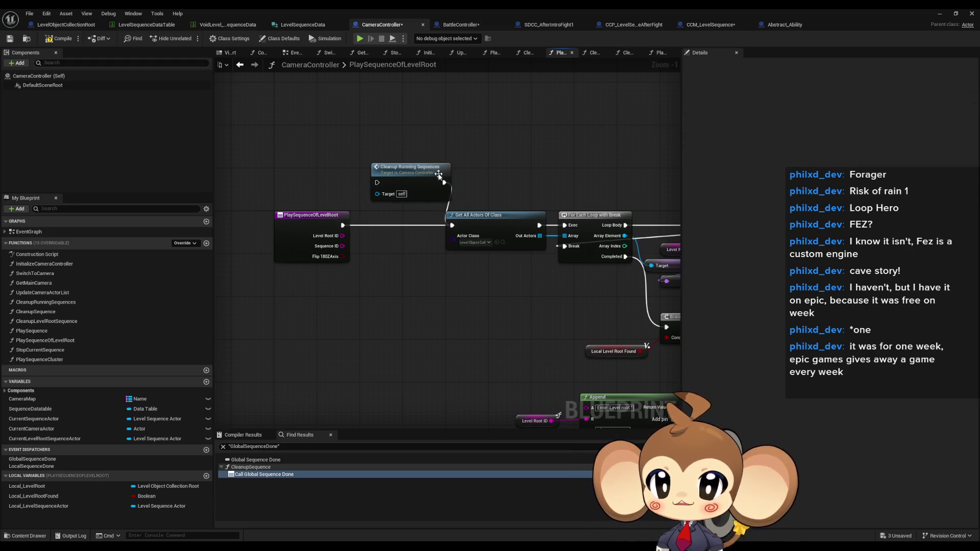
left_click_drag(438, 174, 415, 169)
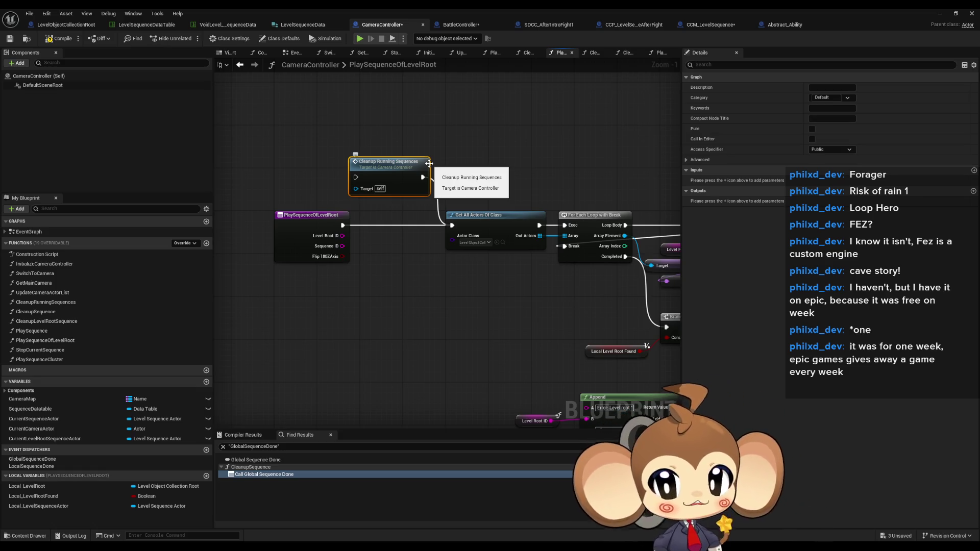
scroll(375, 353, "down", 3)
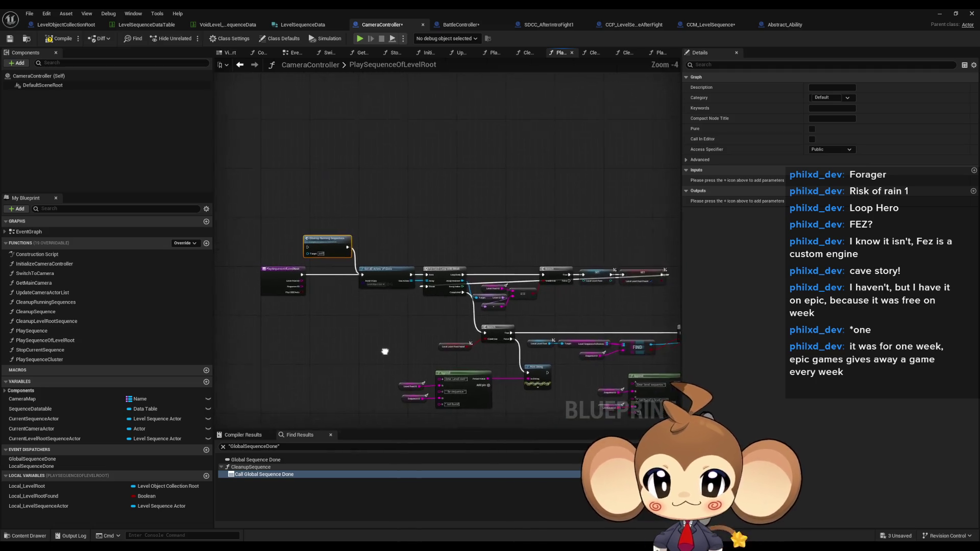
left_click_drag(375, 354, 216, 262)
scroll(595, 348, "up", 1)
mouse_move(595, 347)
left_mouse_down()
mouse_move(443, 333)
mouse_move(480, 331)
left_mouse_up()
scroll(480, 331, "down", 1)
scroll(468, 315, "down", 1)
left_click_drag(396, 326, 518, 312)
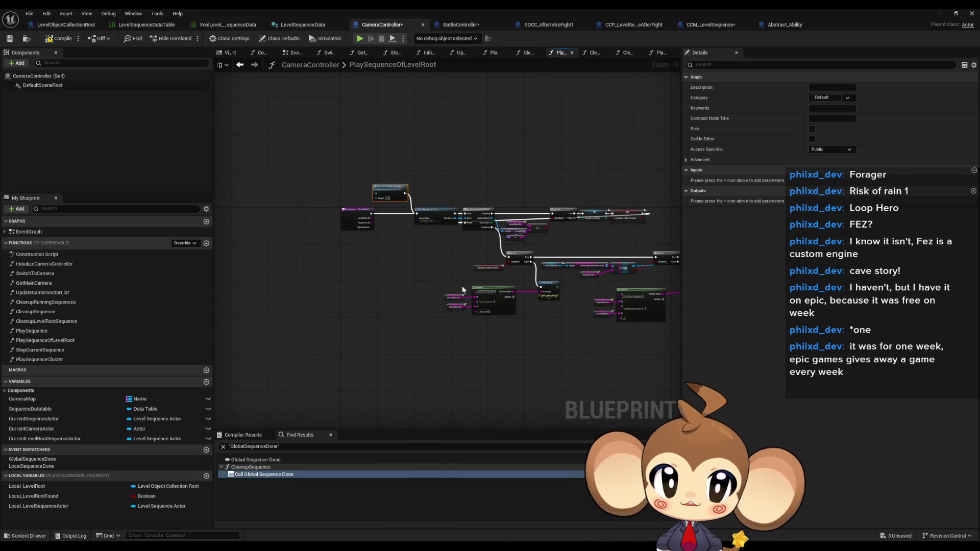
left_click(39, 359)
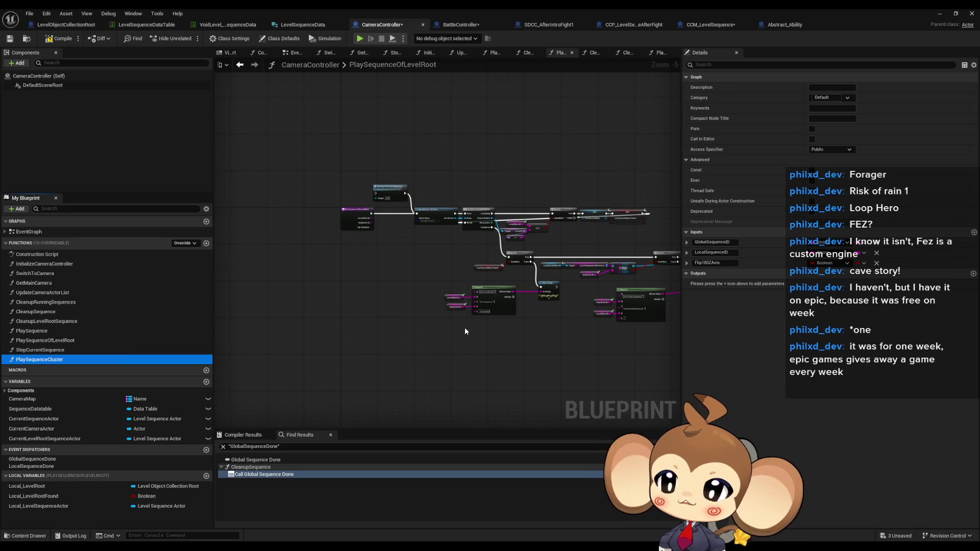
Delete the PlaySequenceCluster function with confirmation, then view CCP_LevelSequenceAfterFight's InitializeChainCommandPreset graph
key("Delete")
key("Return")
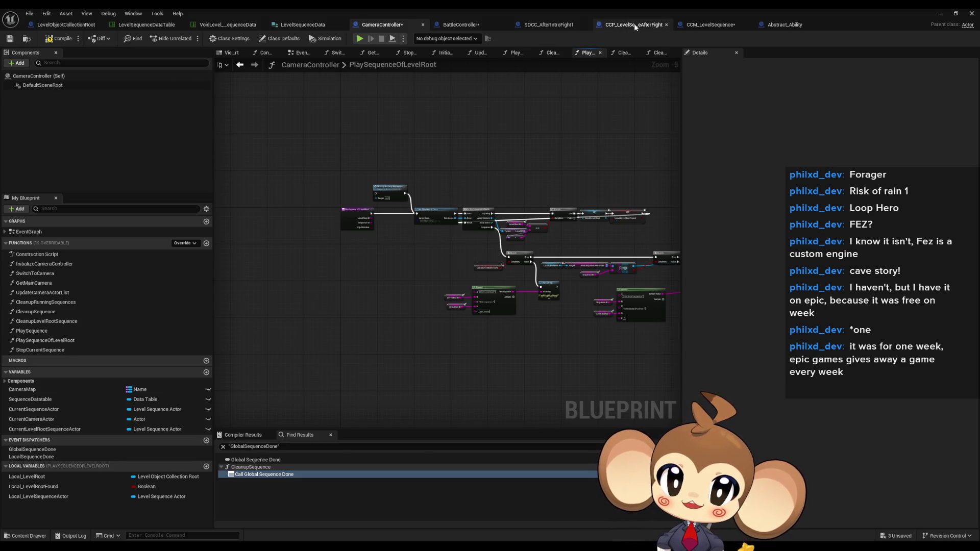
left_click(618, 25)
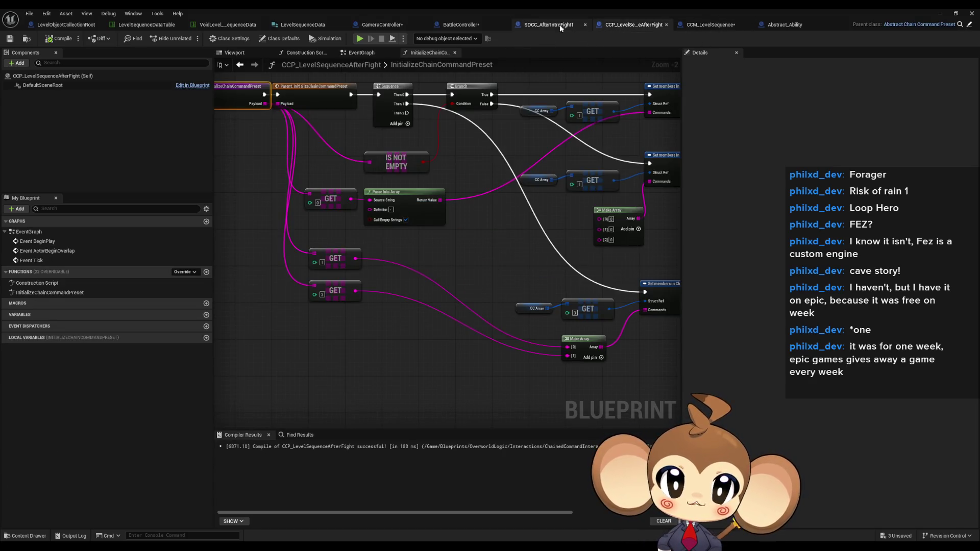
Check SDCC_AfterIntroFight1's Command ID (None) and restore the editor to reveal the level editor
left_click(548, 24)
left_click(418, 193)
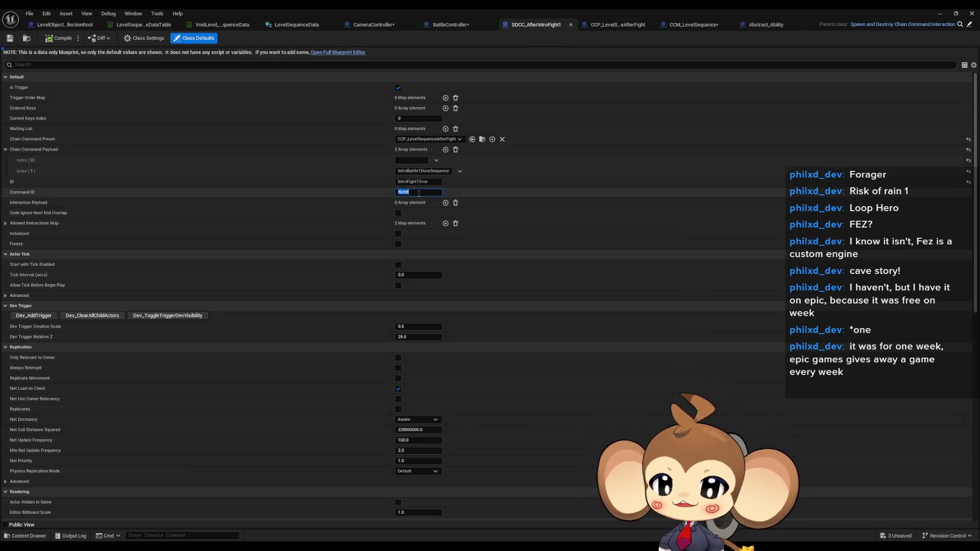
double_click(403, 9)
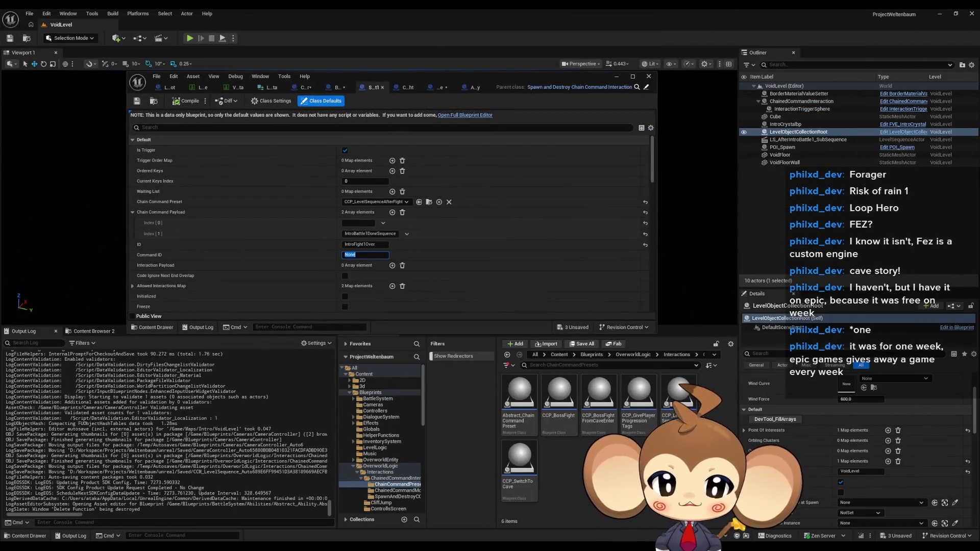
Open the level sequence data table, then maximize CCM_LevelSequence's StartCCM graph
left_click(558, 355)
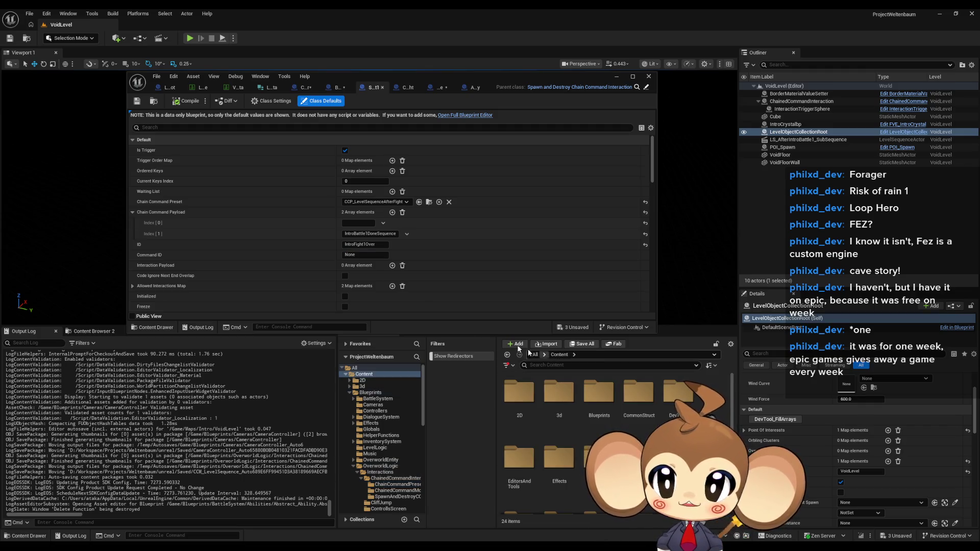
left_click(200, 88)
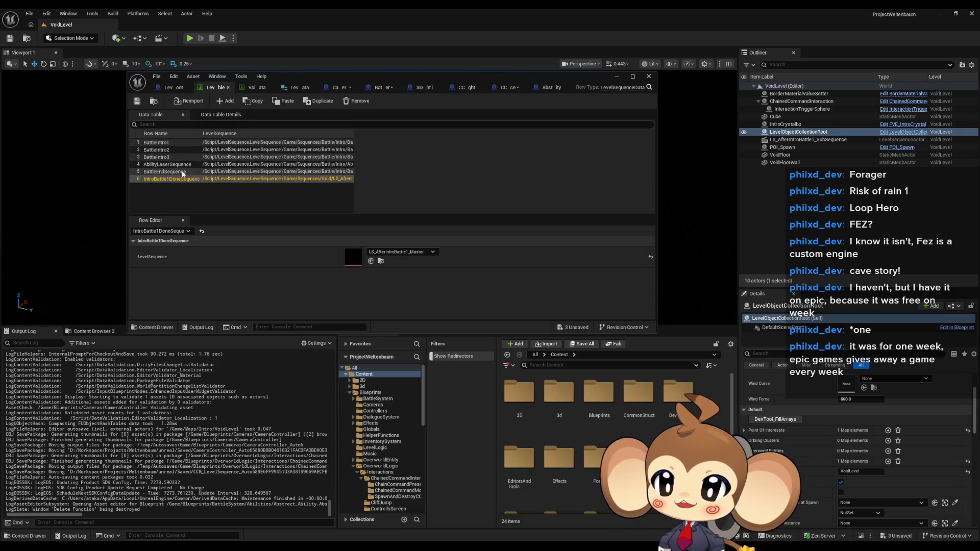
left_click(511, 87)
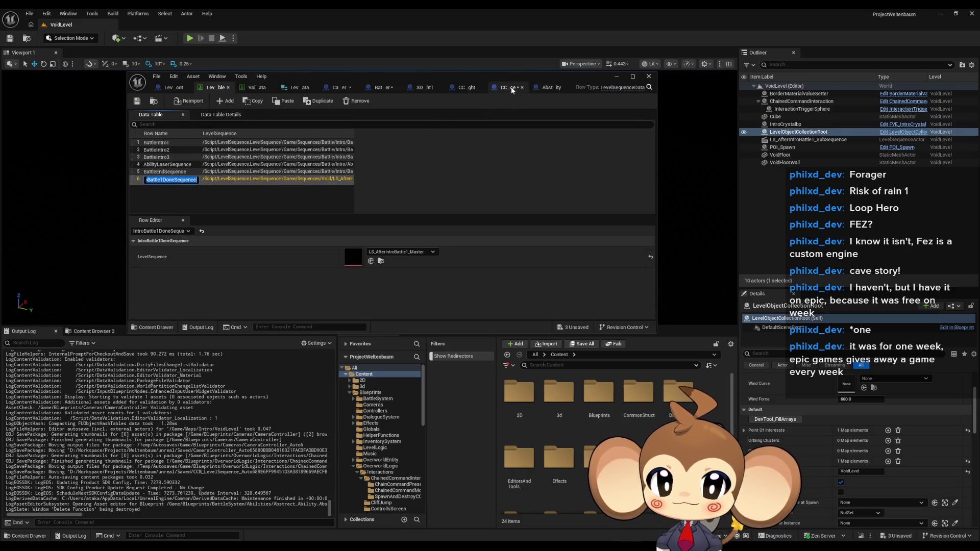
double_click(425, 72)
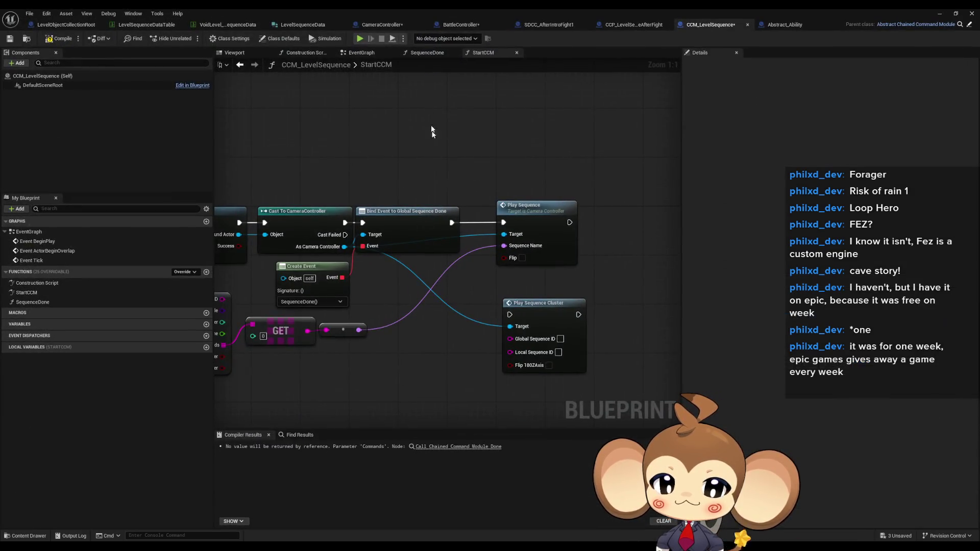
Review LevelObjectCollectionRoot and the six-row and VoidLevel data tables, then open BattleController's listener graph
left_click(75, 30)
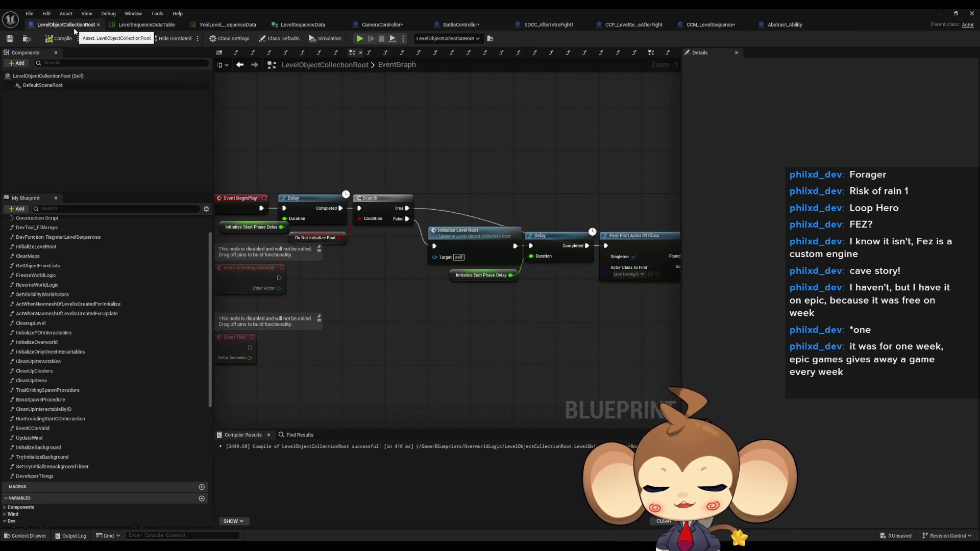
left_click(152, 25)
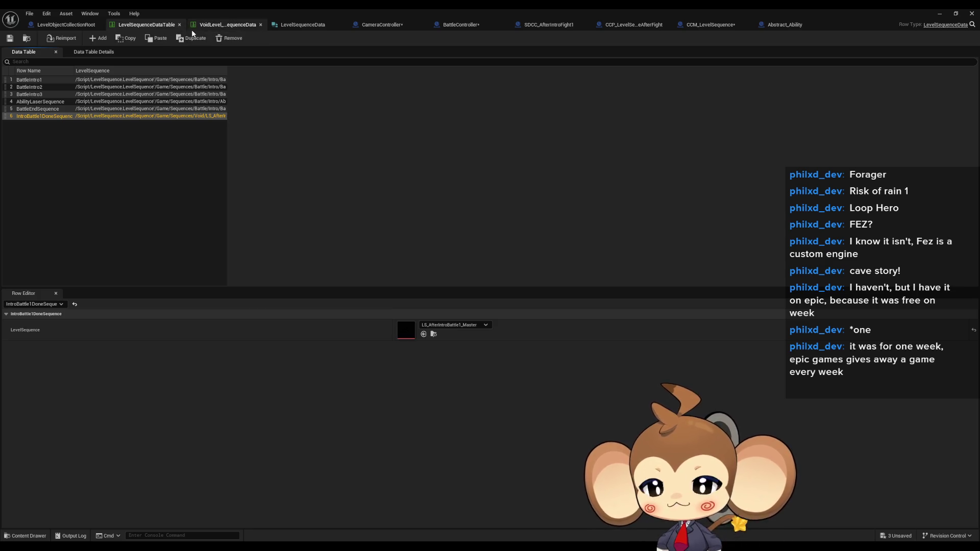
left_click(230, 28)
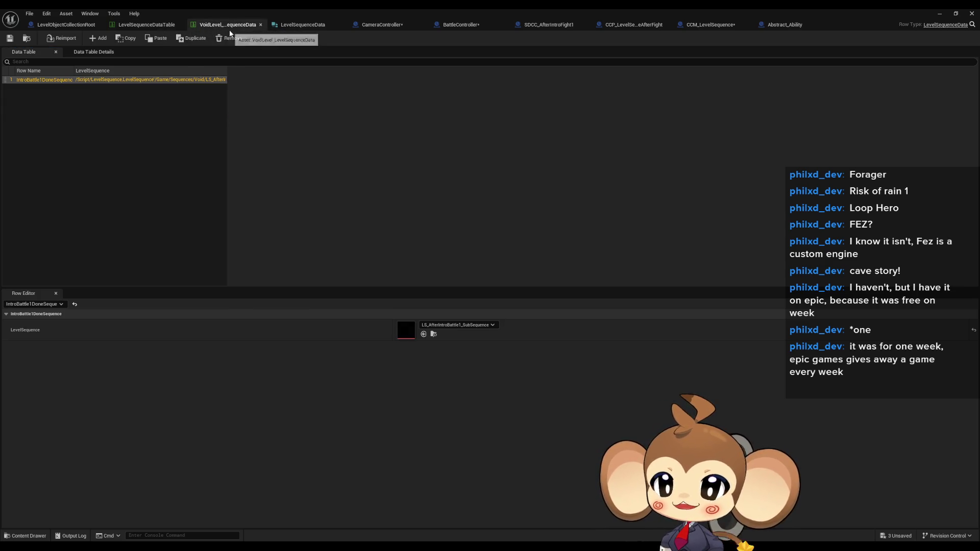
left_click(143, 26)
left_click(462, 25)
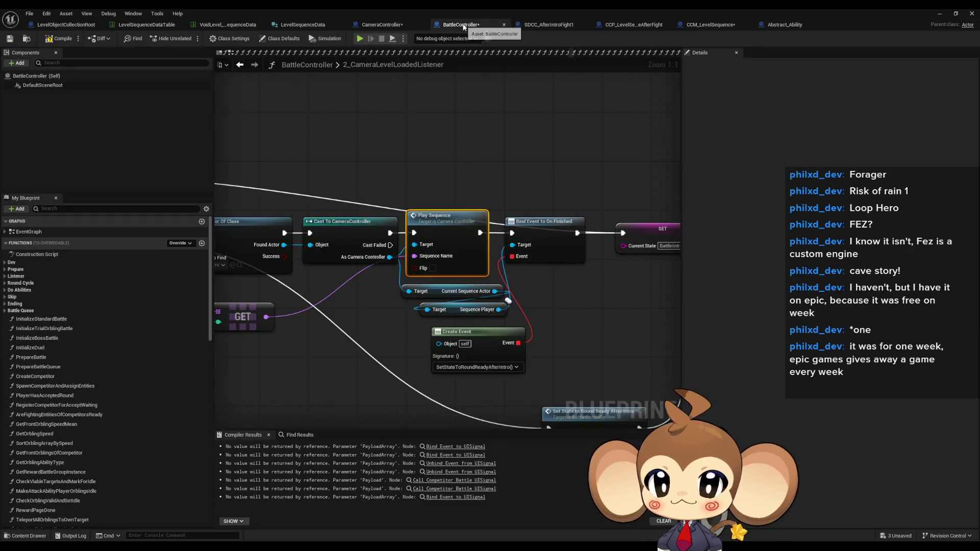
Try IntroBattle1DoneSequence as Command ID, compare the data tables, then reset Command ID to None
left_click(541, 30)
left_click(418, 192)
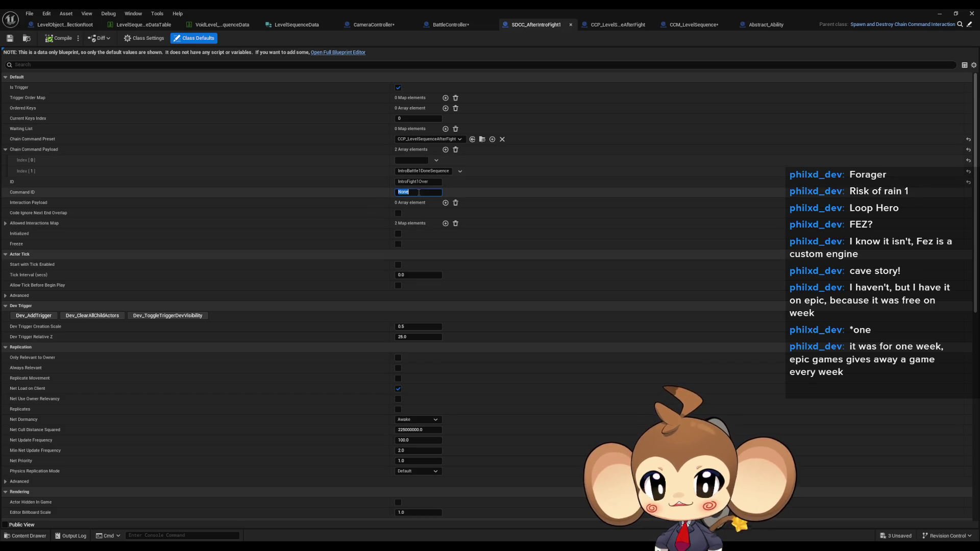
type("IntroBattle1DoneSequence")
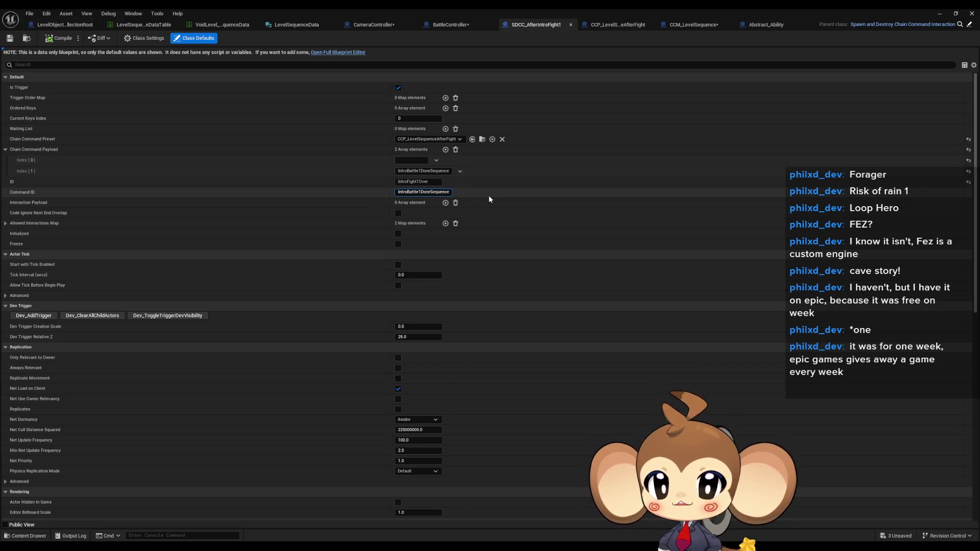
left_click(203, 25)
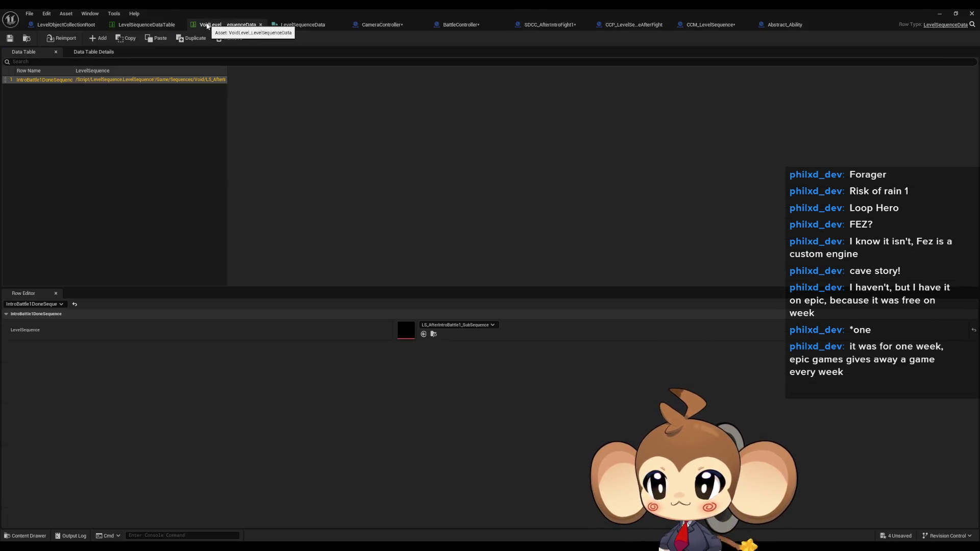
left_click(153, 24)
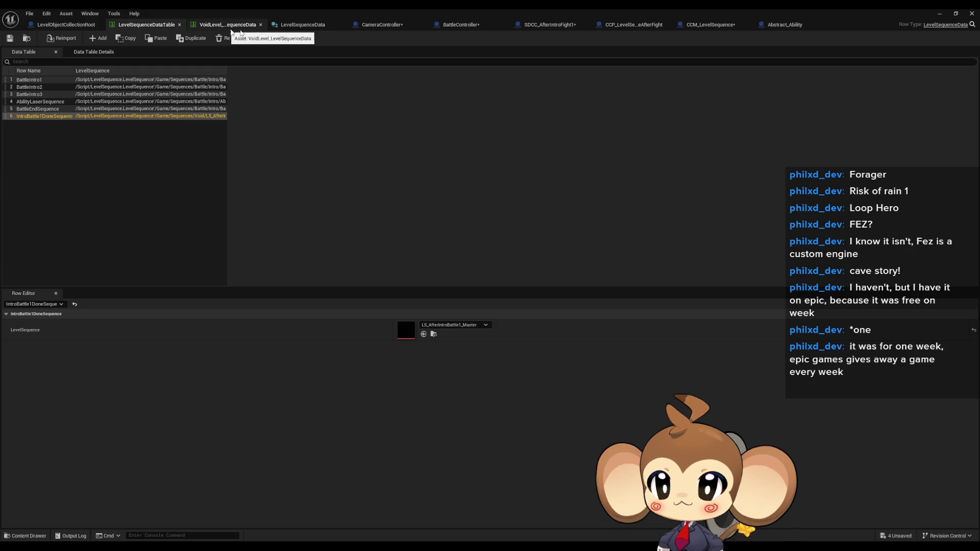
left_click(543, 25)
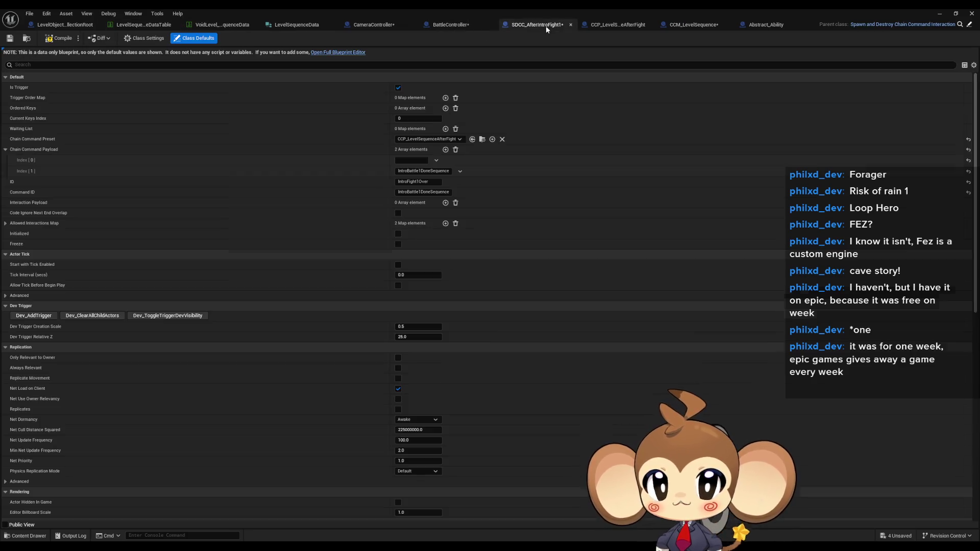
left_click(427, 182)
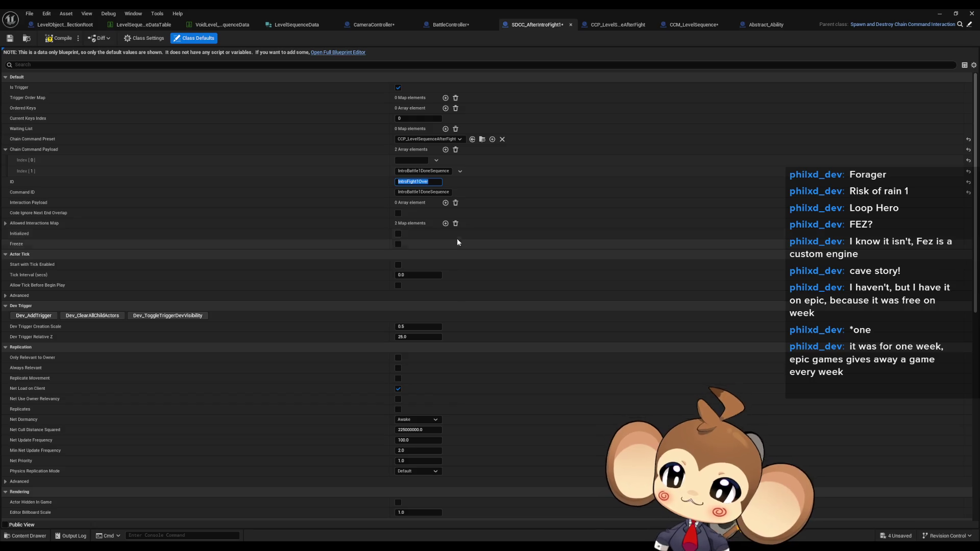
left_click(425, 193)
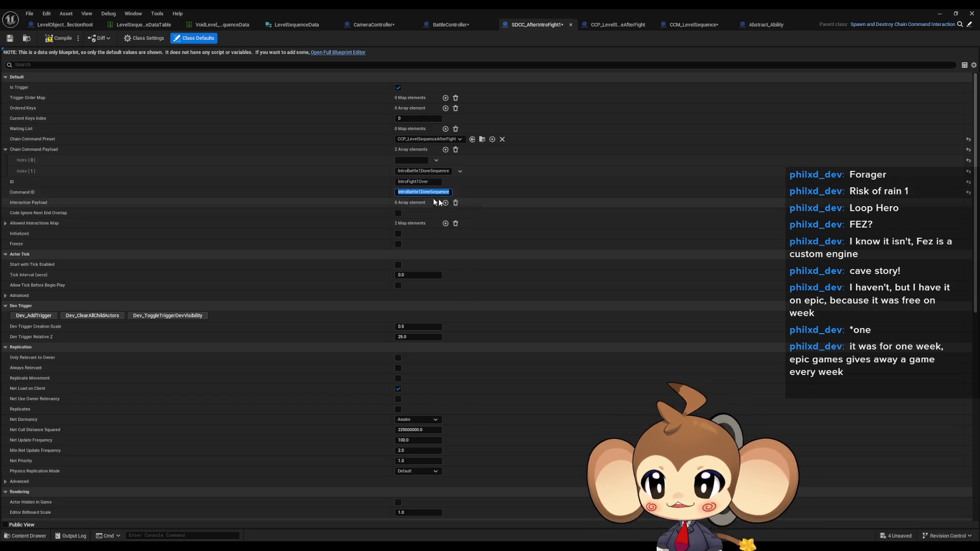
key("BackSpace")
key("Return")
Add a third payload entry IntroBattle1DoneSequence and compile SDCC_AfterIntroFight1
left_click(440, 182)
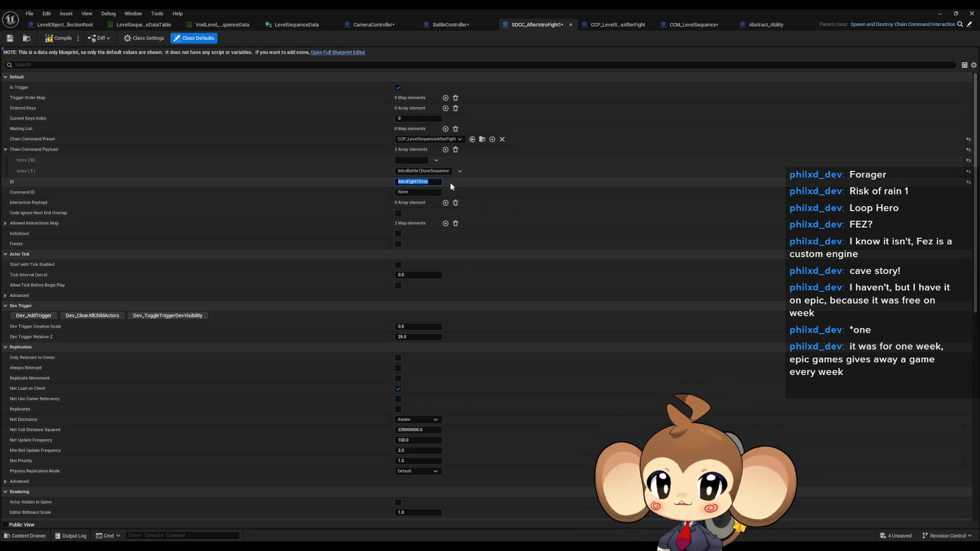
left_click(426, 172)
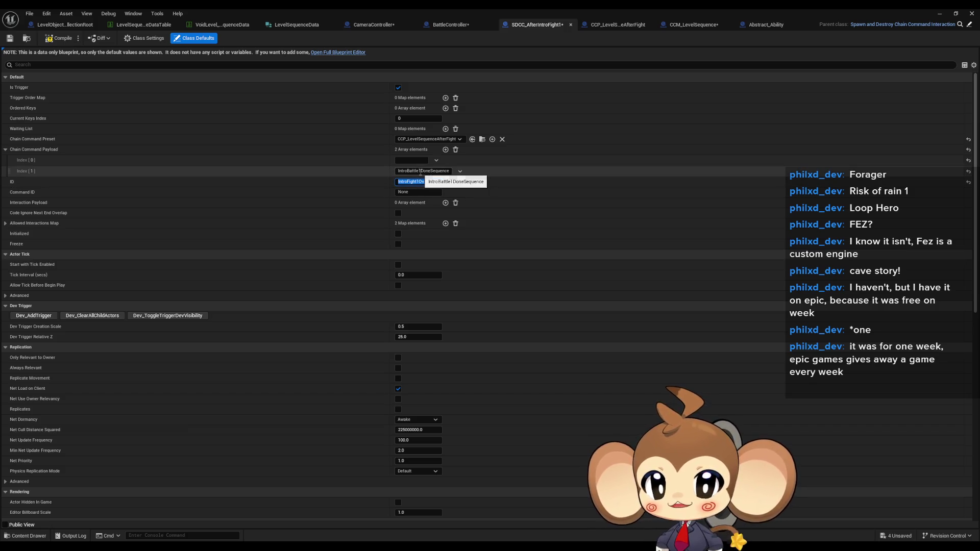
left_click(446, 150)
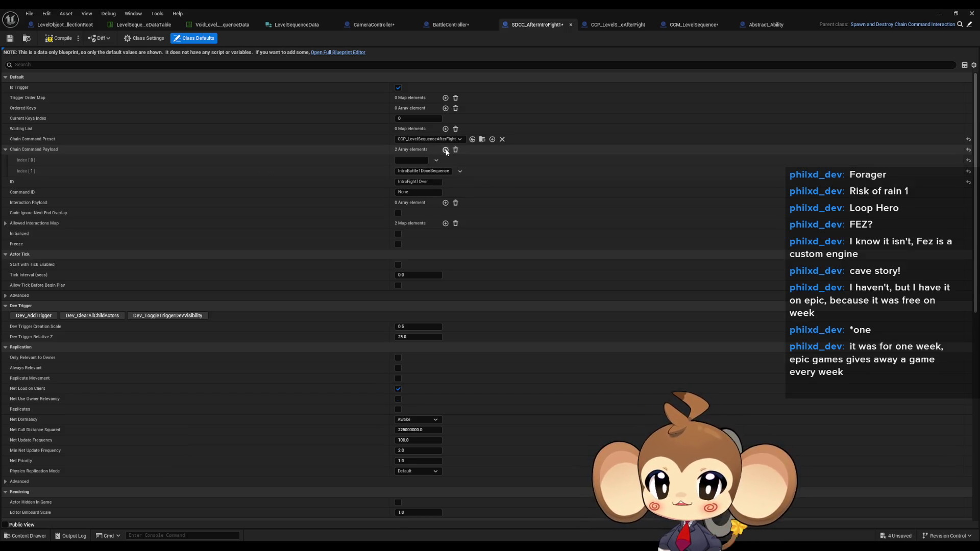
left_click(420, 183)
type("IntroBattle1DoneSequence")
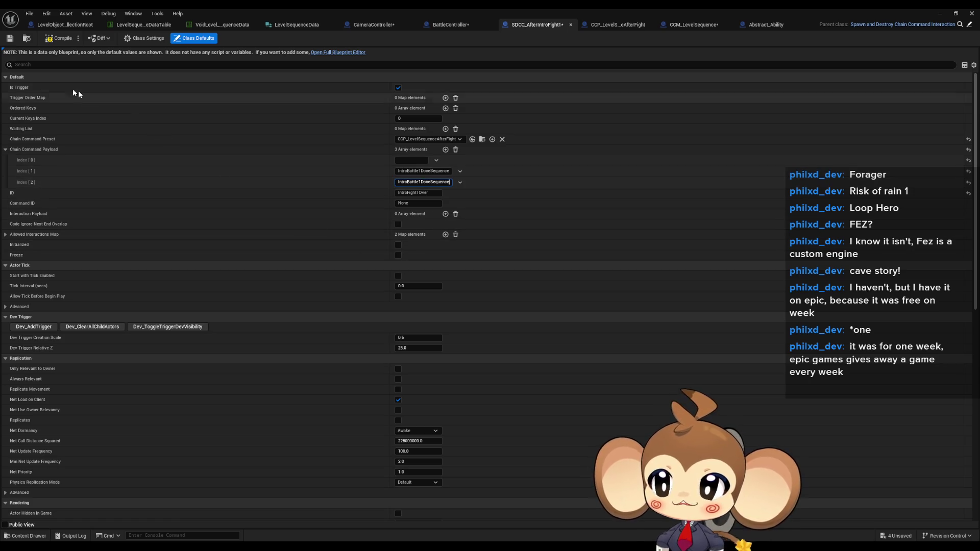
left_click(58, 41)
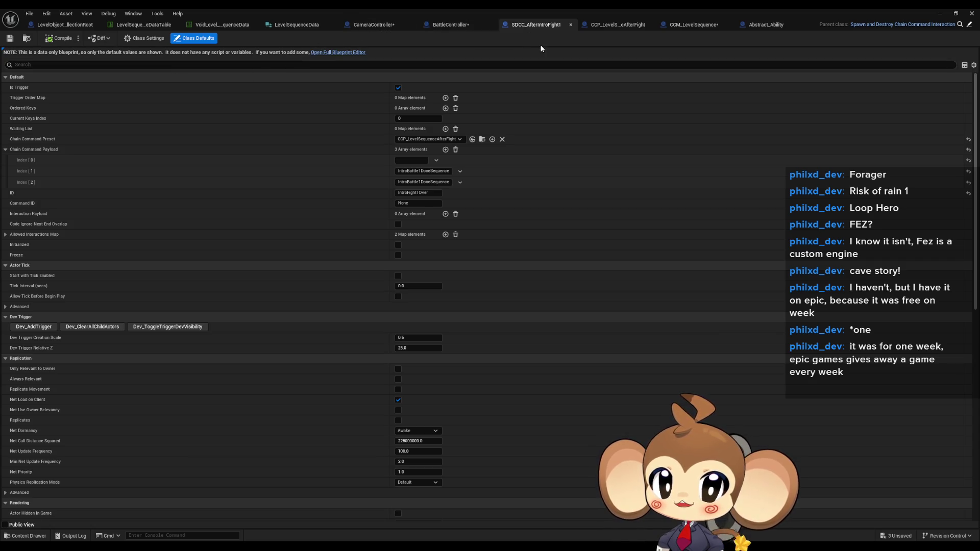
left_click(614, 27)
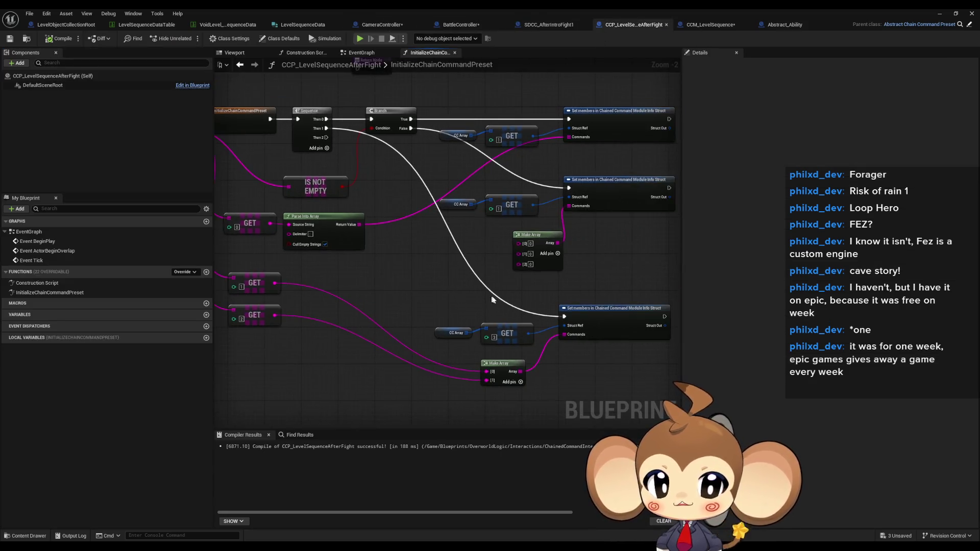
Delete the Play Sequence Cluster node from the StartCCM graph
left_click(415, 315)
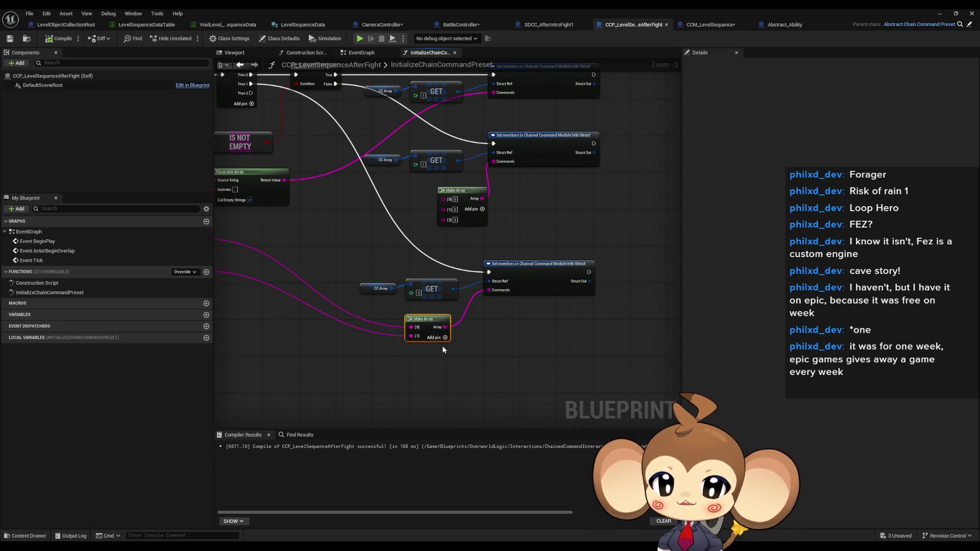
left_click(712, 24)
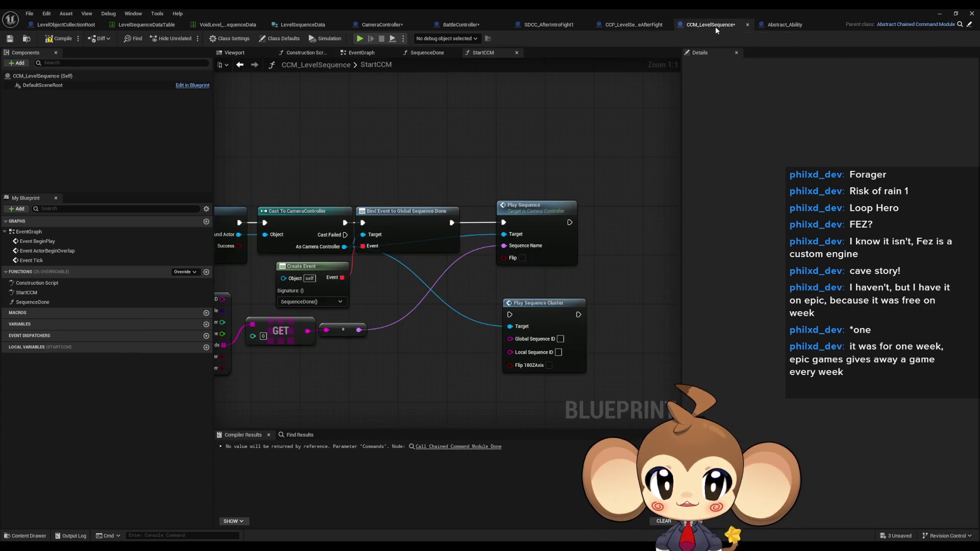
scroll(456, 358, "down", 3)
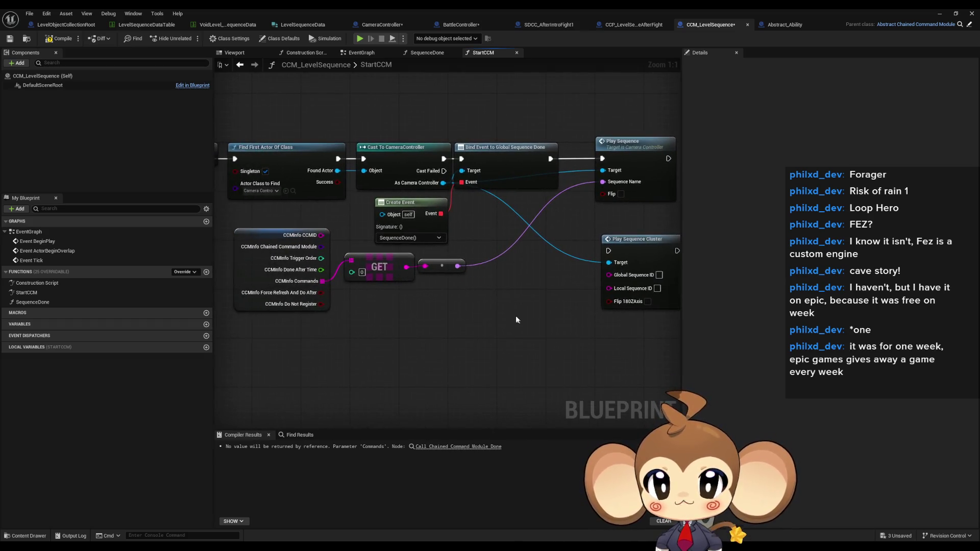
left_click_drag(457, 310, 511, 298)
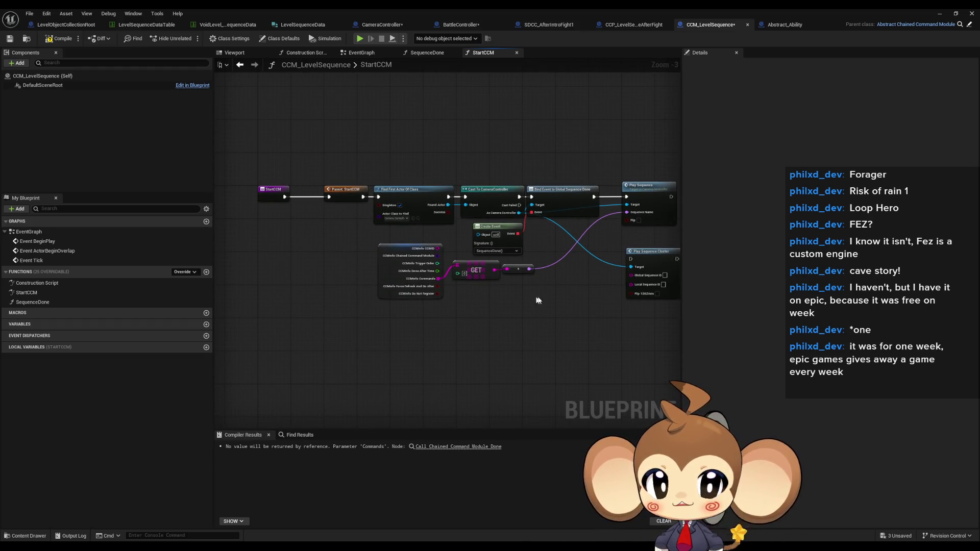
scroll(529, 296, "up", 1)
left_click_drag(495, 264, 545, 332)
key("Delete")
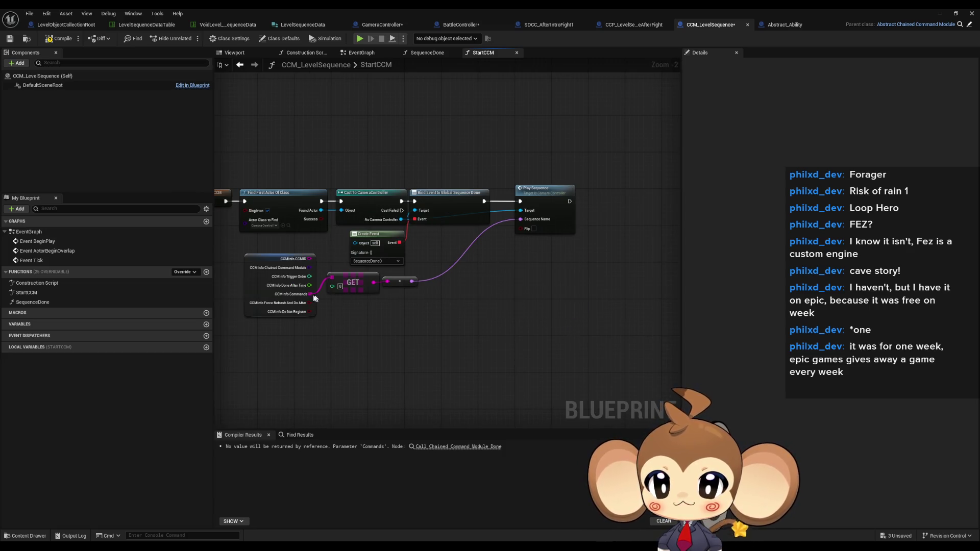
Add a Get (a copy) of CCMInfo Commands and wire it into Play Sequence Of Level Root's Sequence ID
left_click_drag(309, 294, 347, 317)
type("get")
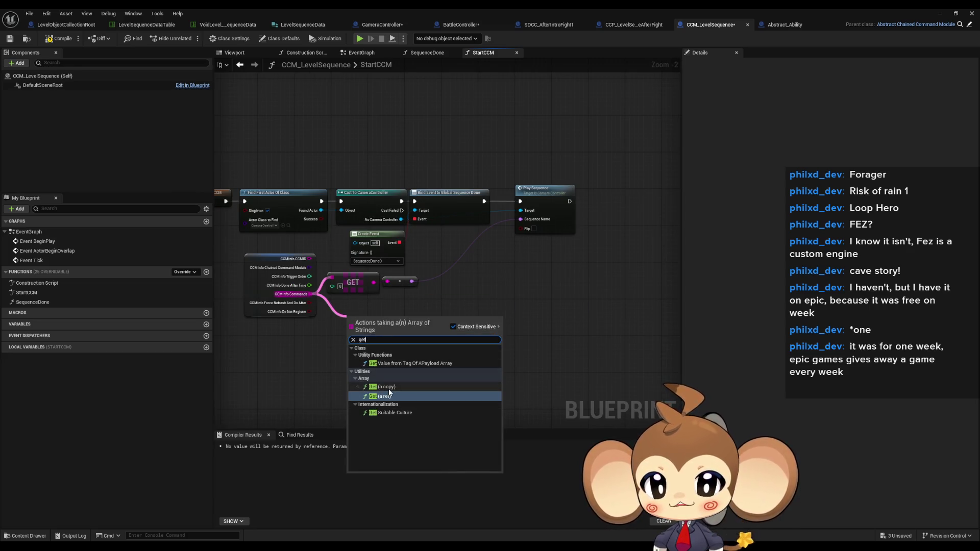
left_click(390, 387)
scroll(402, 279, "up", 1)
key("ctrl+z")
left_click(463, 361)
mouse_move(378, 339)
left_mouse_down()
mouse_move(562, 327)
mouse_move(626, 309)
left_mouse_up()
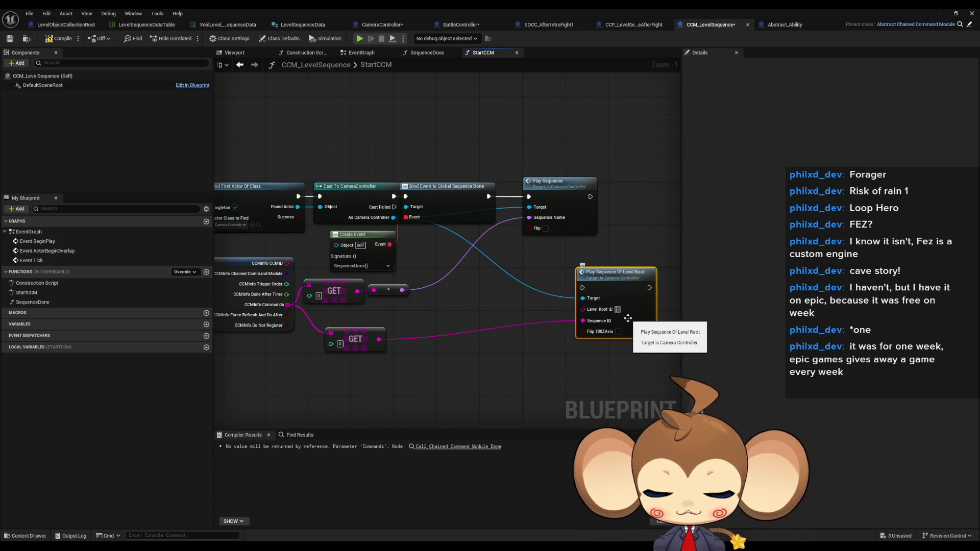
Copy the VoidLevel name from the level editor and set it as Level Root ID
double_click(608, 10)
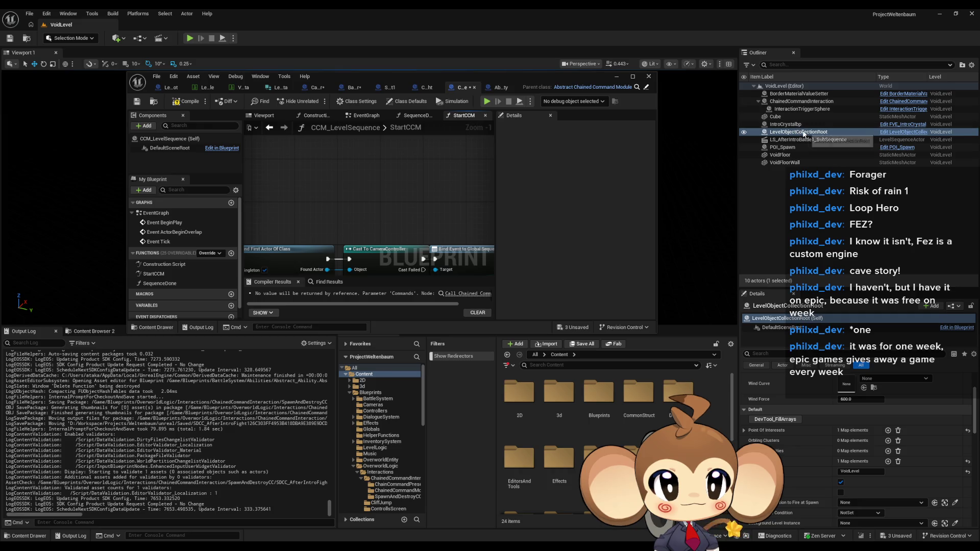
left_click(849, 470)
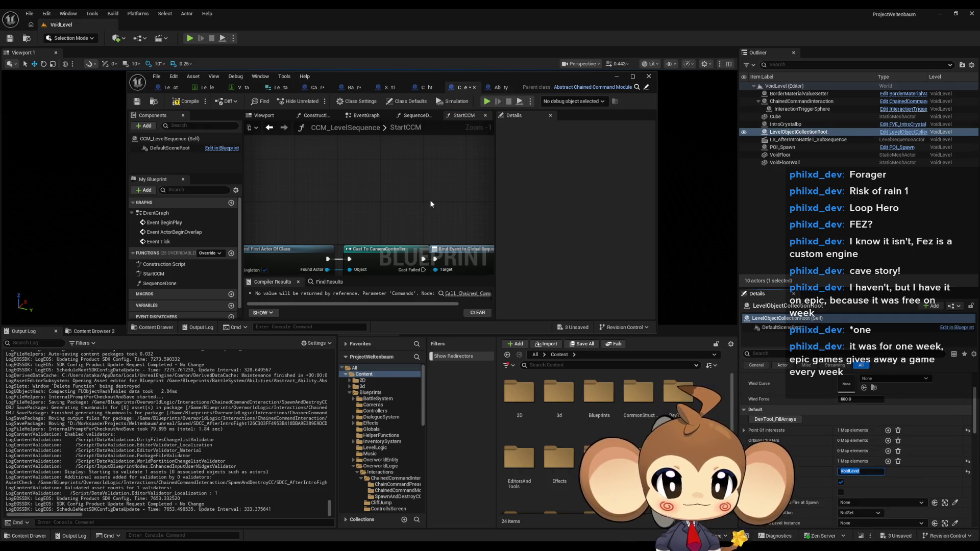
double_click(422, 75)
left_click(617, 309)
type("VoidLevel")
key("Return")
Run Play Sequence Of Level Root after Play Sequence and recentre the cast, bind and event nodes
left_click_drag(584, 288, 591, 197)
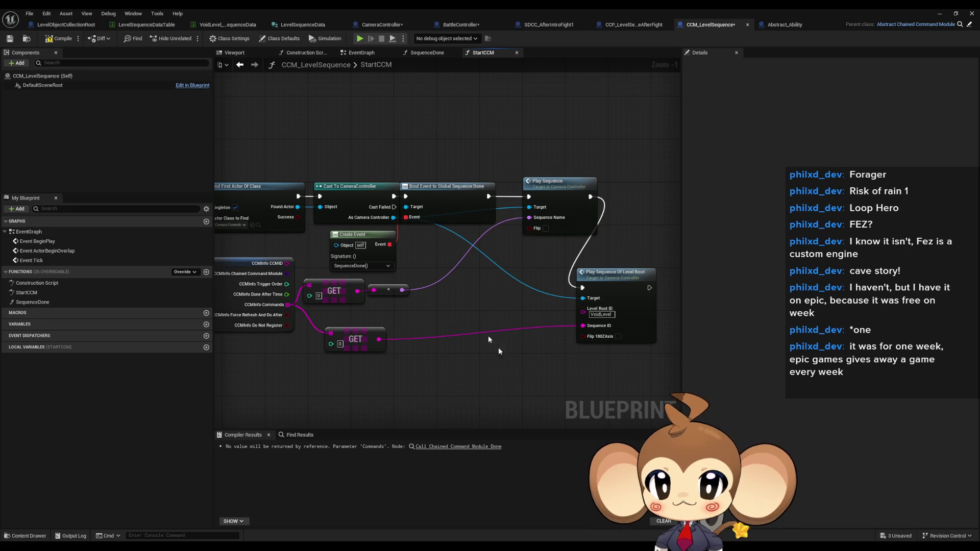
left_click_drag(373, 170, 408, 250)
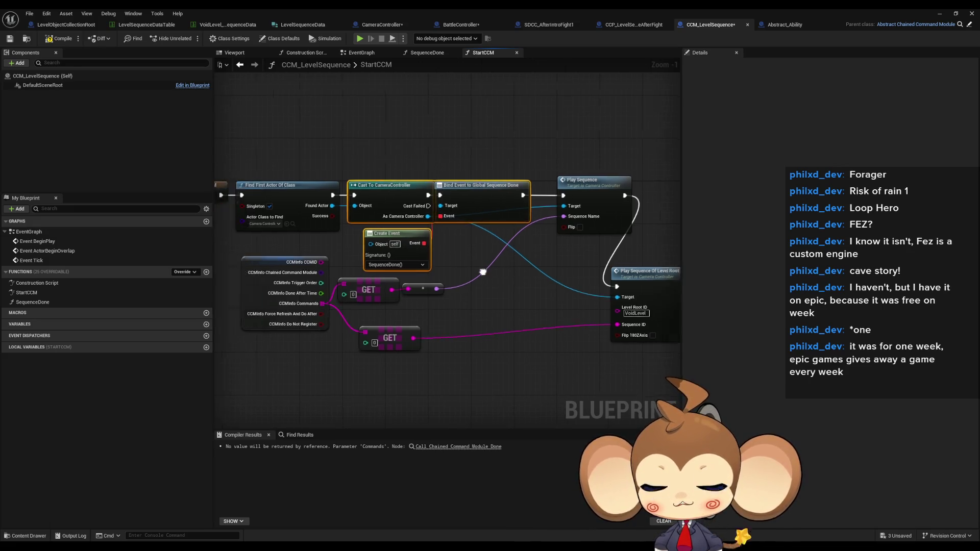
mouse_move(531, 265)
left_mouse_down()
mouse_move(326, 230)
mouse_move(399, 250)
left_mouse_up()
left_click(430, 298)
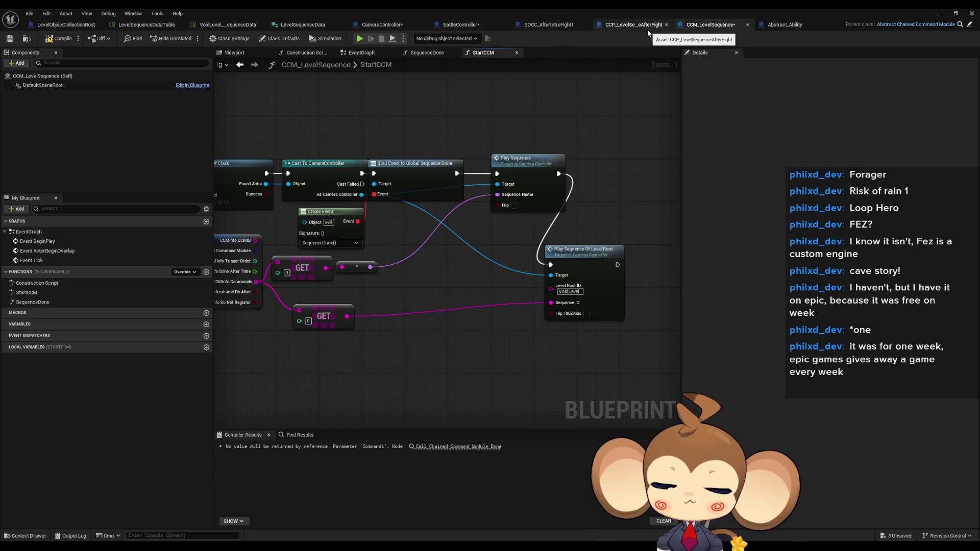
Bring the listener nodes into view in the BattleController graph
left_click(459, 25)
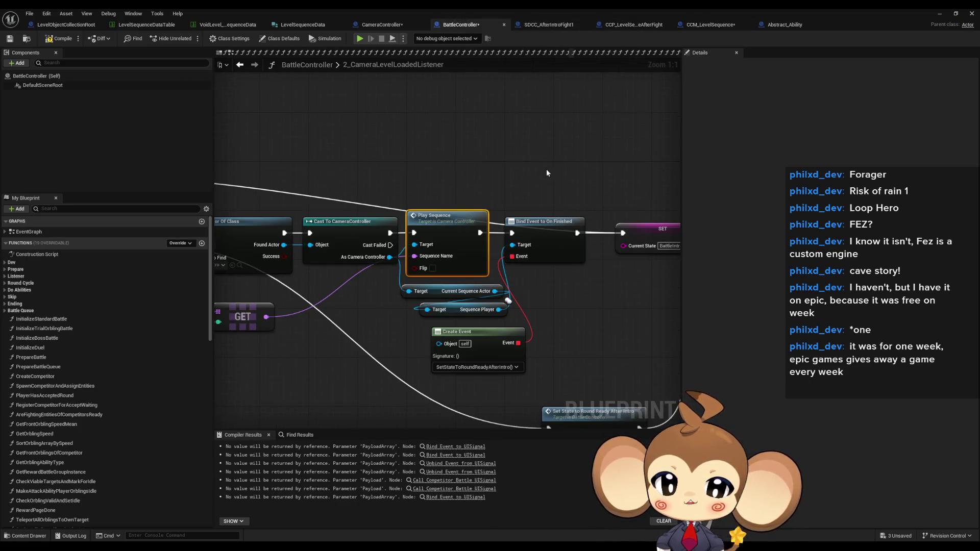
scroll(545, 169, "down", 3)
left_click_drag(547, 179, 755, 191)
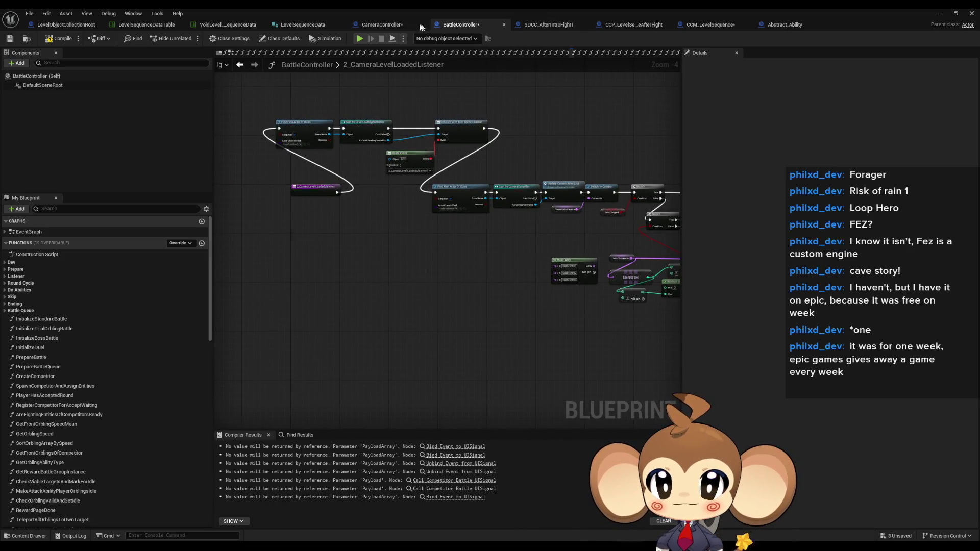
Review CameraController's PlaySequence and PlaySequenceOfLevelRoot graphs, then minimize the Blueprint editor
left_click(396, 24)
left_click_drag(546, 181, 483, 182)
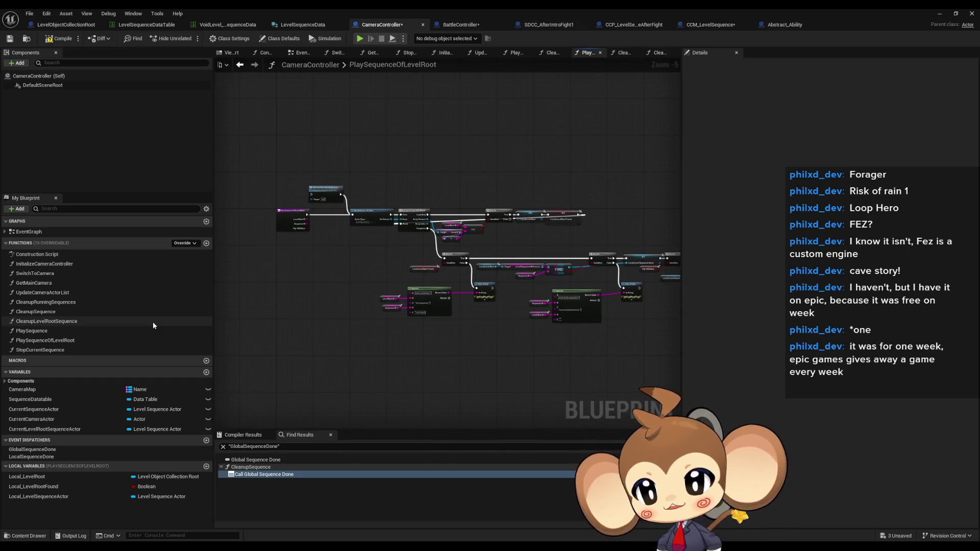
double_click(67, 331)
double_click(66, 342)
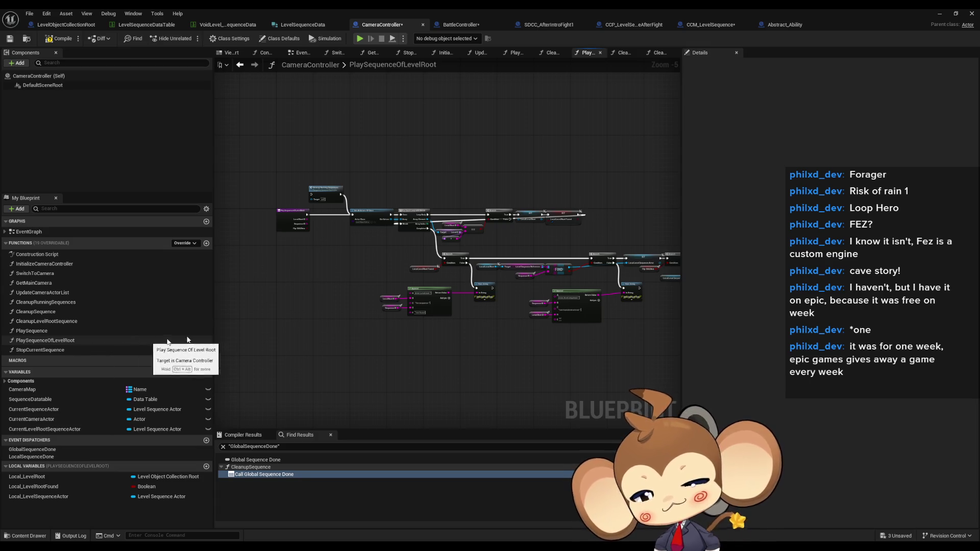
mouse_move(416, 243)
left_mouse_down()
mouse_move(354, 239)
mouse_move(372, 265)
left_mouse_up()
left_click_drag(309, 254, 341, 248)
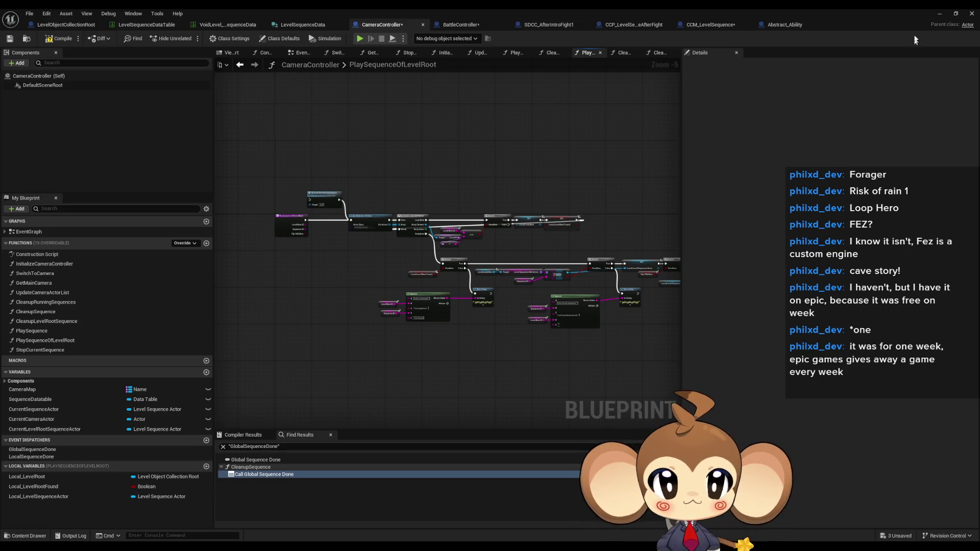
left_click(939, 16)
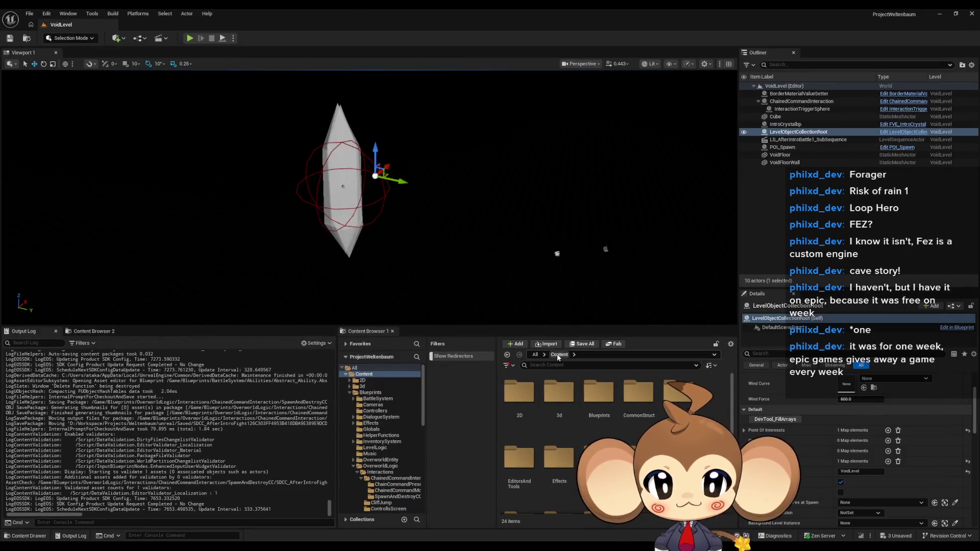
Save the three modified Blueprints, then run and stop a play-in-editor test
scroll(530, 407, "down", 5)
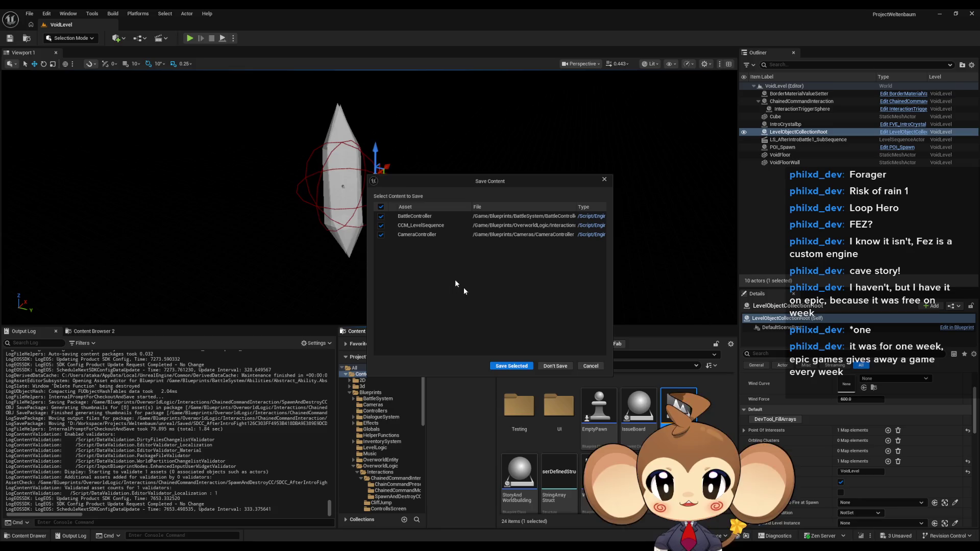
left_click(505, 365)
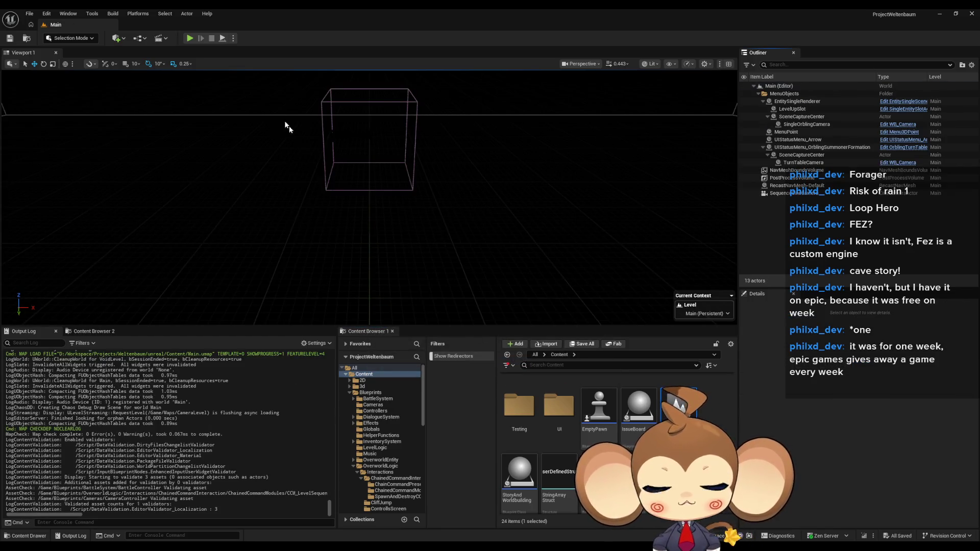
left_click(192, 38)
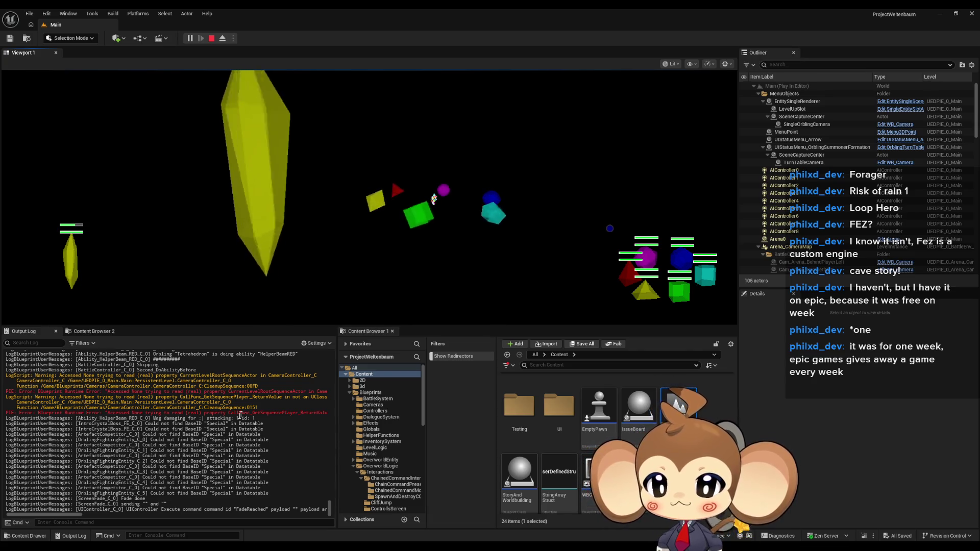
mouse_move(80, 513)
left_mouse_down()
mouse_move(145, 516)
mouse_move(134, 517)
left_mouse_up()
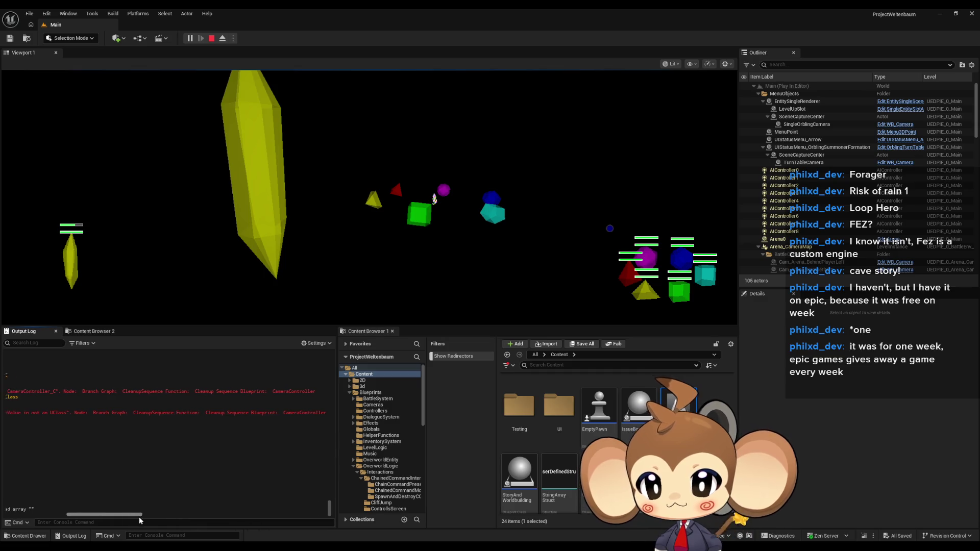
left_click(212, 38)
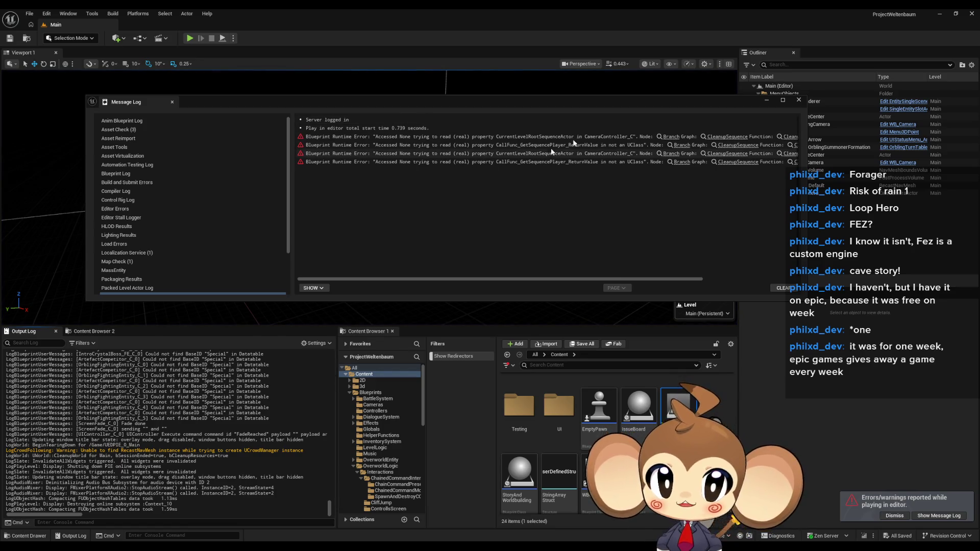
From the runtime error, unhook CleanupSequence's Branch from the Sequence's Then 0 pin
left_click(670, 137)
scroll(600, 289, "up", 1)
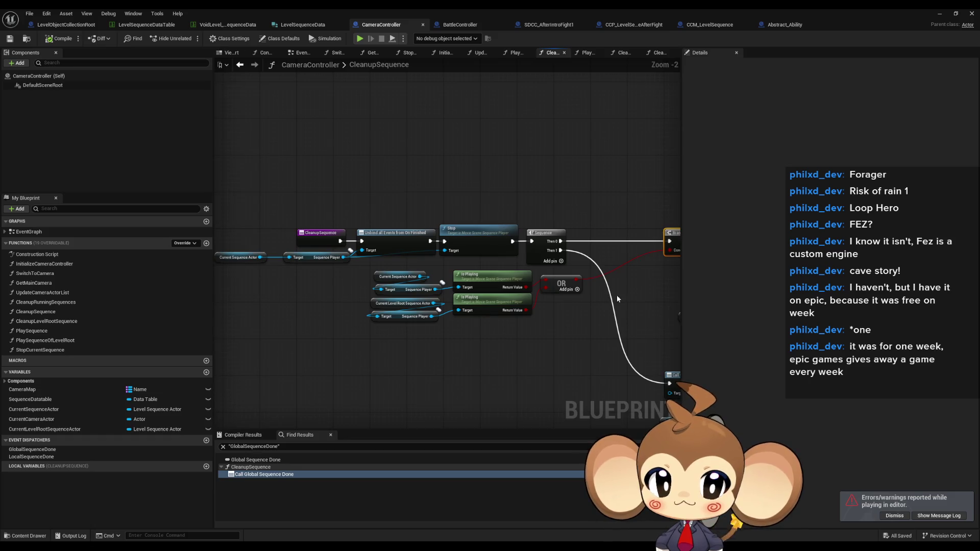
left_click_drag(617, 295, 544, 293)
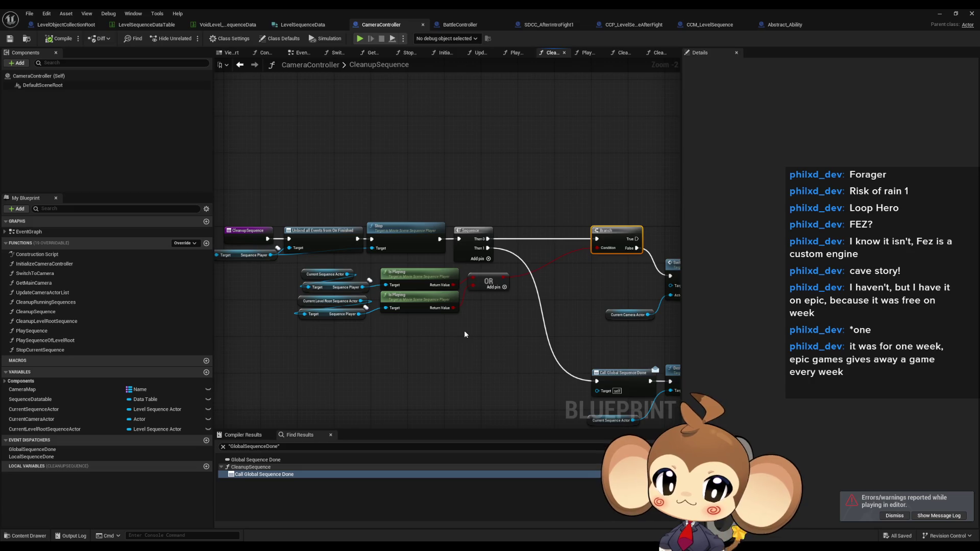
left_click_drag(467, 331, 422, 309)
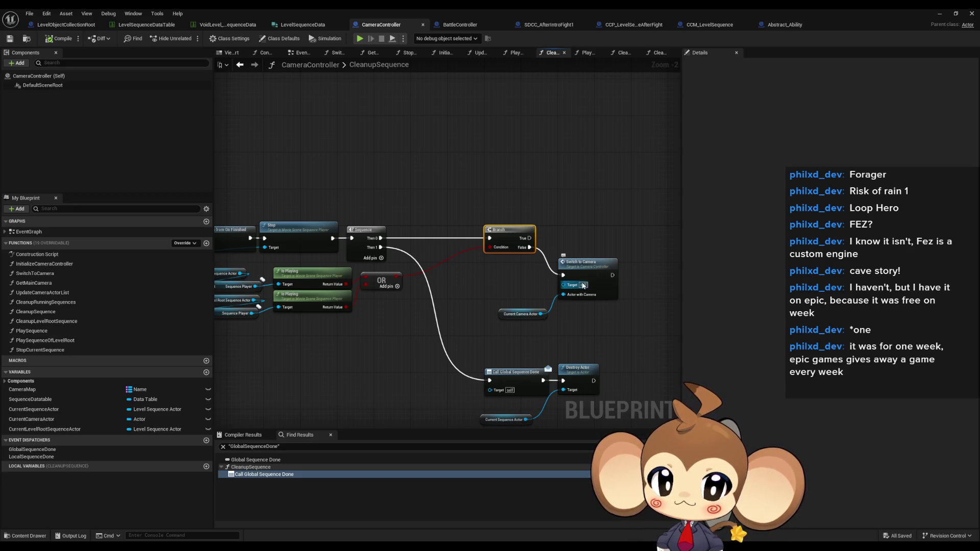
left_click_drag(445, 282, 490, 279)
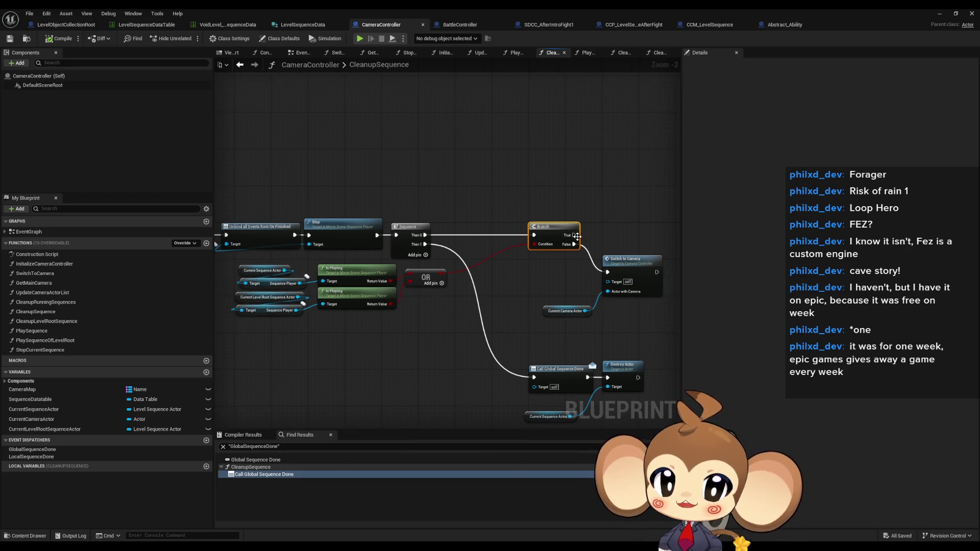
left_click(535, 234, "alt")
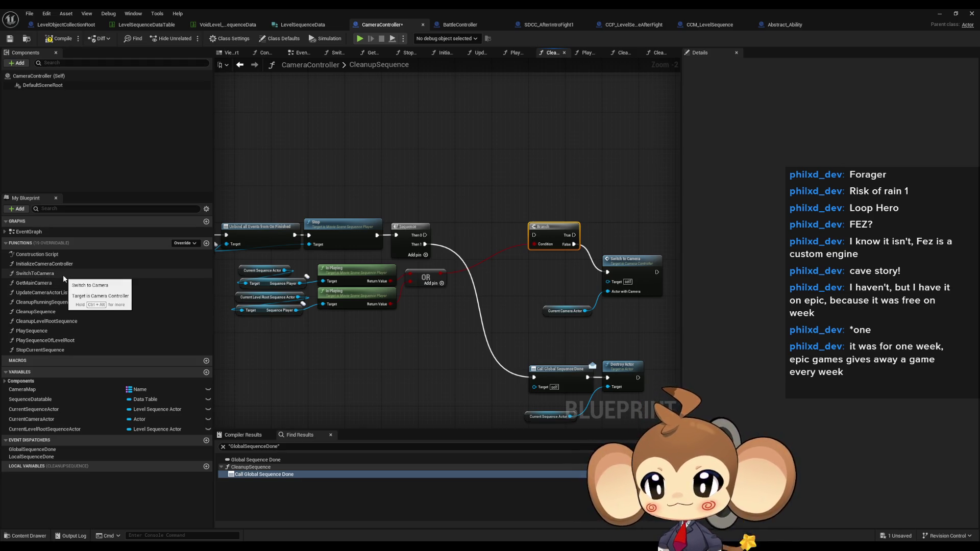
mouse_move(386, 289)
left_mouse_down()
mouse_move(529, 295)
mouse_move(502, 295)
left_mouse_up()
Look over the CleanupLevelRootSequence graph, then minimize the Blueprint editor
left_click(52, 323)
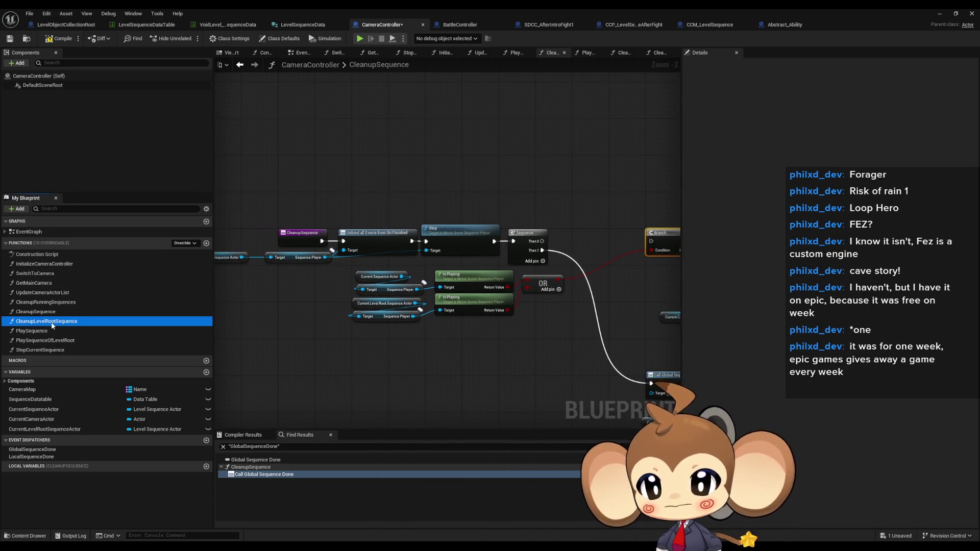
double_click(53, 323)
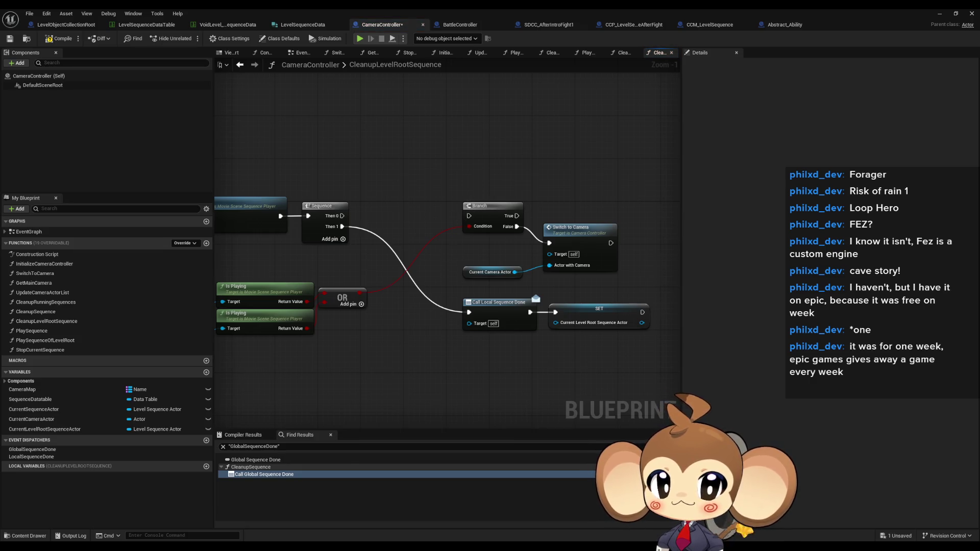
left_click_drag(384, 369, 539, 368)
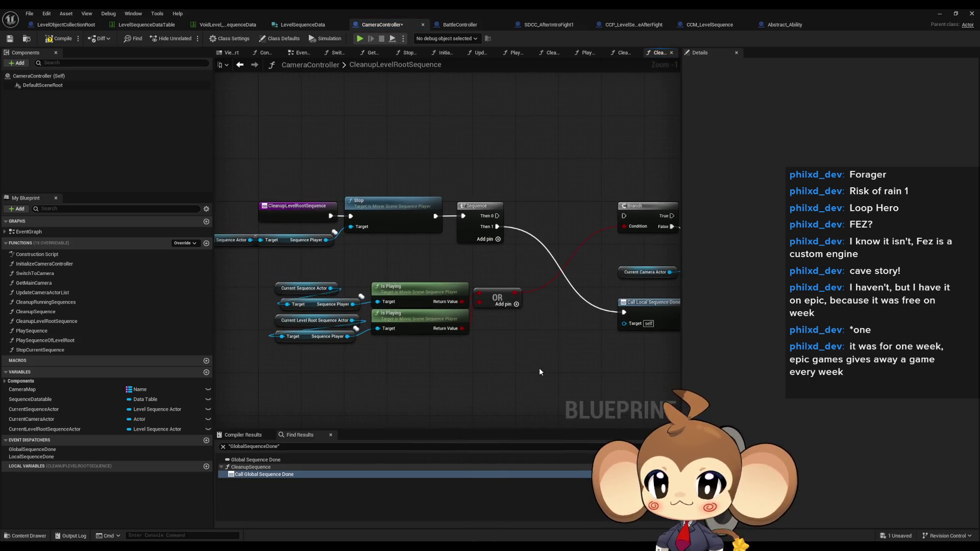
left_click(941, 12)
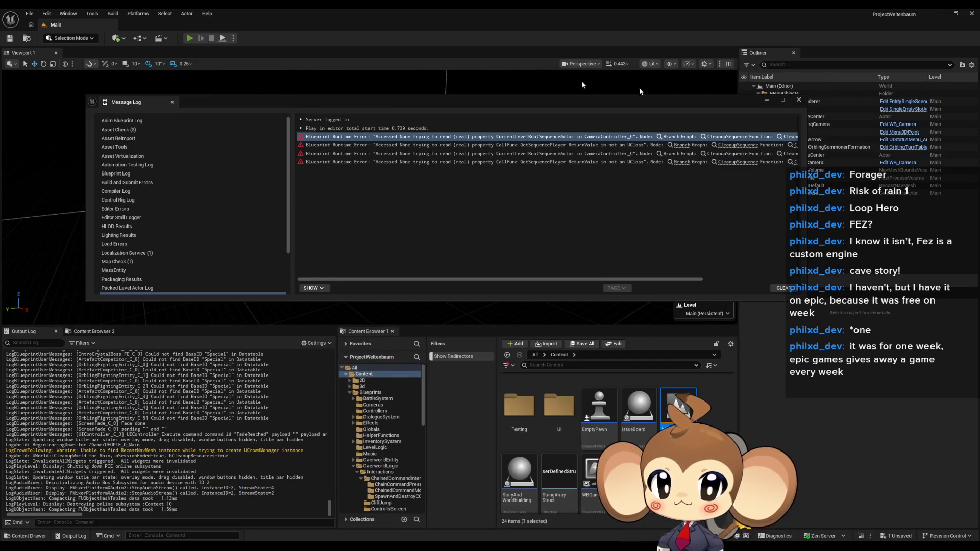
Start another play-in-editor test with Alt+P, eject from the player, then stop it
key("alt+p")
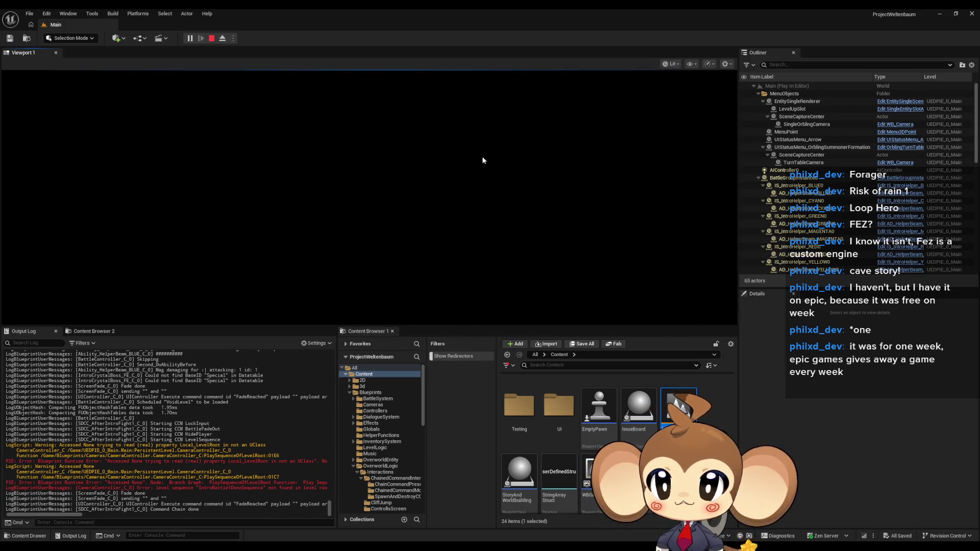
left_click(222, 39)
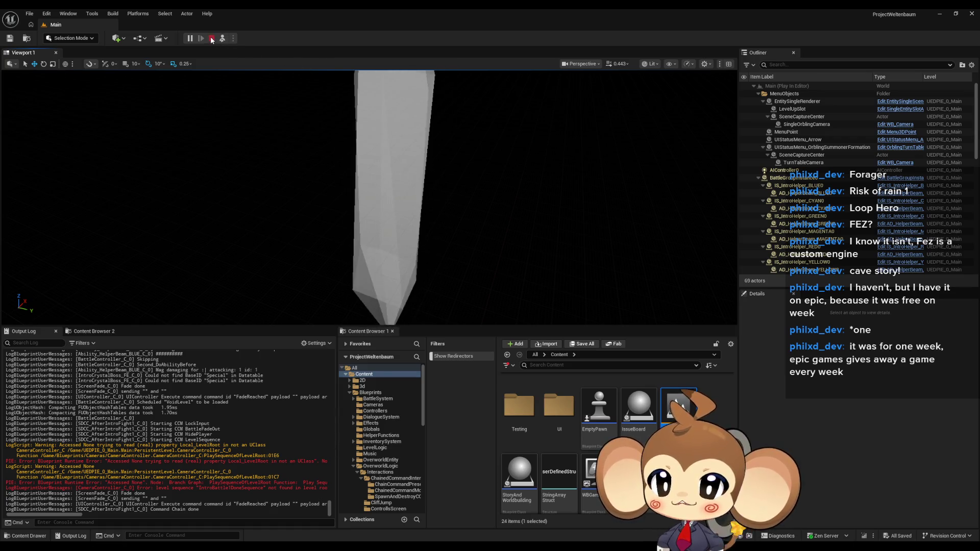
left_click(212, 39)
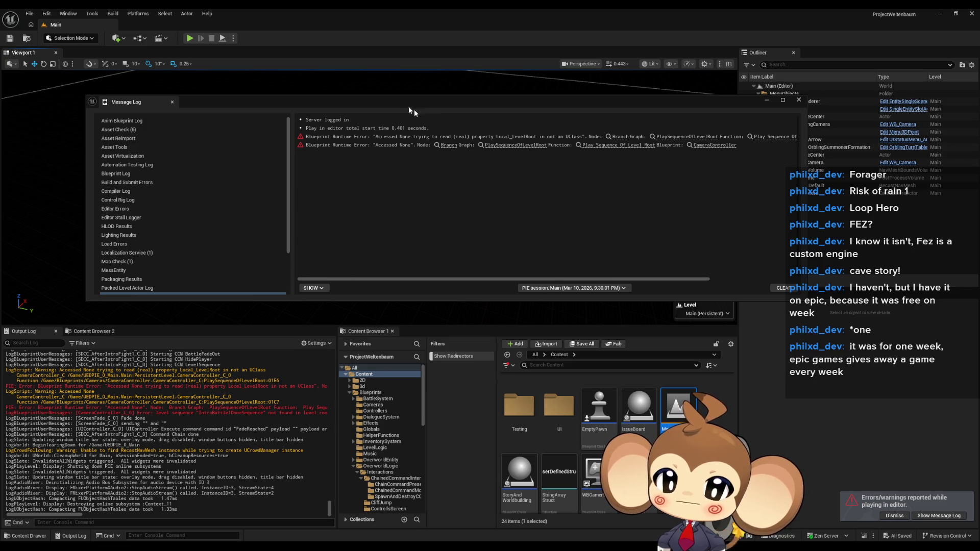
Jump from the error to PlaySequenceOfLevelRoot's Branch and select the sequence lookup nodes
left_click(621, 138)
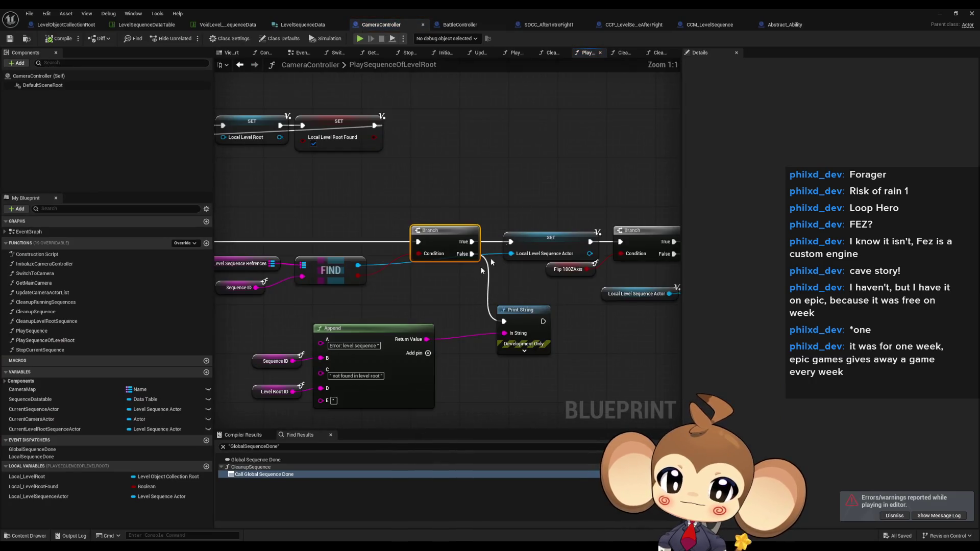
mouse_move(413, 273)
left_mouse_down()
mouse_move(475, 293)
mouse_move(540, 298)
left_mouse_up()
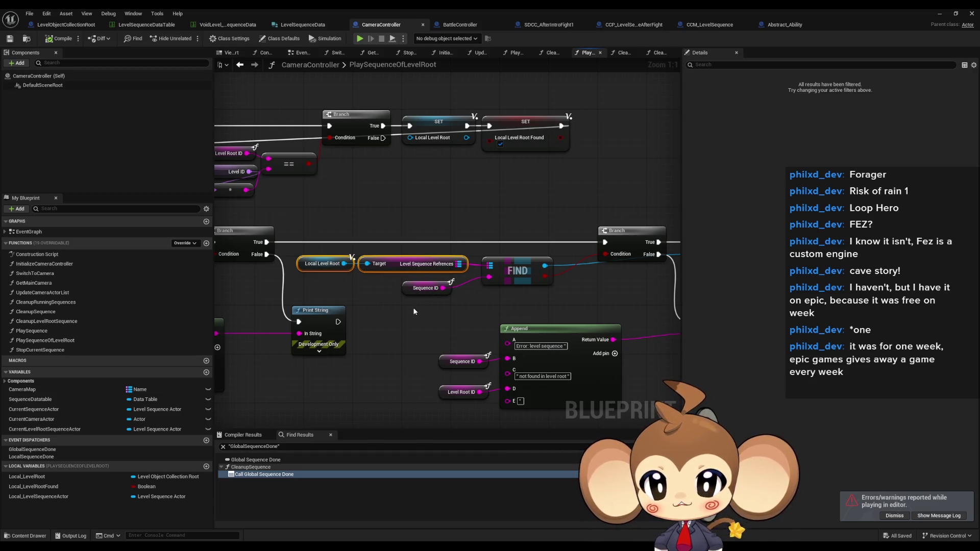
scroll(413, 308, "down", 3)
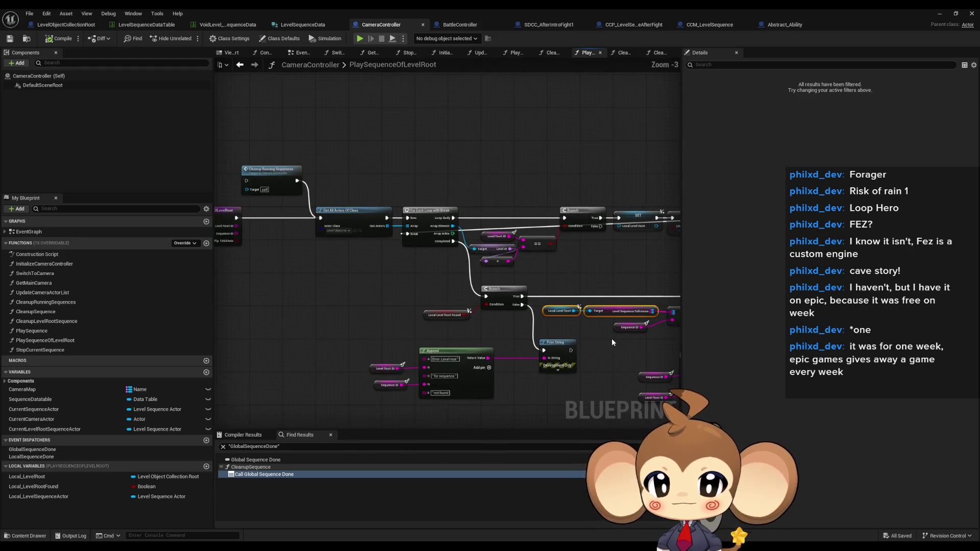
mouse_move(607, 343)
left_mouse_down()
mouse_move(614, 339)
mouse_move(489, 323)
left_mouse_up()
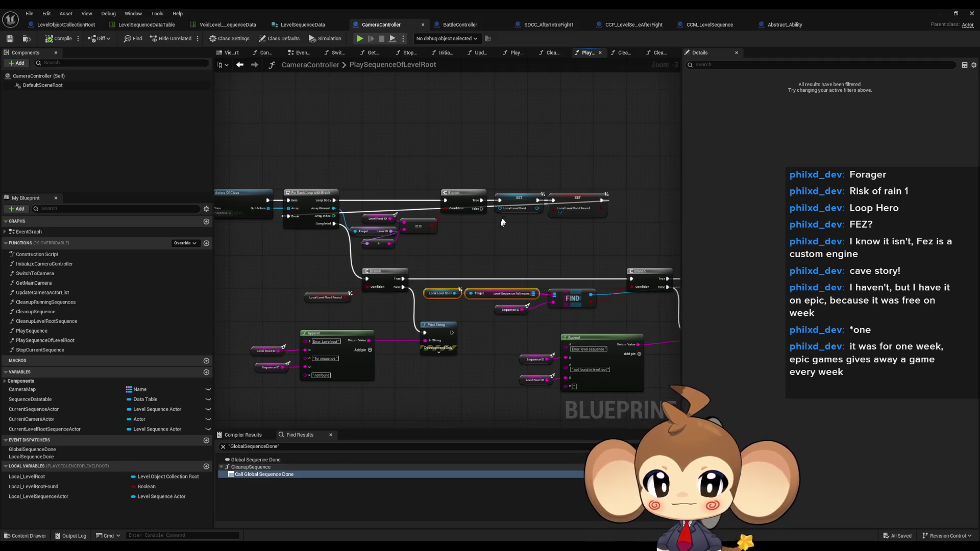
scroll(499, 225, "up", 3)
Rewire Array Element into SET Local Level Root, check the connections, and hide the editor
left_click_drag(494, 207, 480, 213)
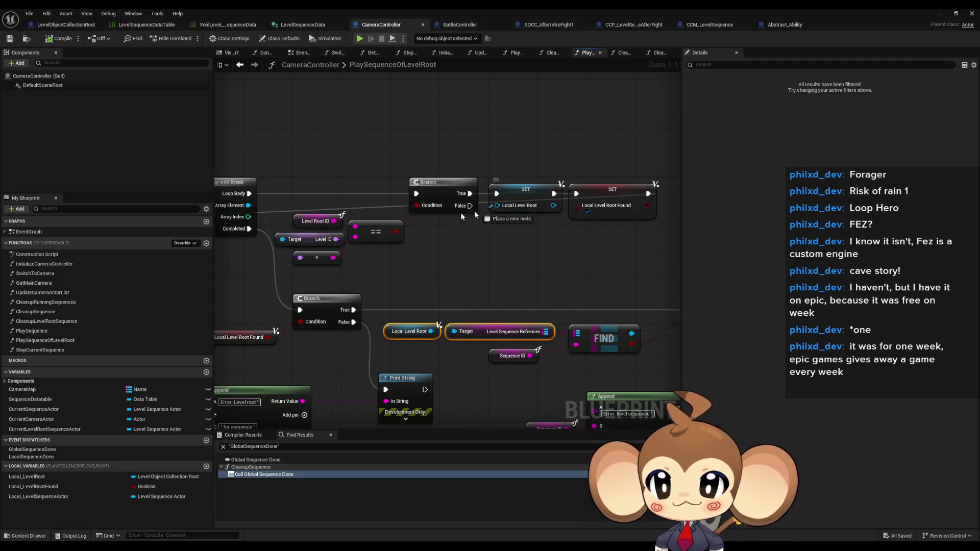
left_click_drag(251, 209, 248, 206)
scroll(589, 269, "down", 3)
mouse_move(537, 275)
left_mouse_down()
mouse_move(588, 269)
mouse_move(415, 250)
left_mouse_up()
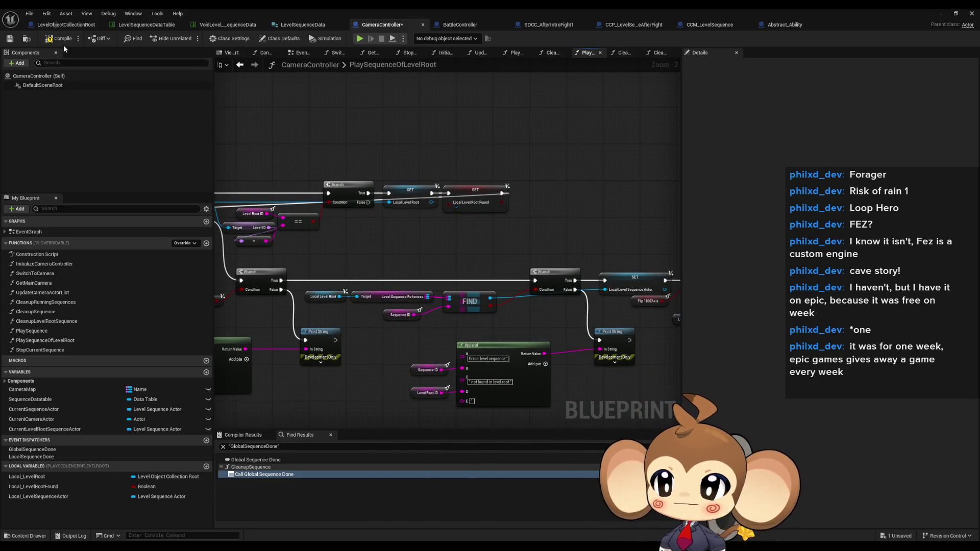
left_click_drag(602, 137, 714, 119)
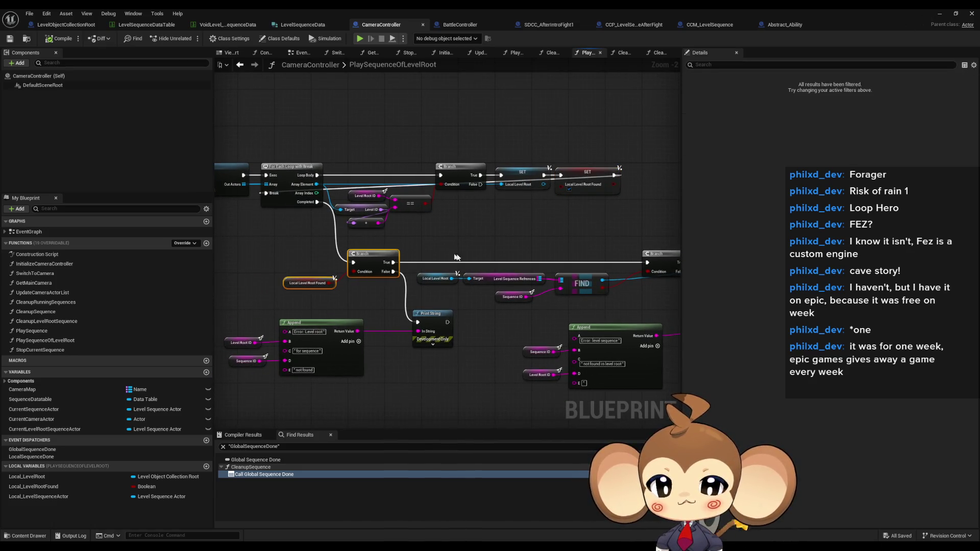
left_click_drag(554, 280, 424, 262)
left_click(941, 13)
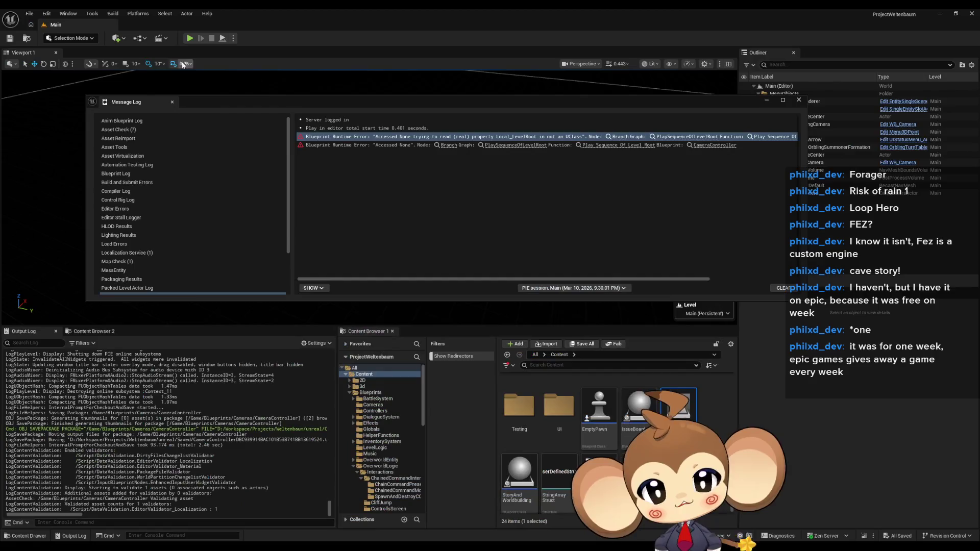
Replay the game with the message log dismissed, then stop the session
left_click(193, 42)
left_click(767, 100)
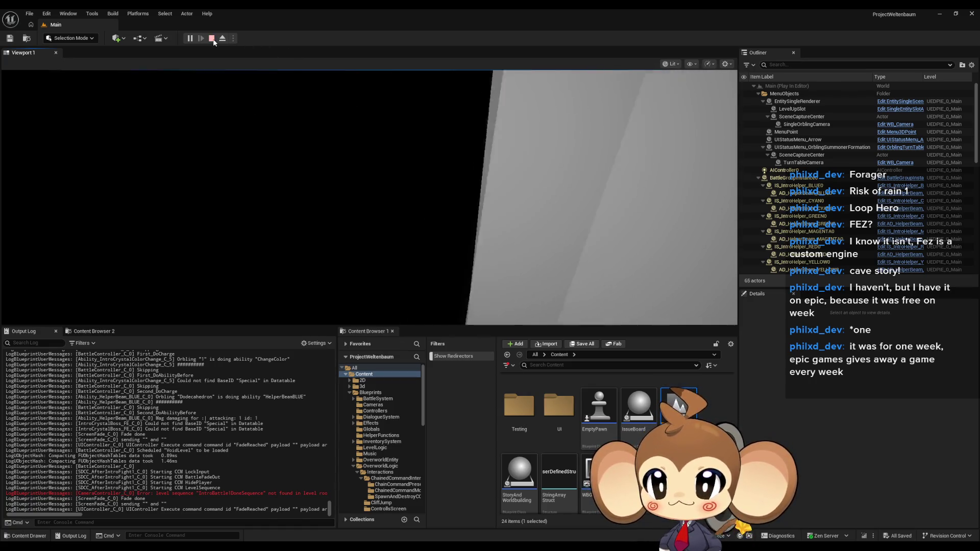
left_click(211, 39)
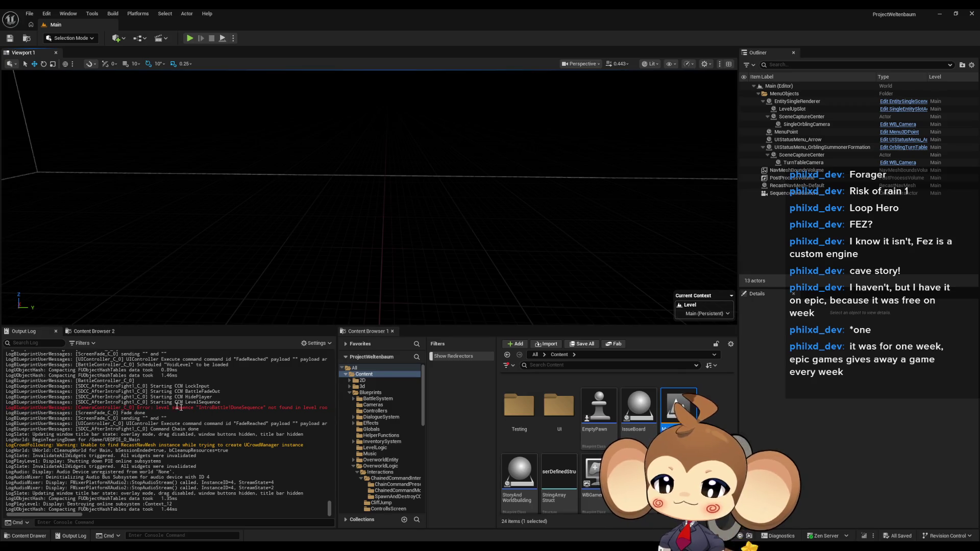
Select the missing sequence name in the red Output Log error and open the Maps folder
left_click_drag(157, 408, 214, 407)
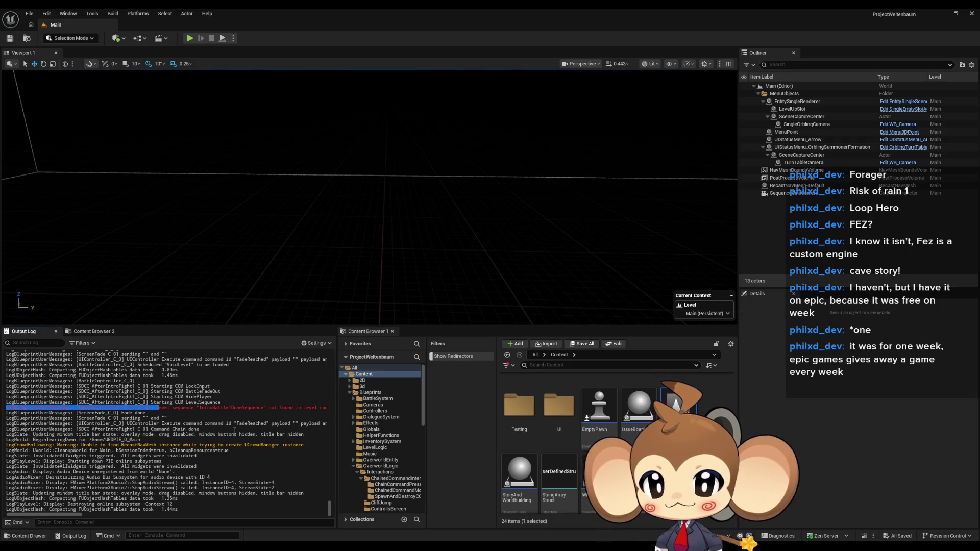
left_click_drag(77, 516, 91, 517)
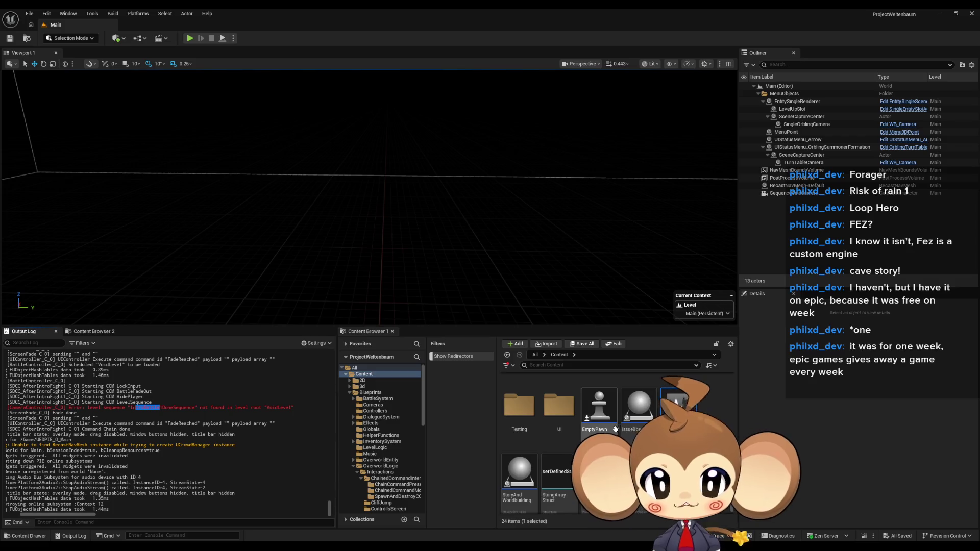
scroll(531, 434, "up", 3)
double_click(529, 425)
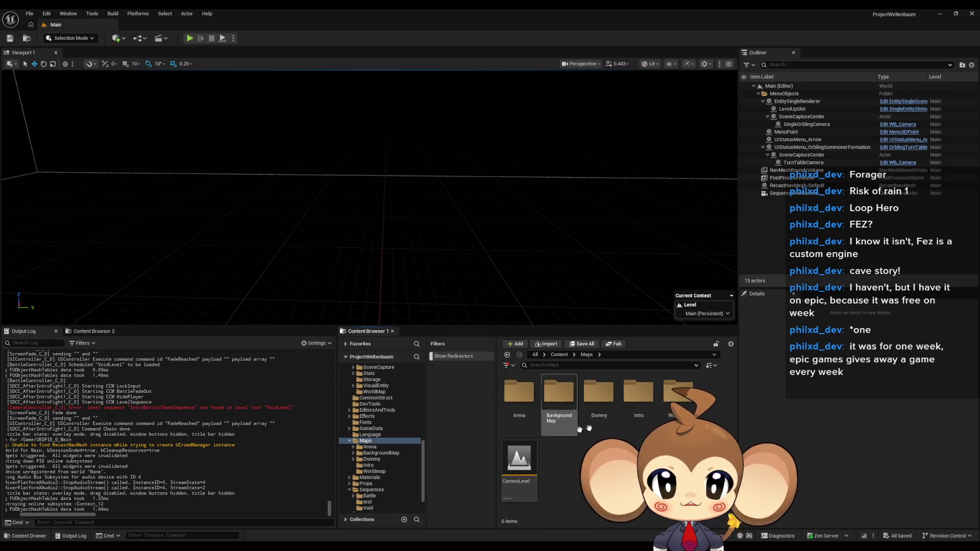
Open the VoidLevel map and reset LevelObjectCollectionRoot's location to 0,0,0
double_click(643, 404)
double_click(639, 401)
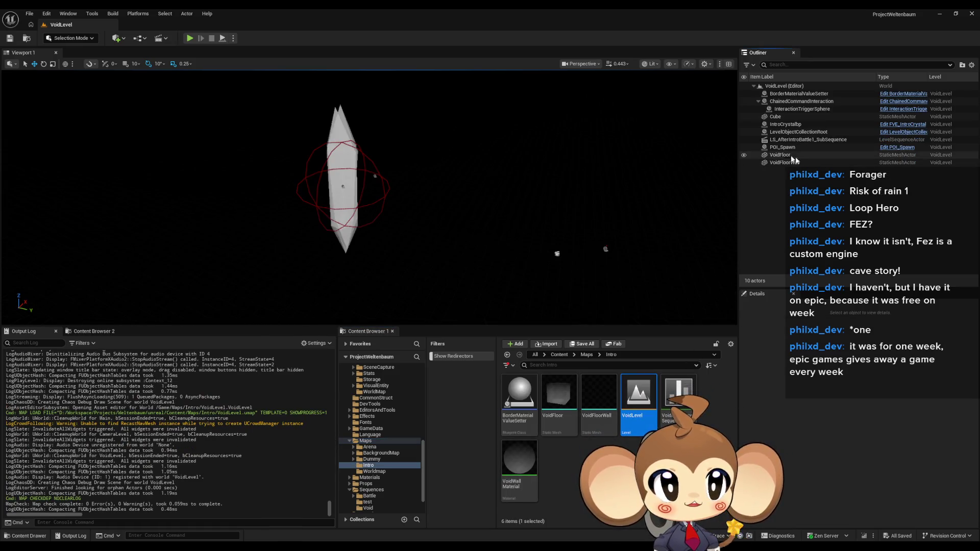
left_click(799, 131)
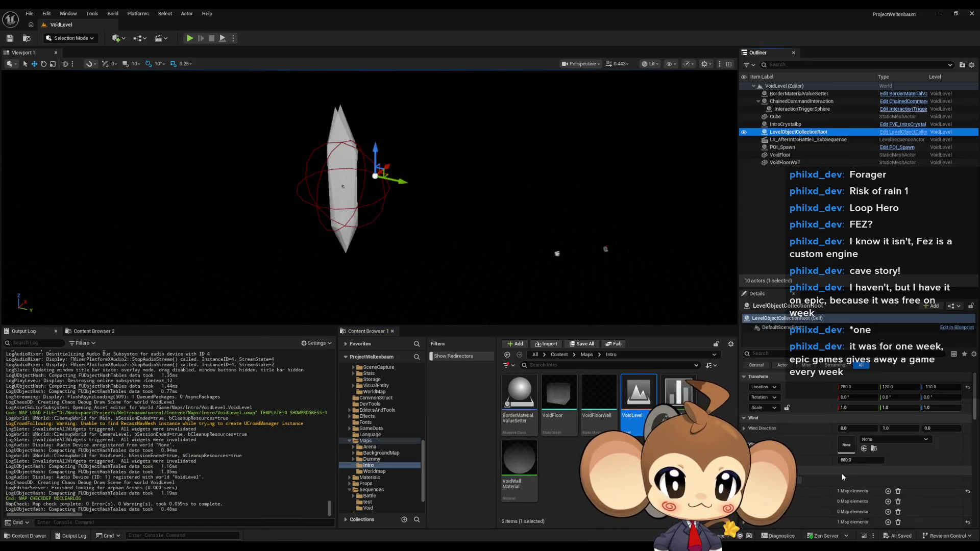
scroll(843, 477, "down", 5)
scroll(828, 426, "down", 2)
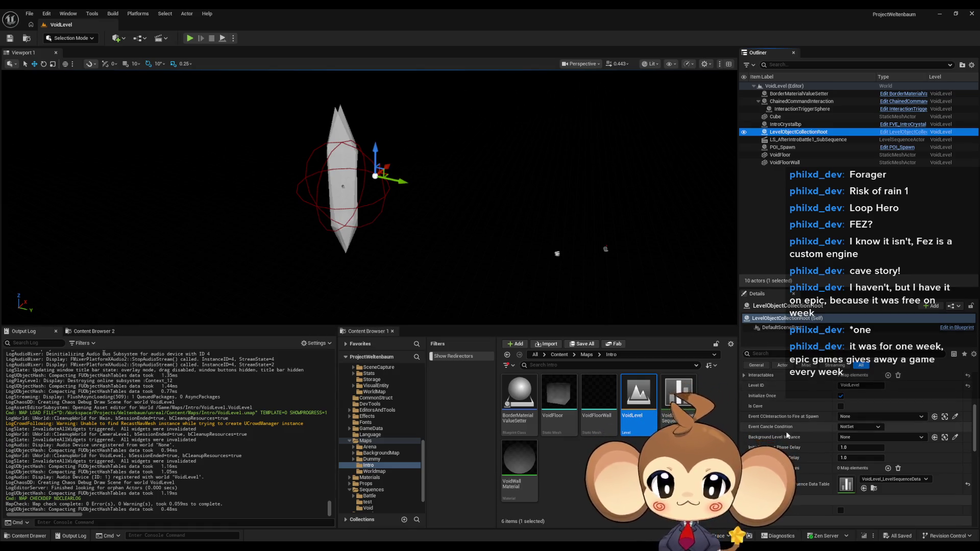
scroll(776, 403, "up", 3)
left_click(779, 397)
scroll(779, 403, "down", 3)
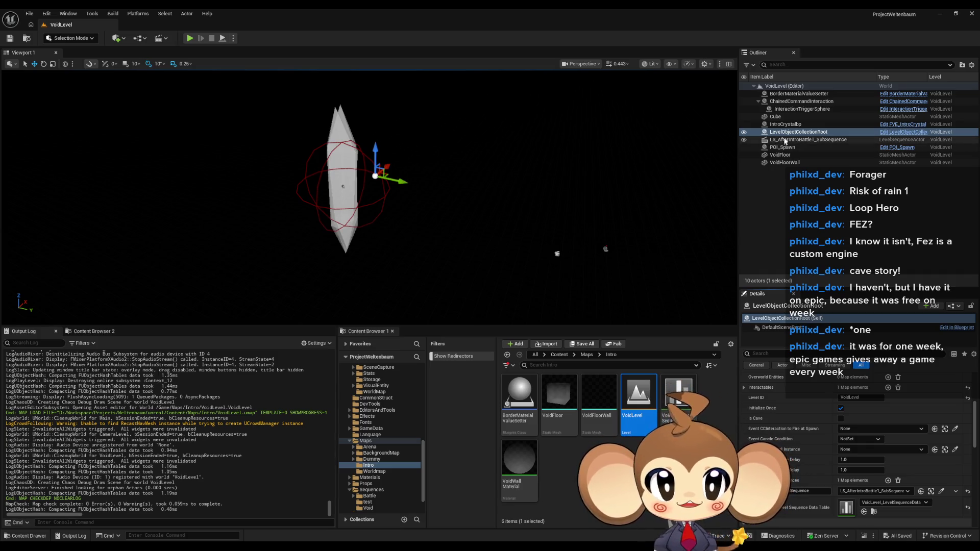
scroll(868, 434, "up", 3)
left_click(954, 387)
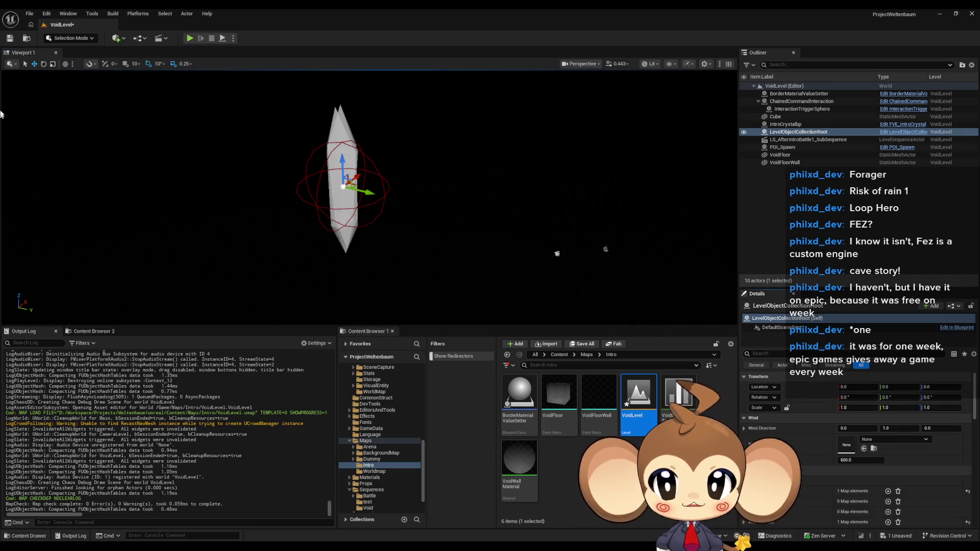
Save VoidLevel, return to the Content root, and start a test play session
left_click(10, 39)
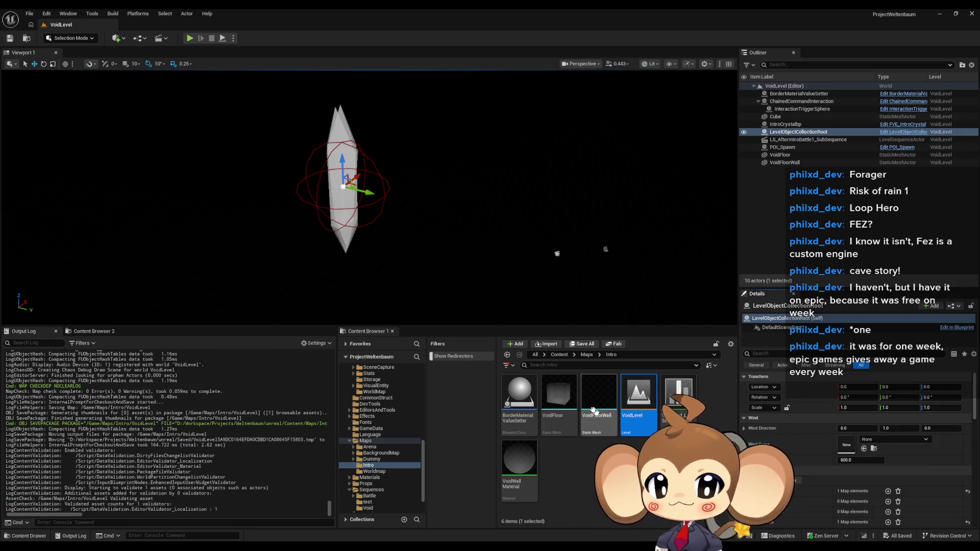
left_click(560, 355)
scroll(647, 435, "down", 5)
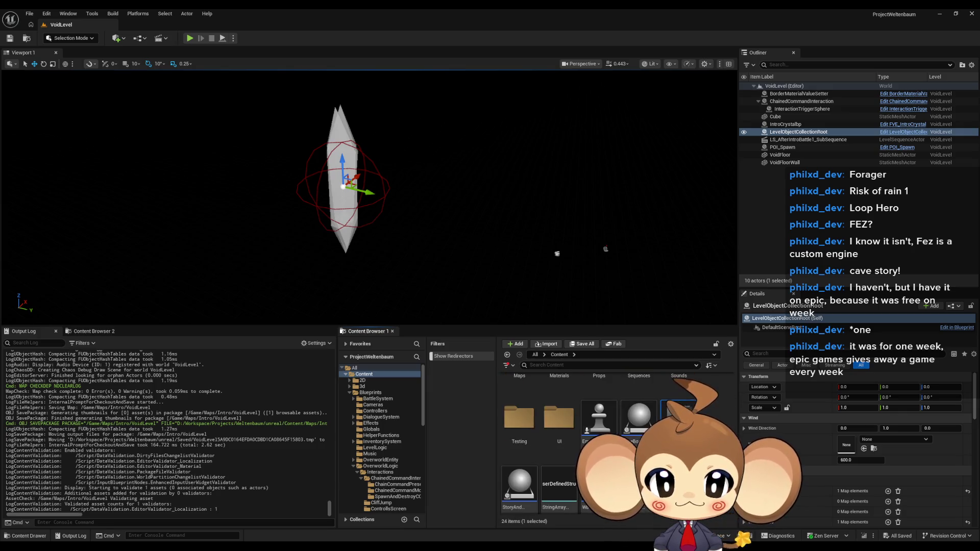
left_click(189, 38)
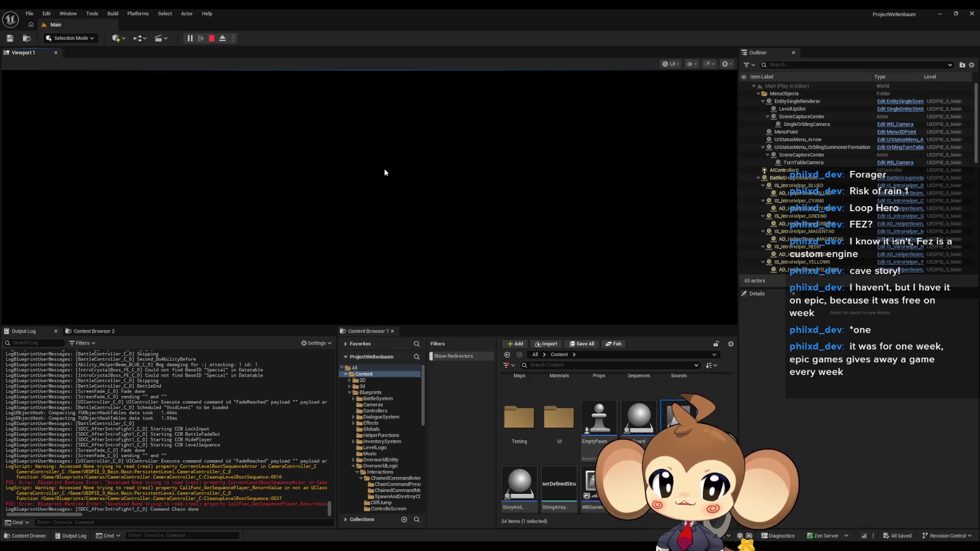
Stop the play session and close the CleanupLevelRootSequence error log
left_click(212, 39)
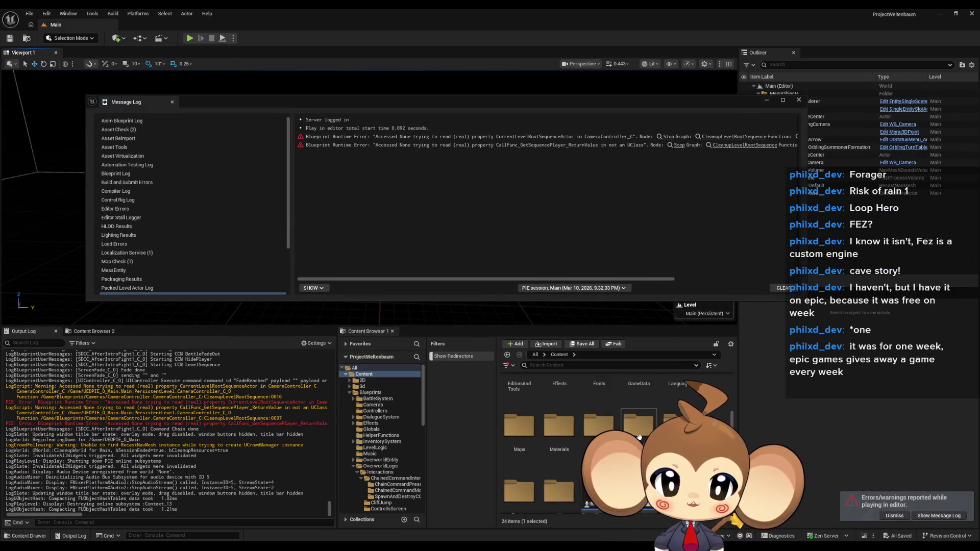
left_click(799, 100)
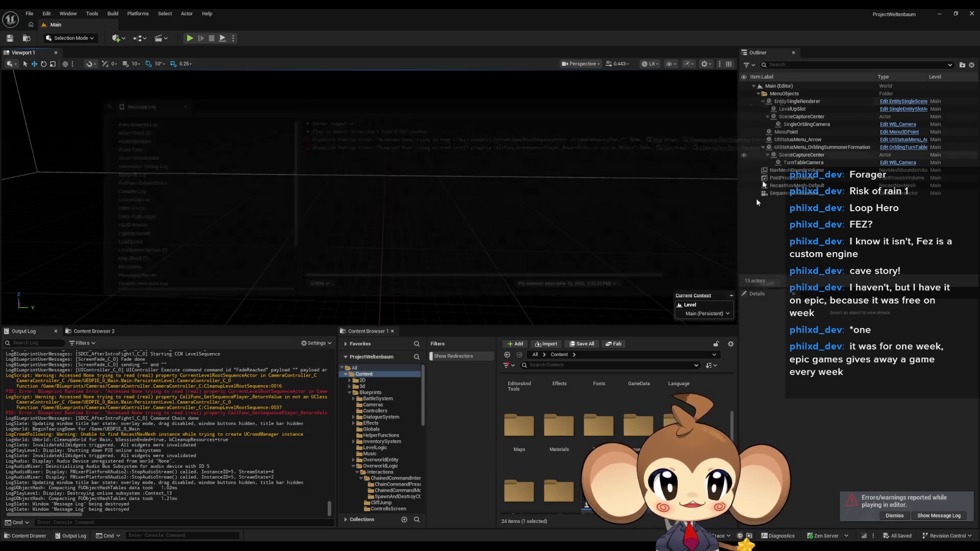
Open LS_AfterIntroBattle1_Master from Sequences/Void, add a Transform key at the playhead, and close it
double_click(639, 428)
left_click(612, 398)
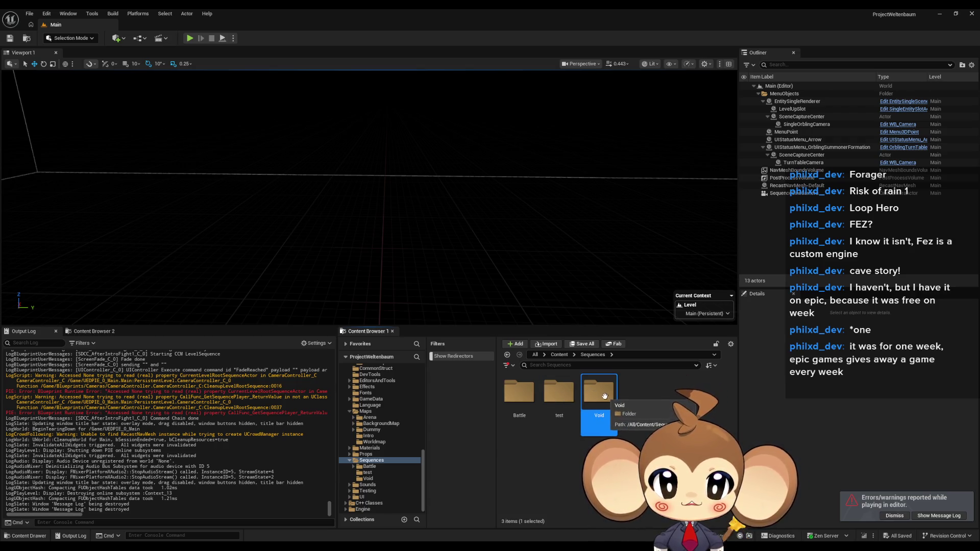
double_click(601, 396)
double_click(519, 398)
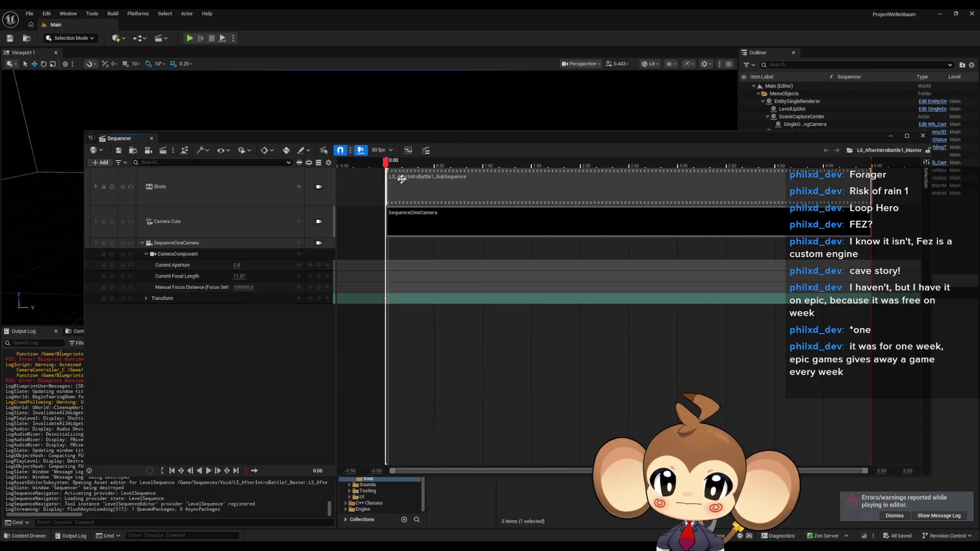
left_click_drag(492, 157, 486, 252)
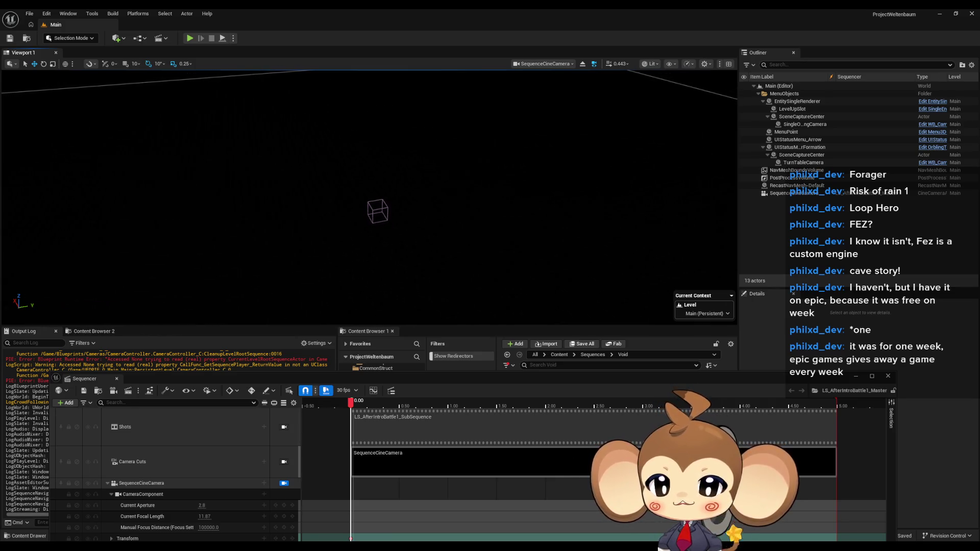
left_click_drag(414, 383, 419, 172)
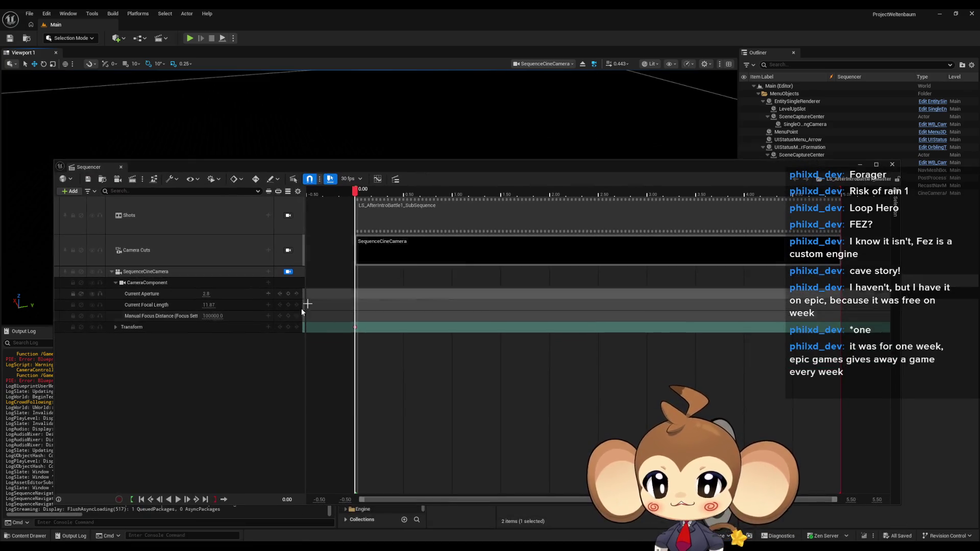
left_click(289, 328)
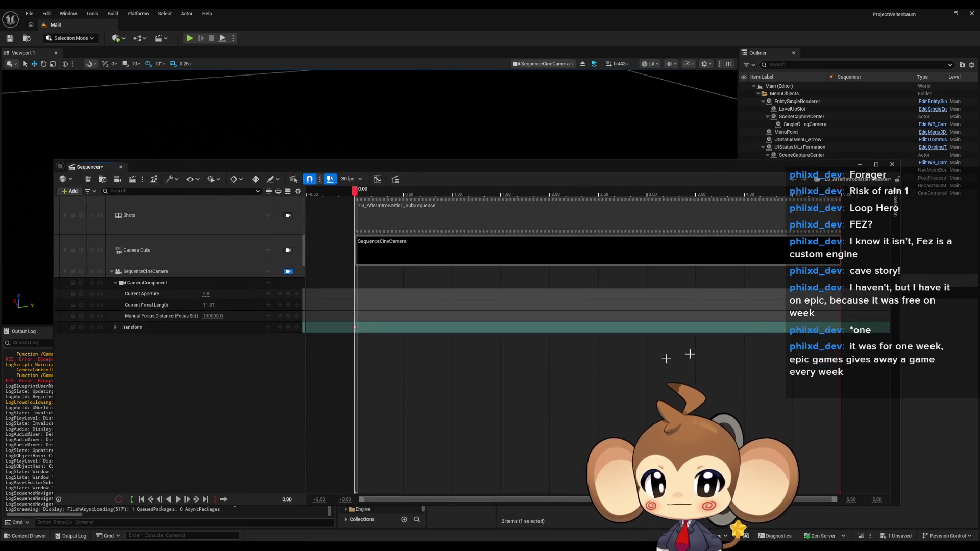
left_click(893, 164)
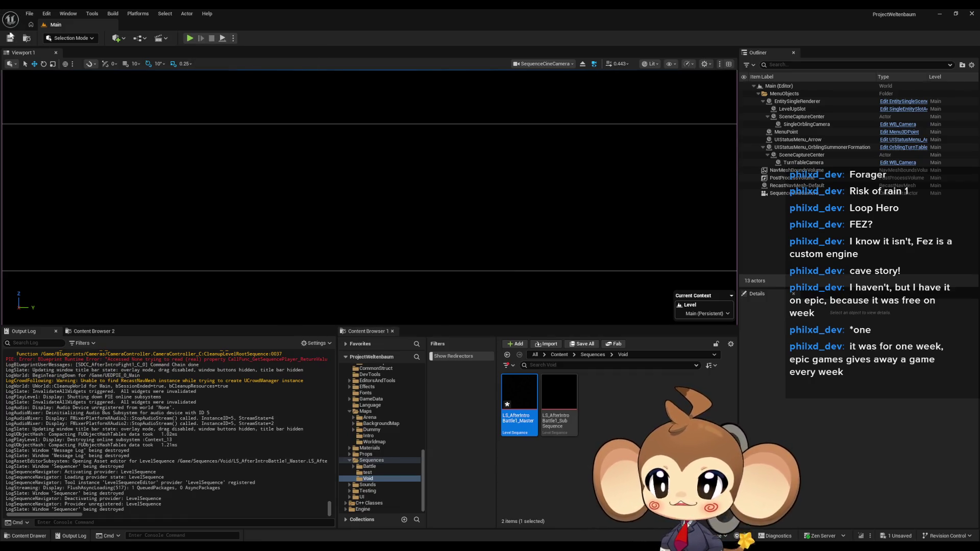
Save all unsaved assets and start a play-in-editor test
left_click(29, 13)
left_click(57, 128)
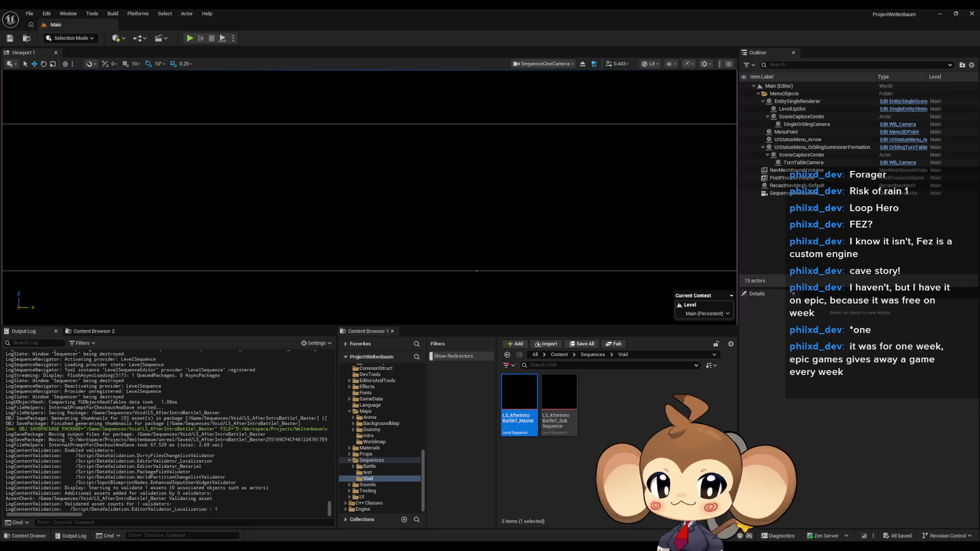
left_click(190, 39)
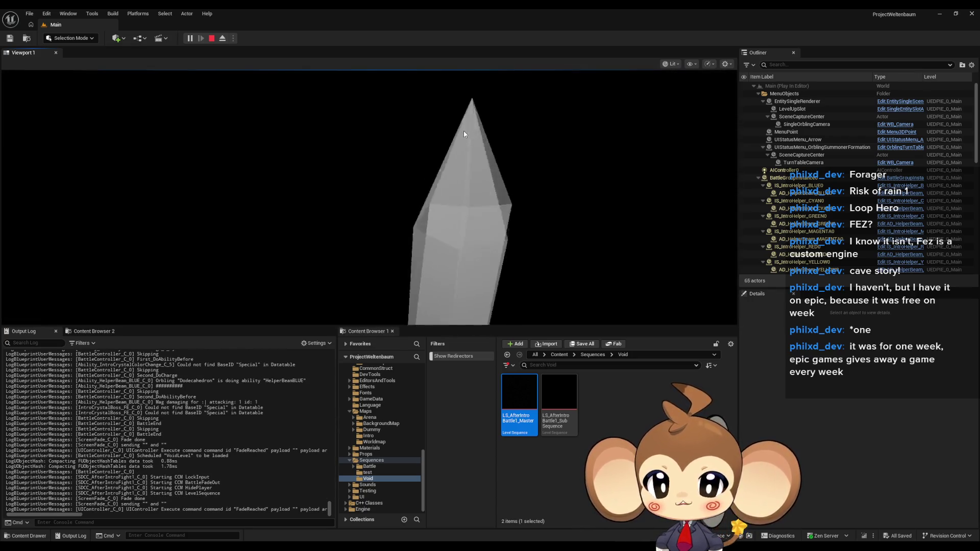
Stop the running play-in-editor session from the toolbar
left_click(211, 38)
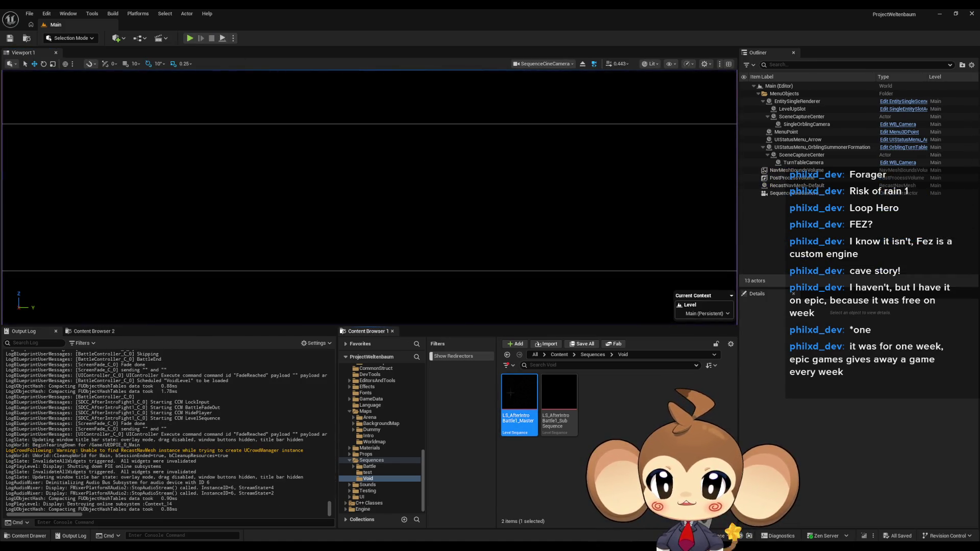
In LS_AfterIntroBattle1_Master, frame the view through SequenceCineCamera and key its transform at frame 0
double_click(511, 395)
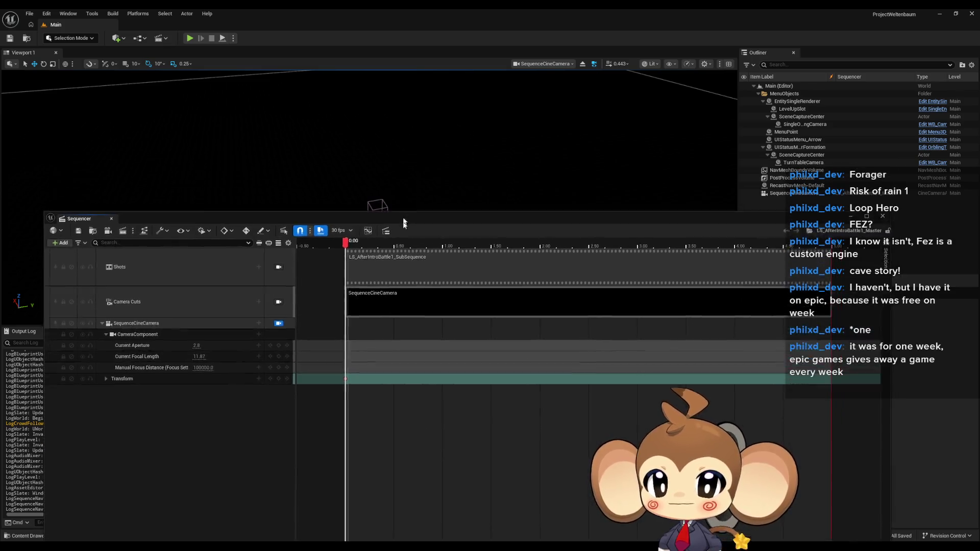
mouse_move(403, 224)
left_mouse_down()
mouse_move(398, 337)
mouse_move(397, 256)
left_mouse_up()
left_click(273, 357)
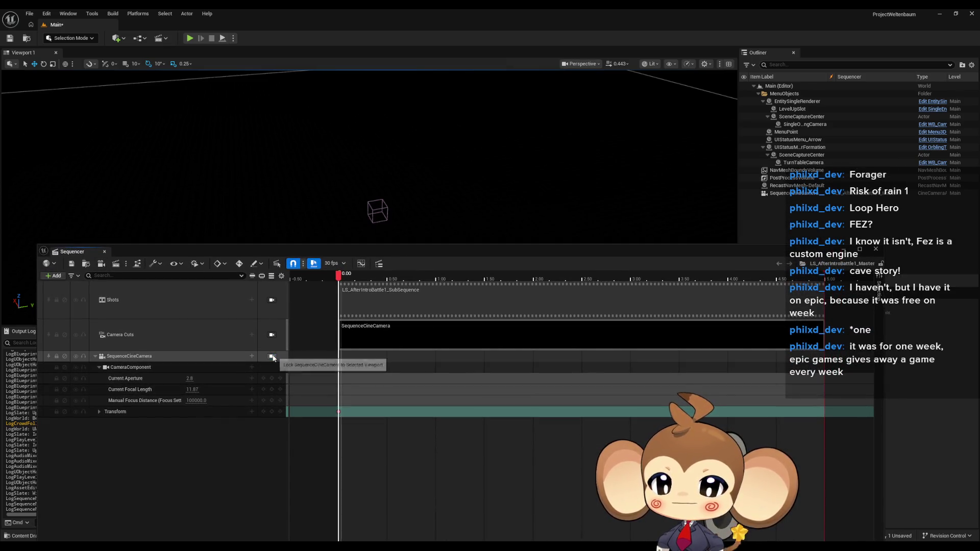
left_click(272, 356)
mouse_move(395, 252)
left_mouse_down()
mouse_move(385, 328)
mouse_move(413, 282)
left_mouse_up()
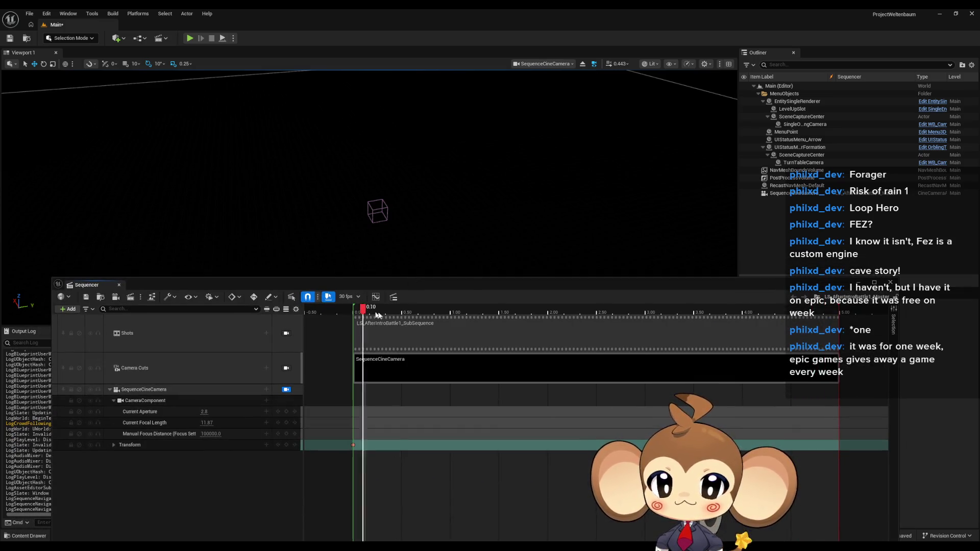
mouse_move(574, 197)
left_mouse_down()
mouse_move(541, 179)
mouse_move(513, 240)
left_mouse_up()
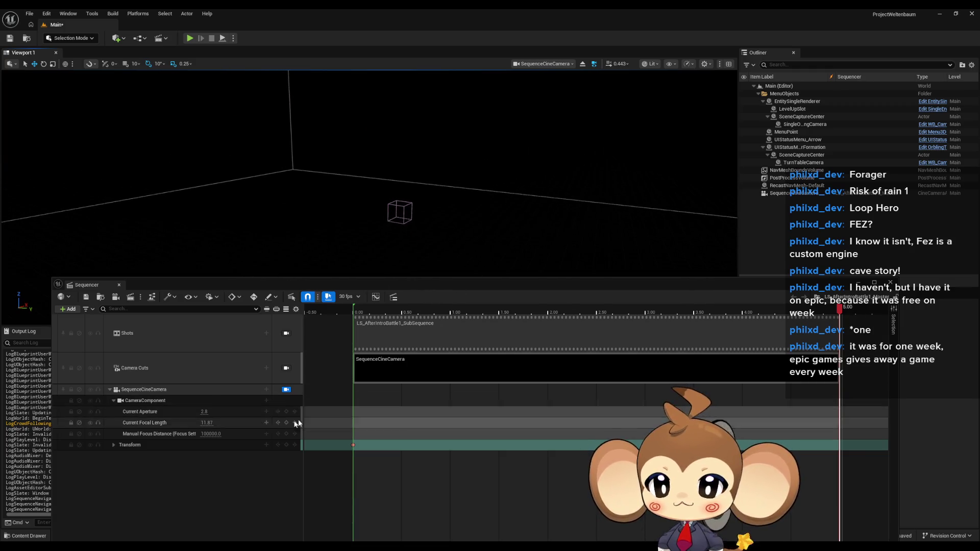
left_click(286, 445)
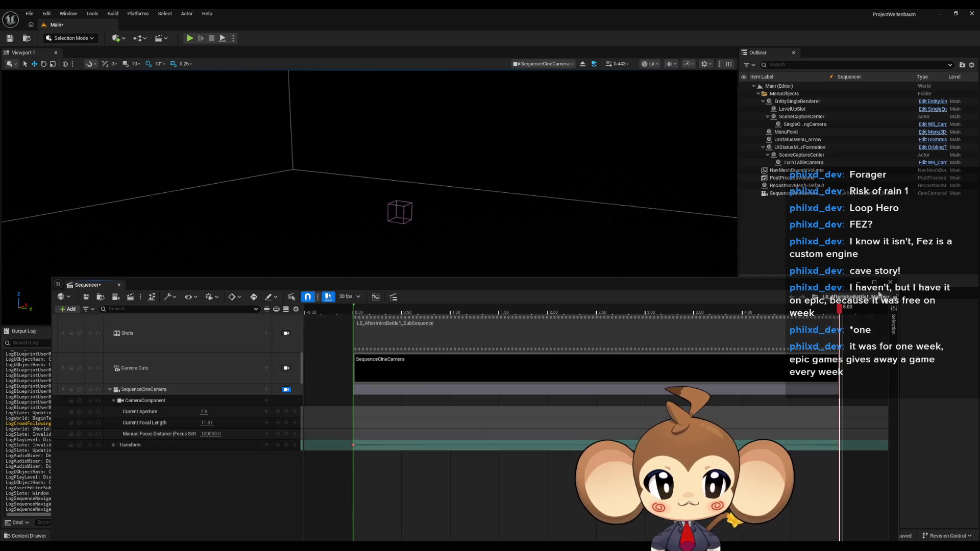
Close Sequencer, save all changes, and start a new test play
left_click(239, 60)
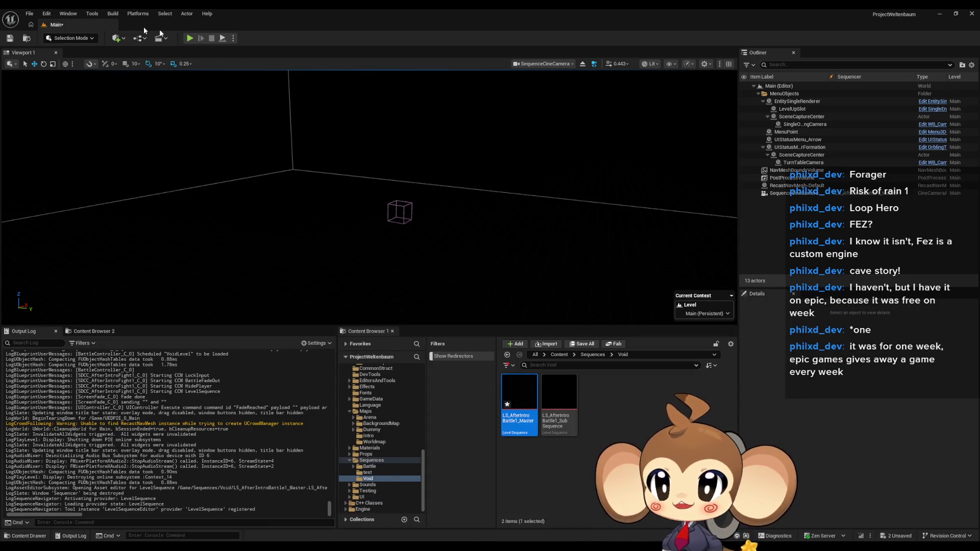
left_click(29, 14)
left_click(51, 130)
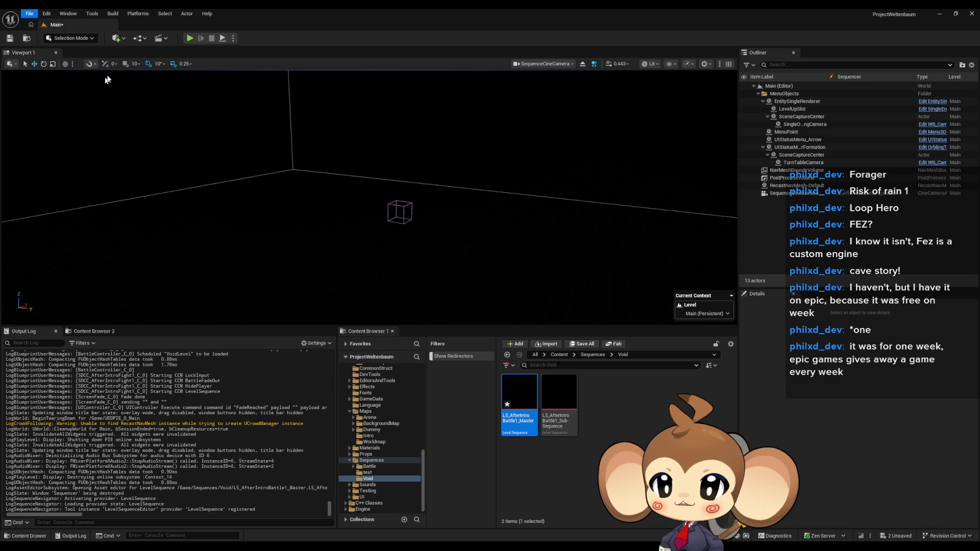
left_click(189, 39)
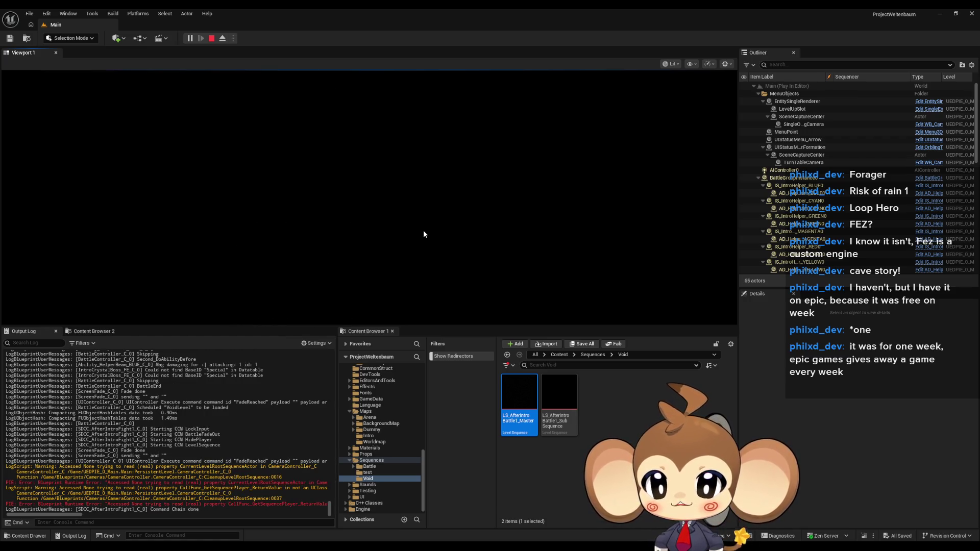
Stop the test play and go to the top-level Content folder
left_click(212, 39)
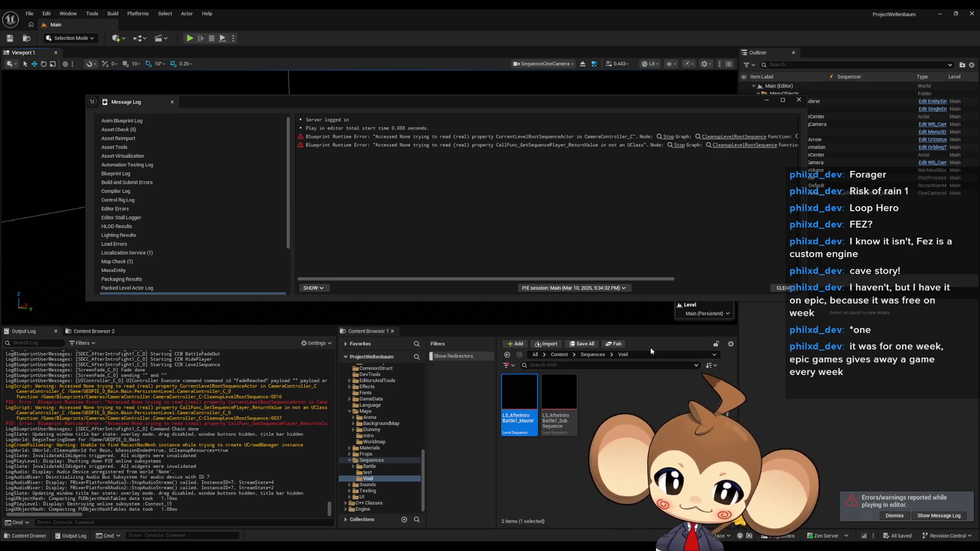
left_click(559, 355)
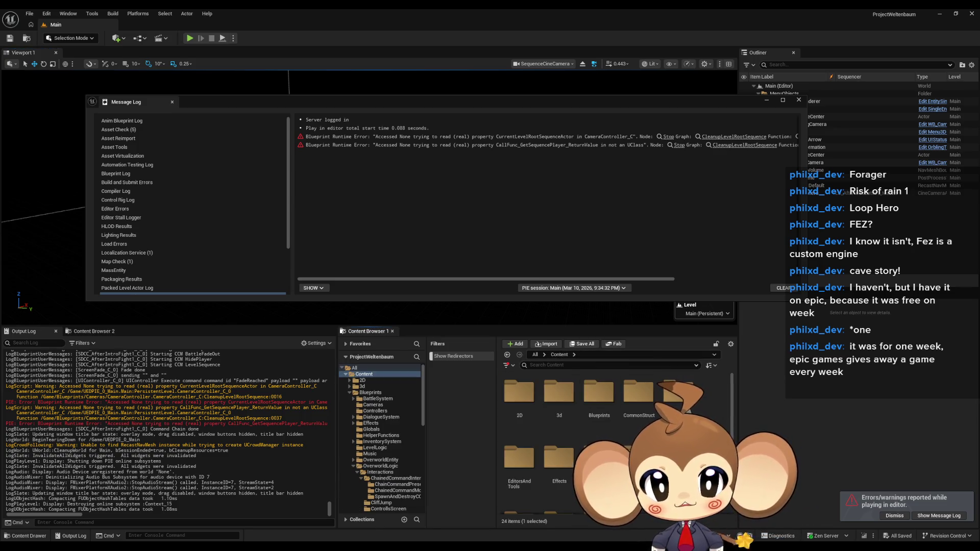
Navigate into the Content > Blueprints > Cameras folder
left_click(679, 396)
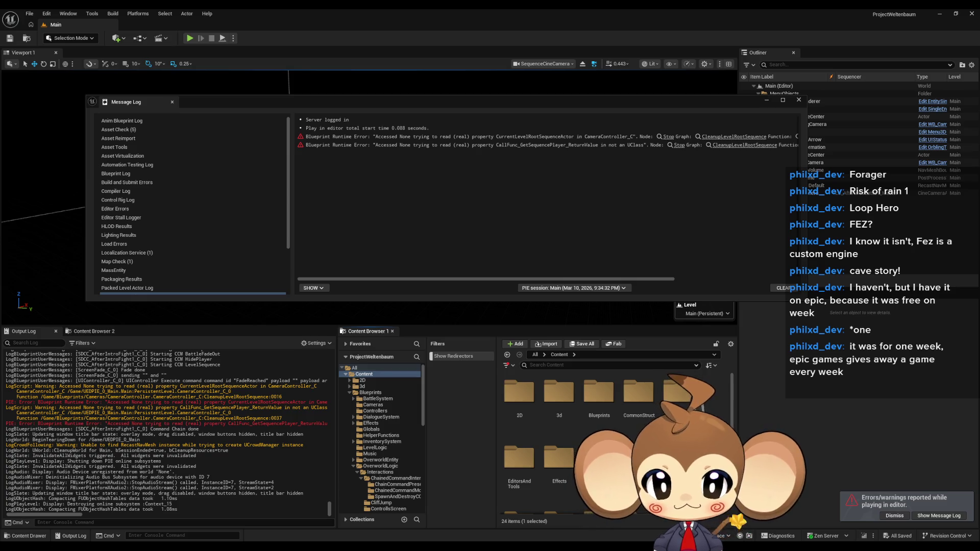
key("Down")
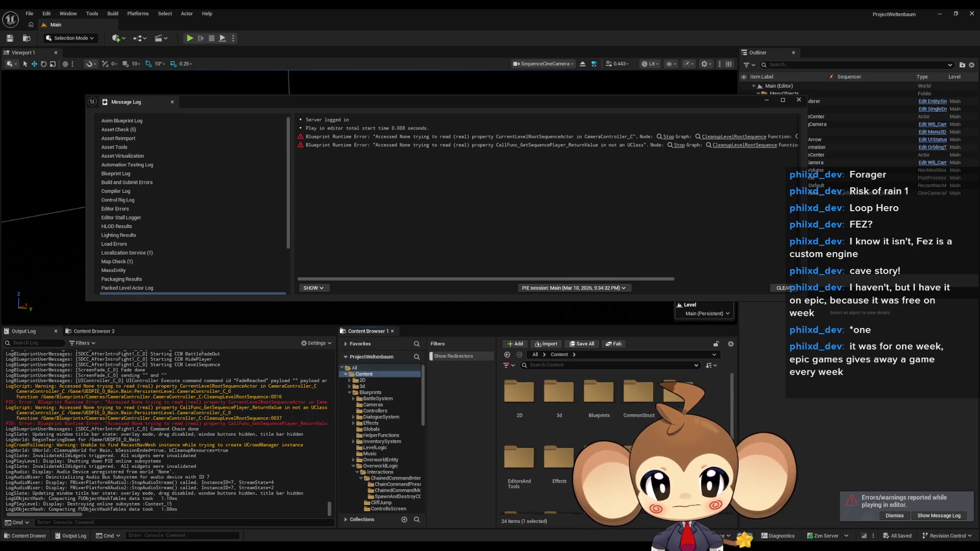
scroll(559, 409, "up", 2)
double_click(599, 408)
double_click(559, 404)
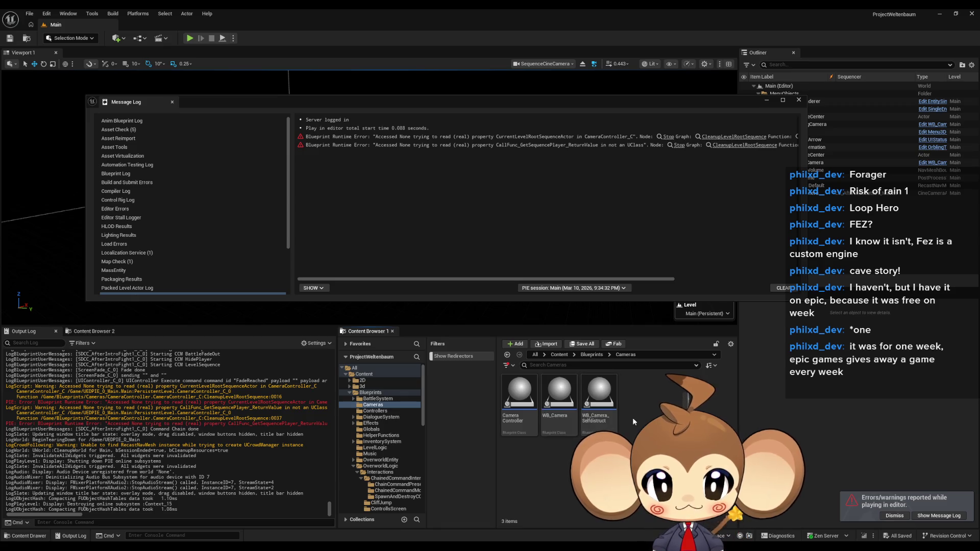
Create an Actor Blueprint named Camera_SequenceListnerHelper and open it
right_click(634, 417)
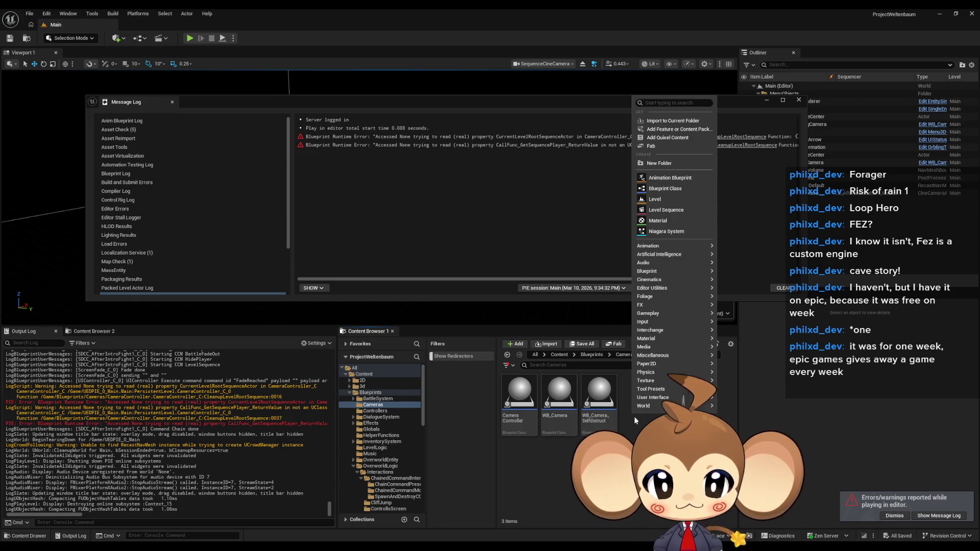
left_click(665, 188)
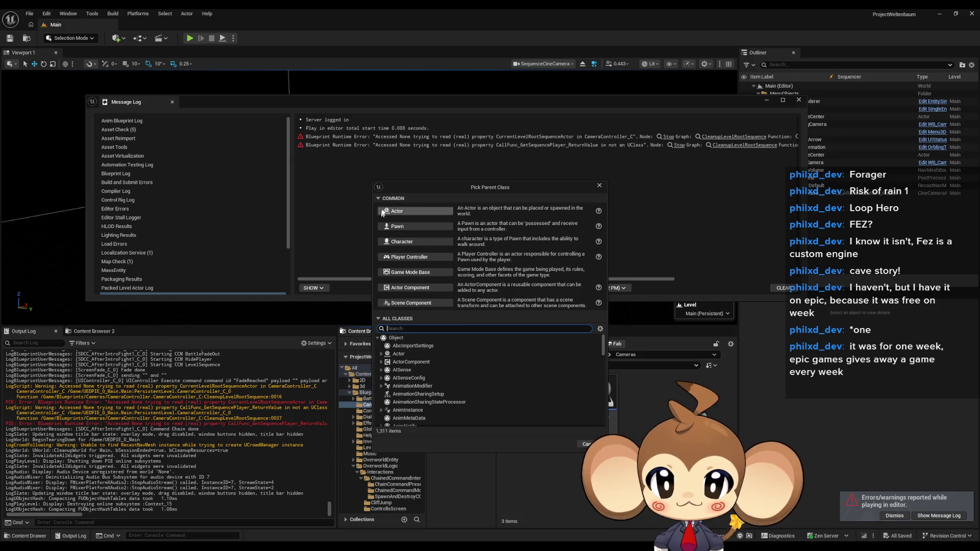
left_click(419, 210)
type("Camera_Se")
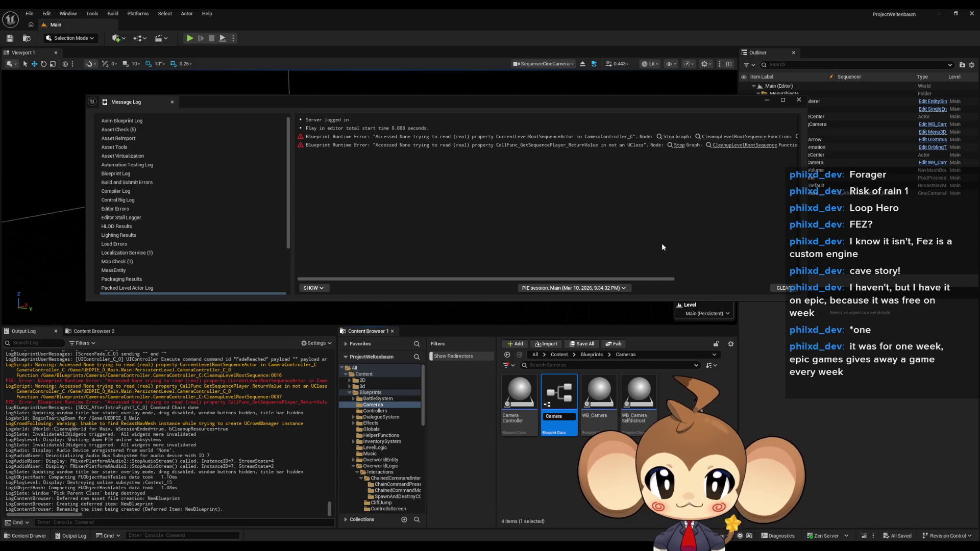
type("quence")
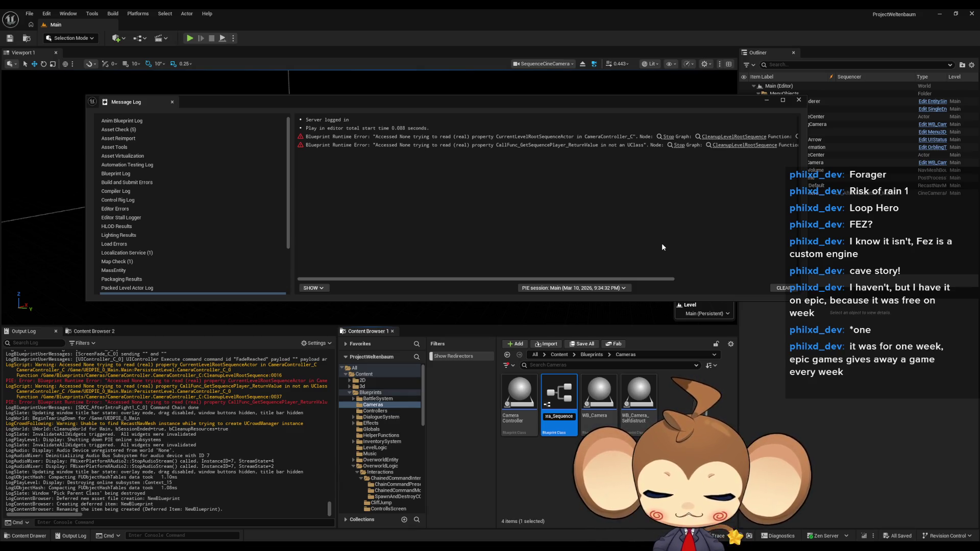
type("ListnerHelper")
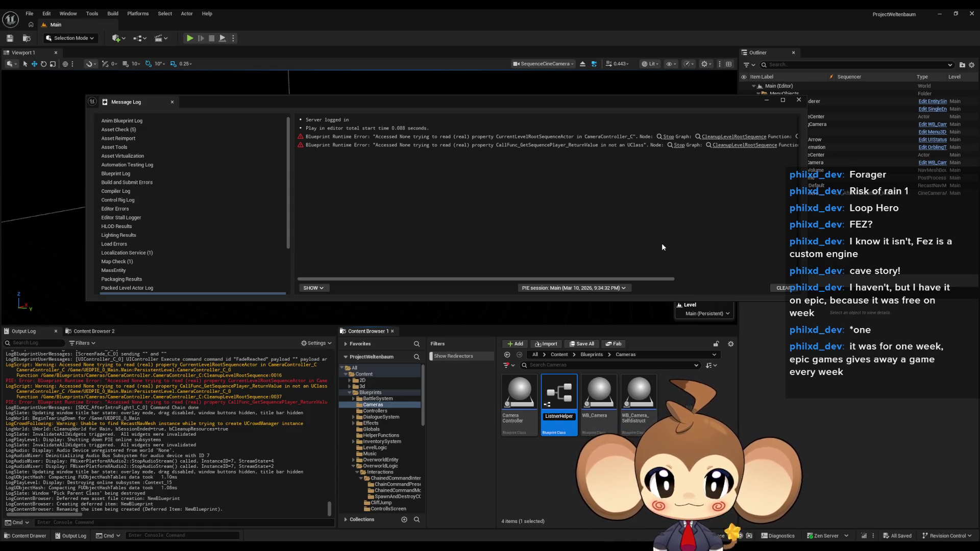
double_click(559, 395)
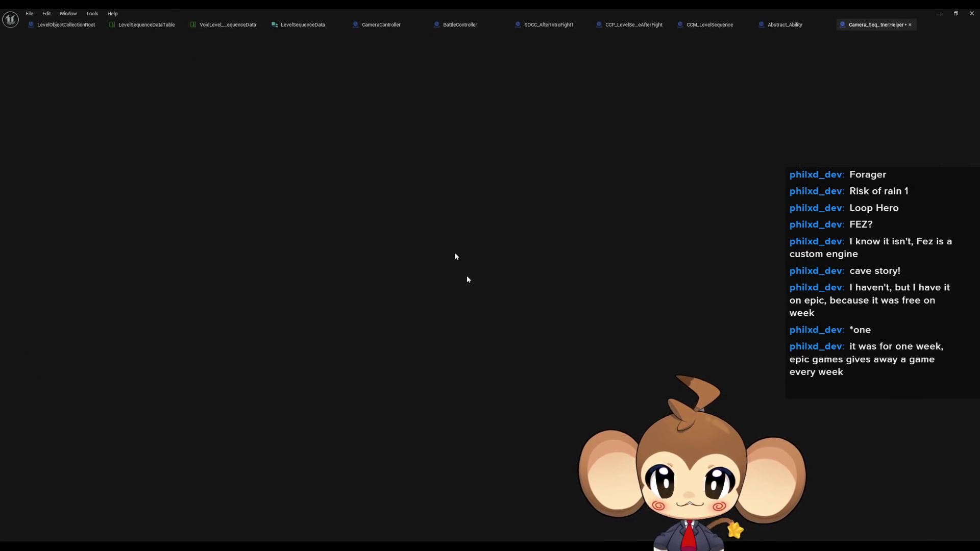
Turn off tick at start and add a String variable named SequenceID
left_click(809, 233)
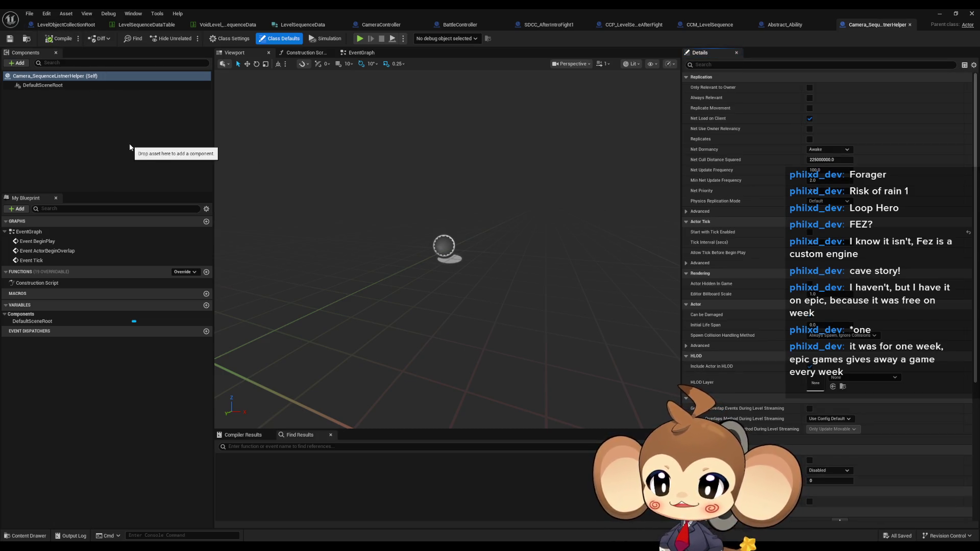
left_click(206, 305)
left_click(142, 329)
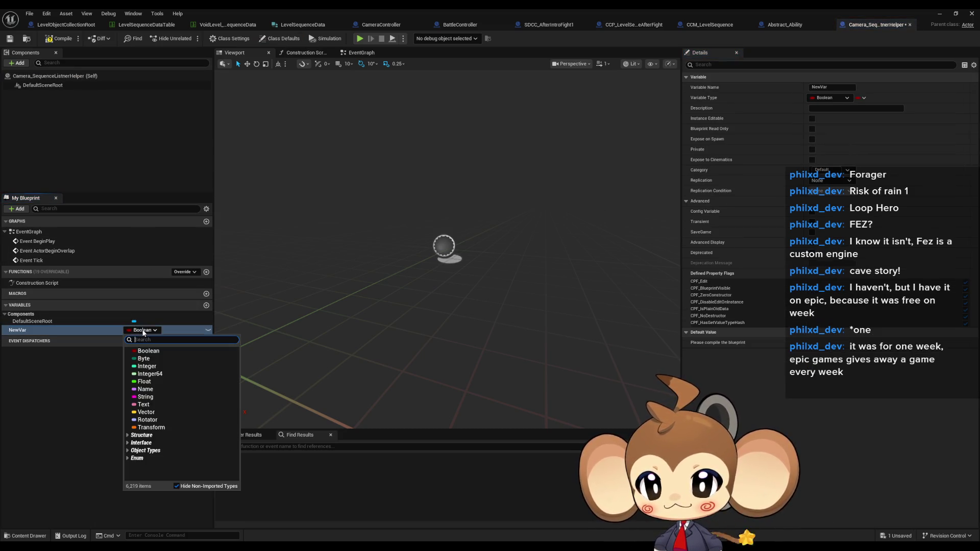
left_click(146, 398)
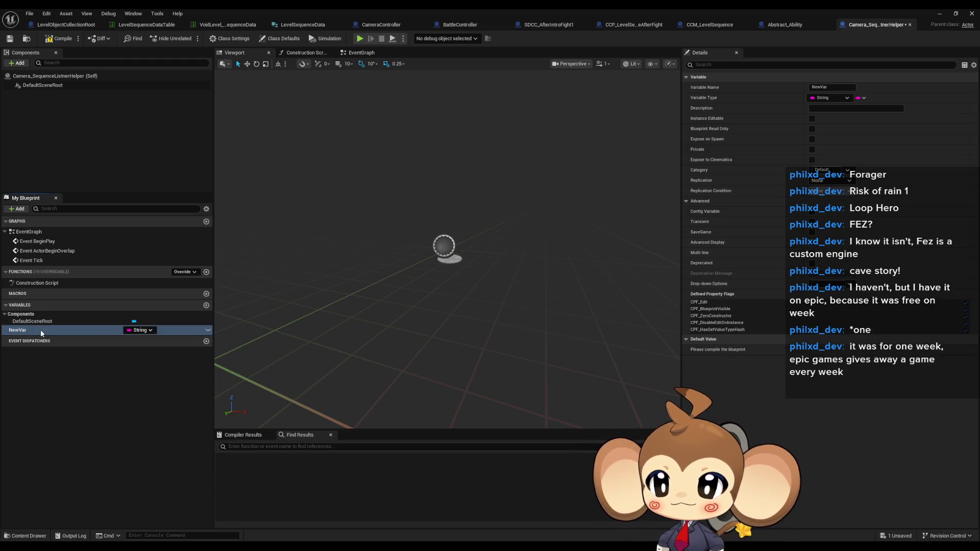
double_click(41, 329)
type("Sequen")
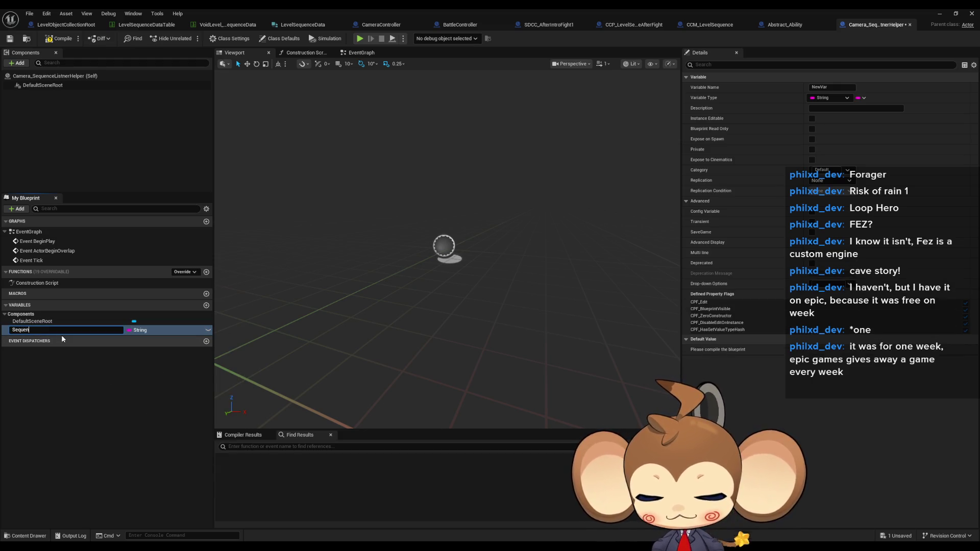
type("ceID")
key("Return")
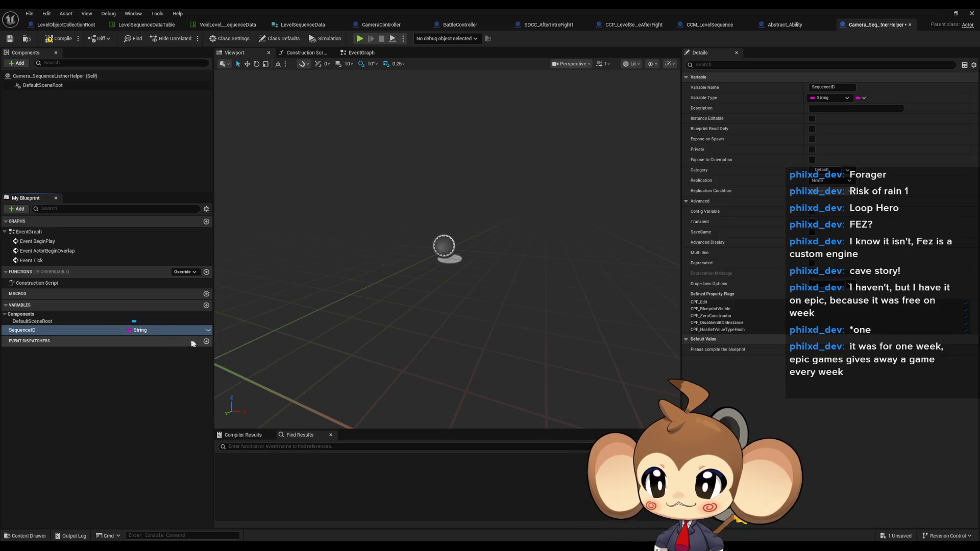
Add an event dispatcher named SequenceIDDone
left_click(206, 341)
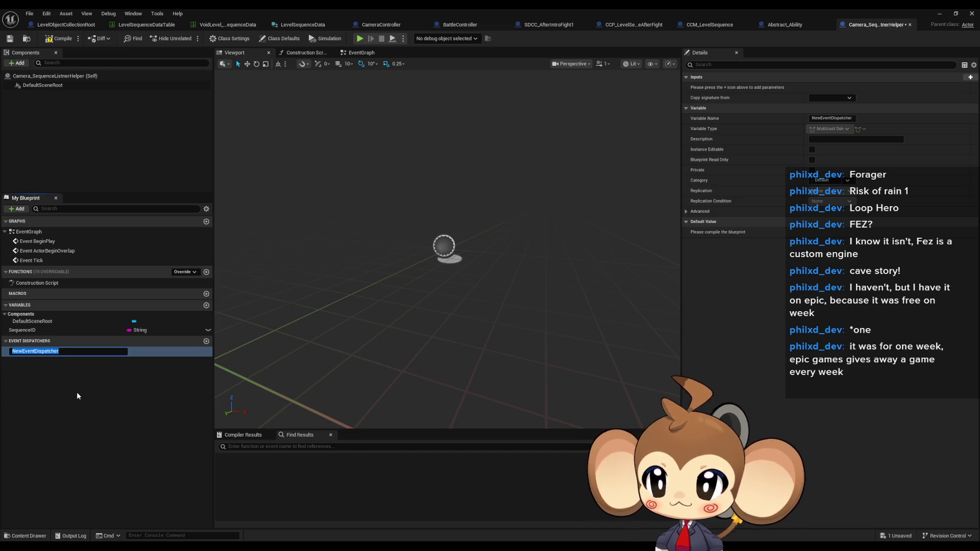
type("Call")
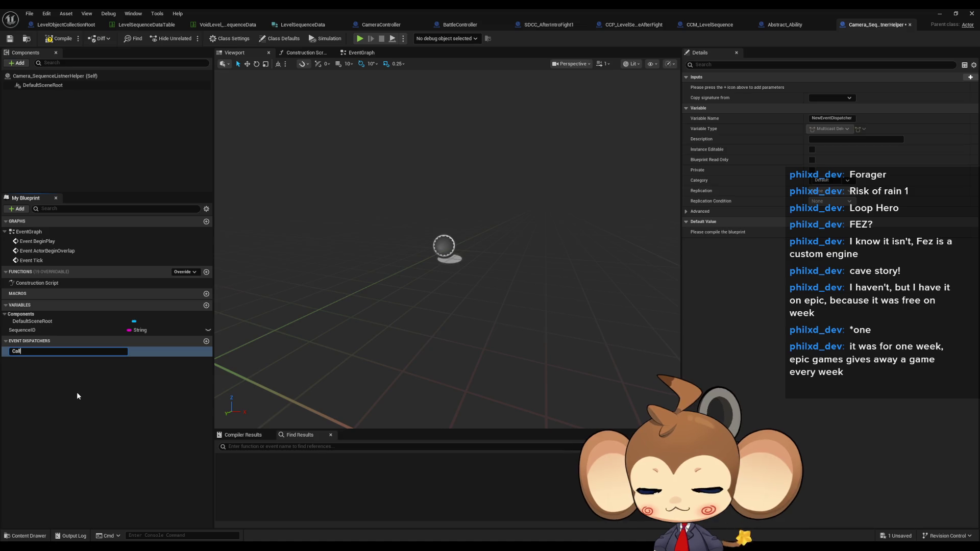
key("ctrl+a")
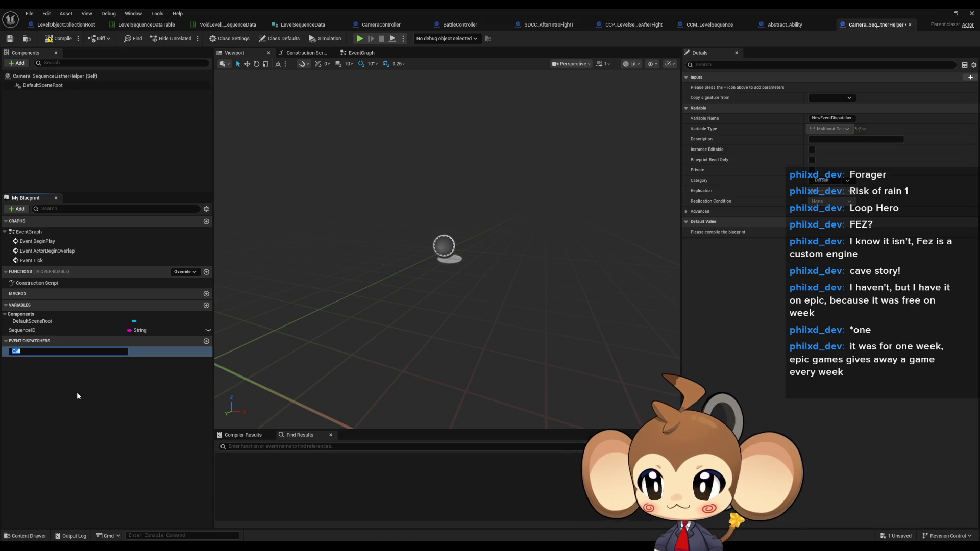
type("SequenceIDDone")
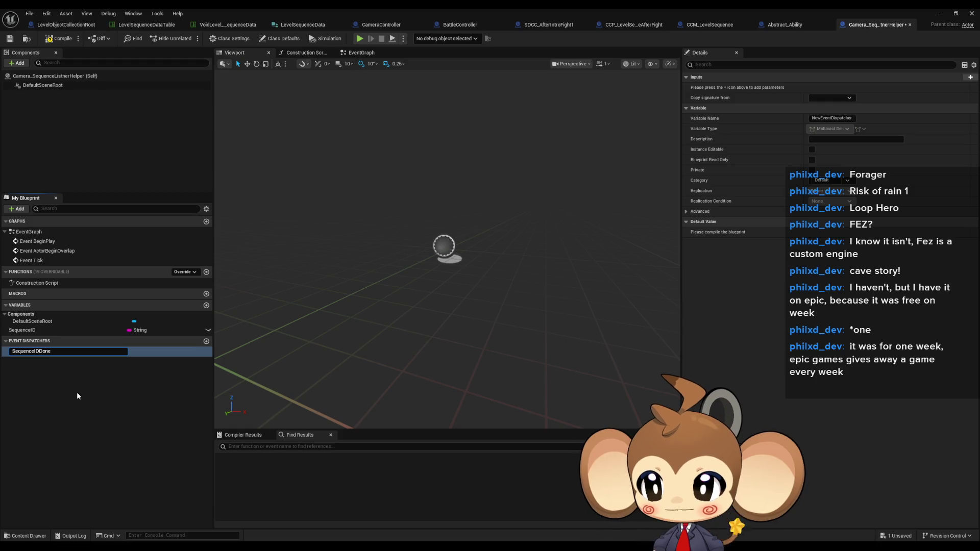
key("Return")
Give SequenceIDDone a String input named ID
left_click(971, 77)
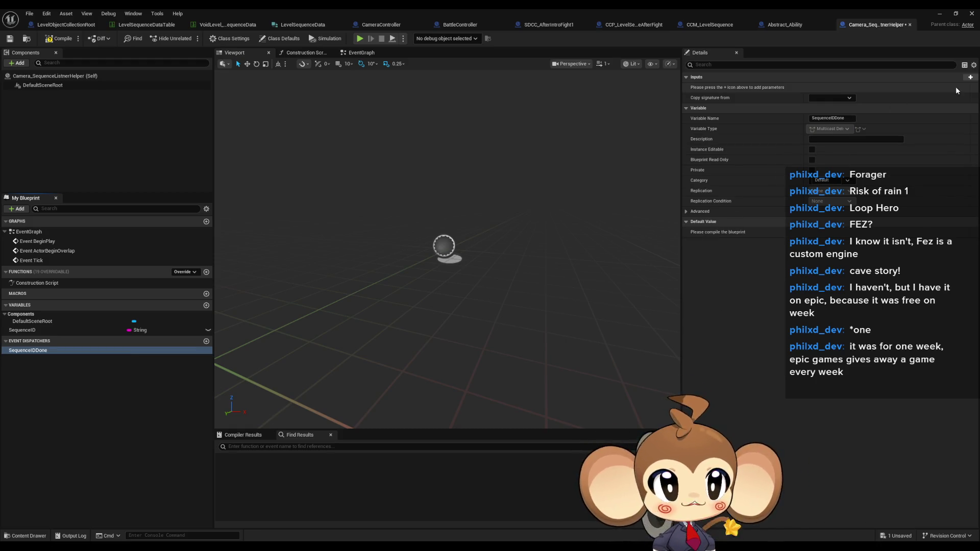
left_click(852, 89)
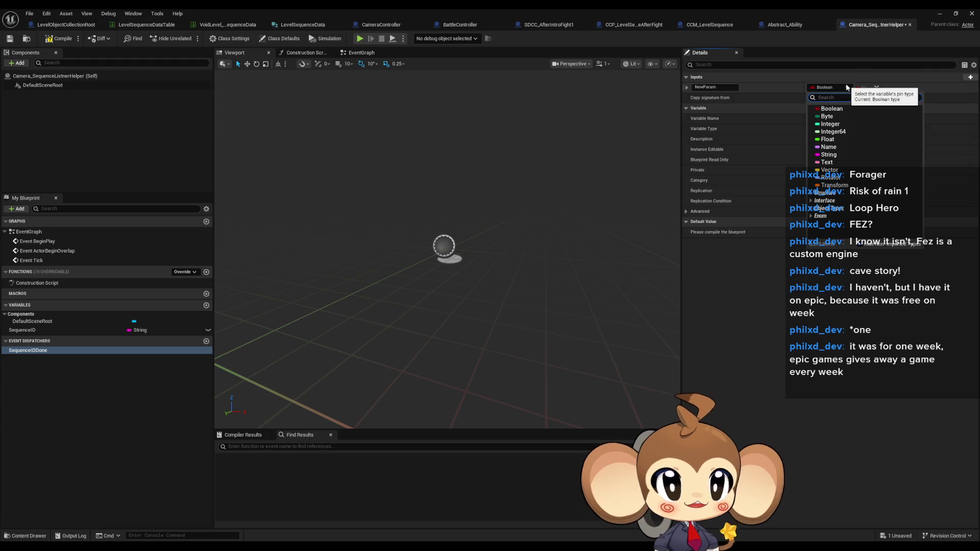
left_click(830, 155)
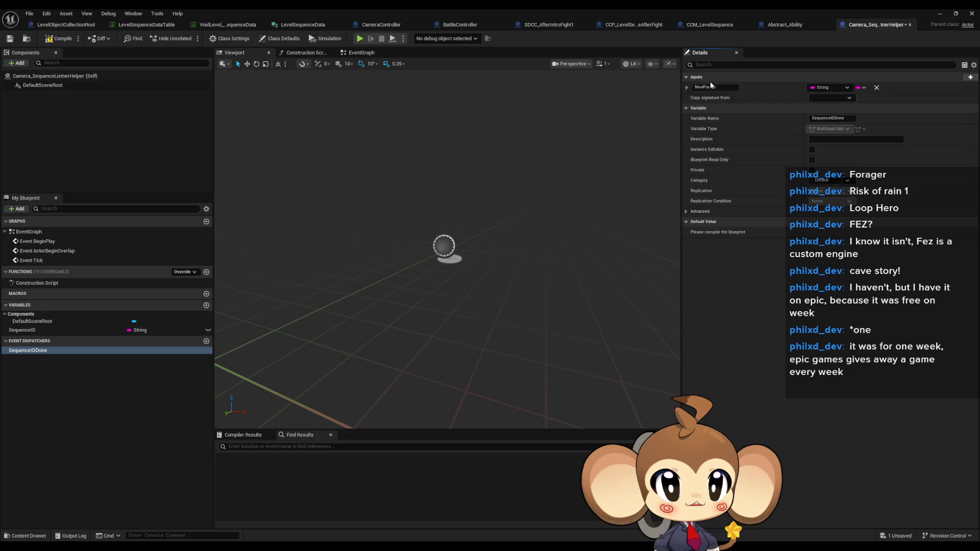
left_click(707, 87)
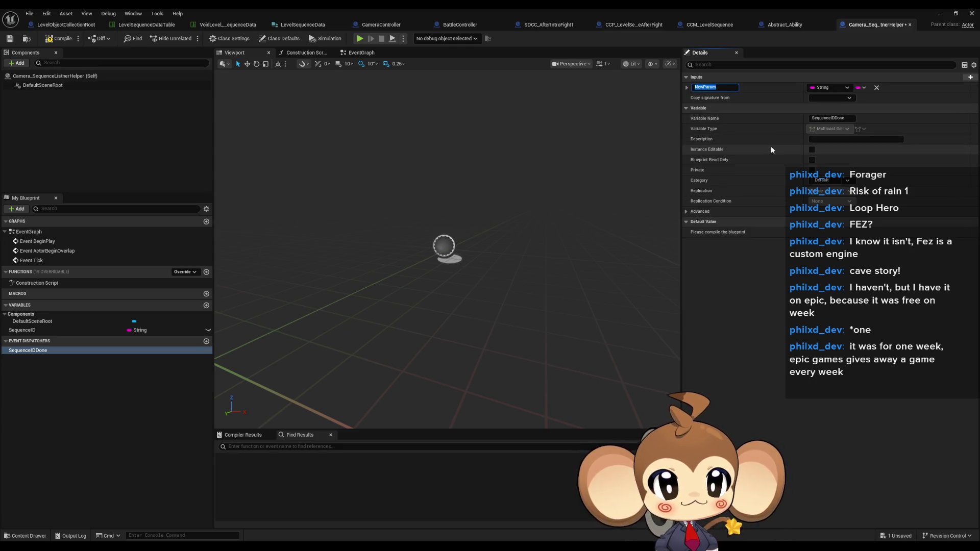
type("ID")
key("Return")
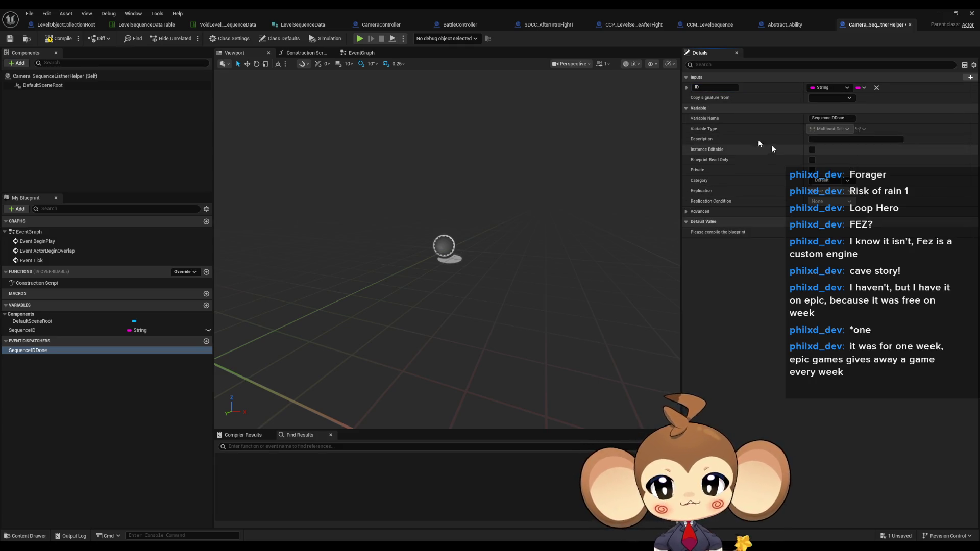
left_click(207, 272)
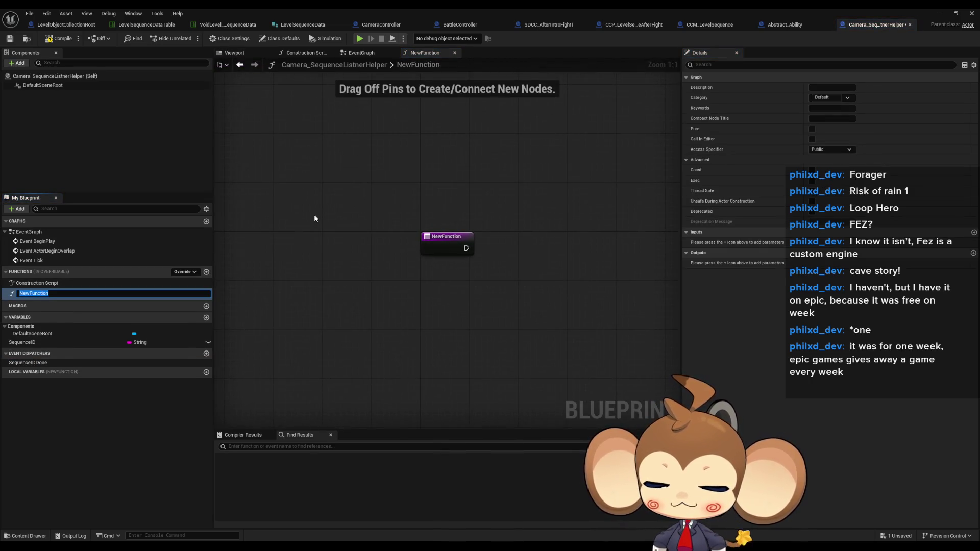
Name the function SequenceDone and have it call SequenceIDDone with SequenceID as ID
type("SequenceDone")
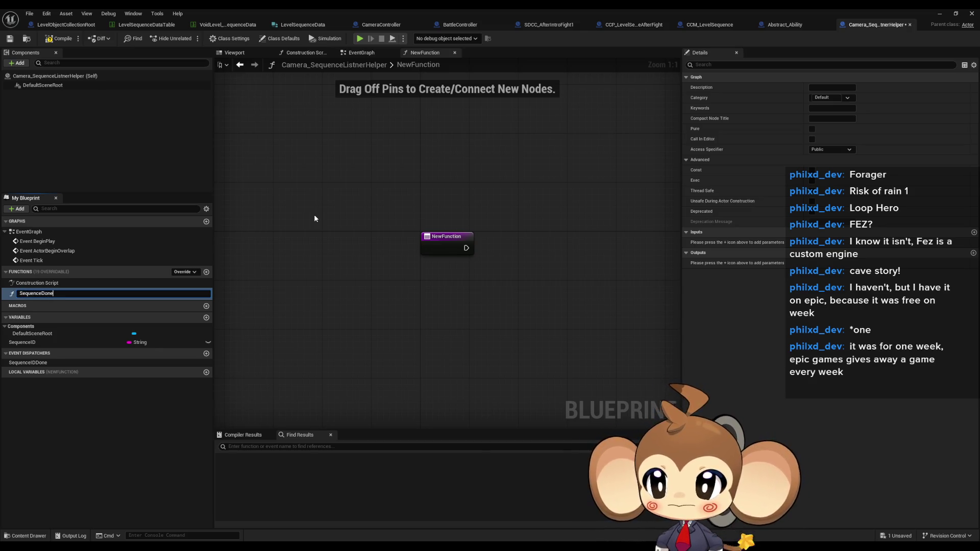
key("Return")
mouse_move(58, 361)
left_mouse_down()
mouse_move(607, 252)
mouse_move(509, 240)
left_mouse_up()
left_click(521, 254)
mouse_move(22, 339)
left_mouse_down()
mouse_move(427, 286)
mouse_move(415, 287)
left_mouse_up()
left_click(431, 296)
mouse_move(520, 274)
left_mouse_down()
mouse_move(450, 282)
mouse_move(441, 272)
mouse_move(513, 248)
mouse_move(508, 242)
mouse_move(538, 246)
left_mouse_up()
Add a Destroy Actor node after the call and compile the helper Blueprint
type("dest")
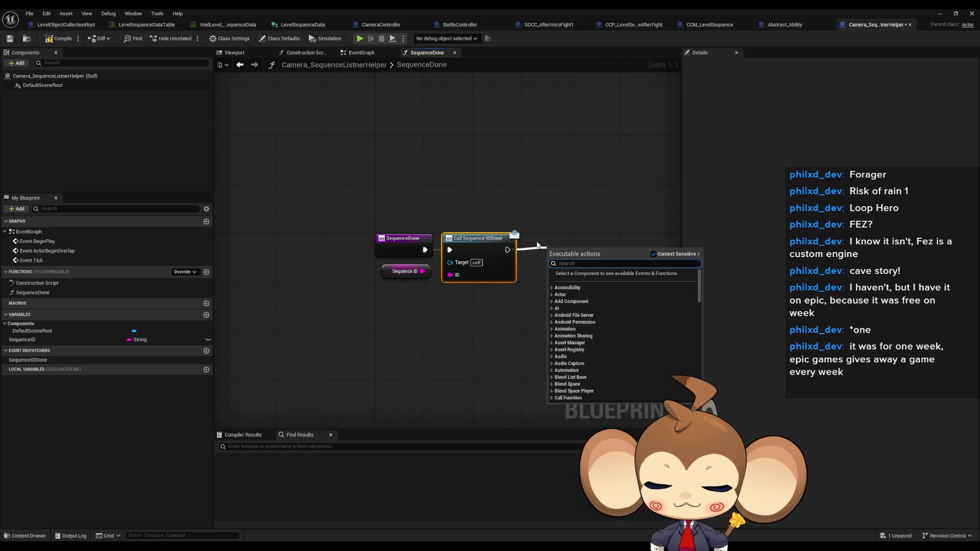
key("Return")
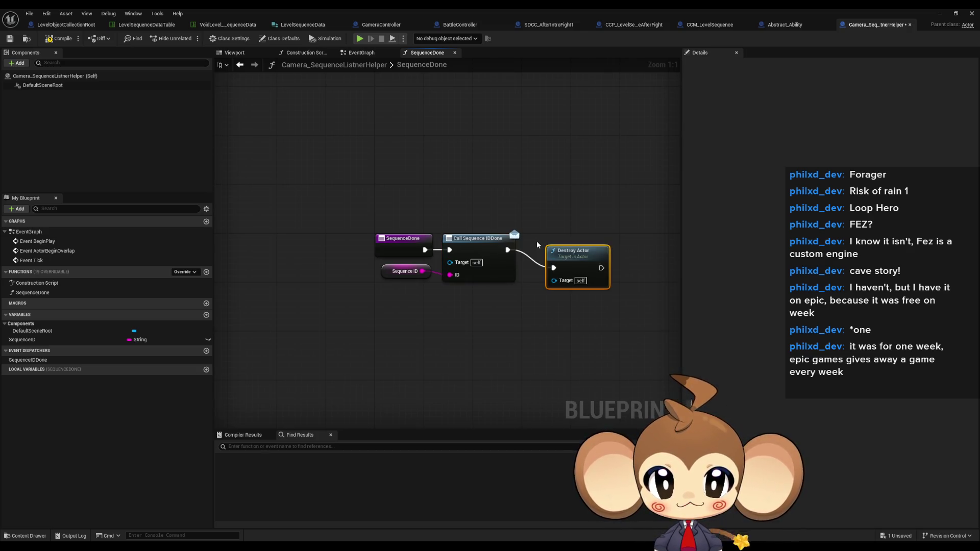
mouse_move(547, 313)
left_mouse_down()
mouse_move(467, 307)
mouse_move(464, 286)
left_mouse_up()
left_click(54, 40)
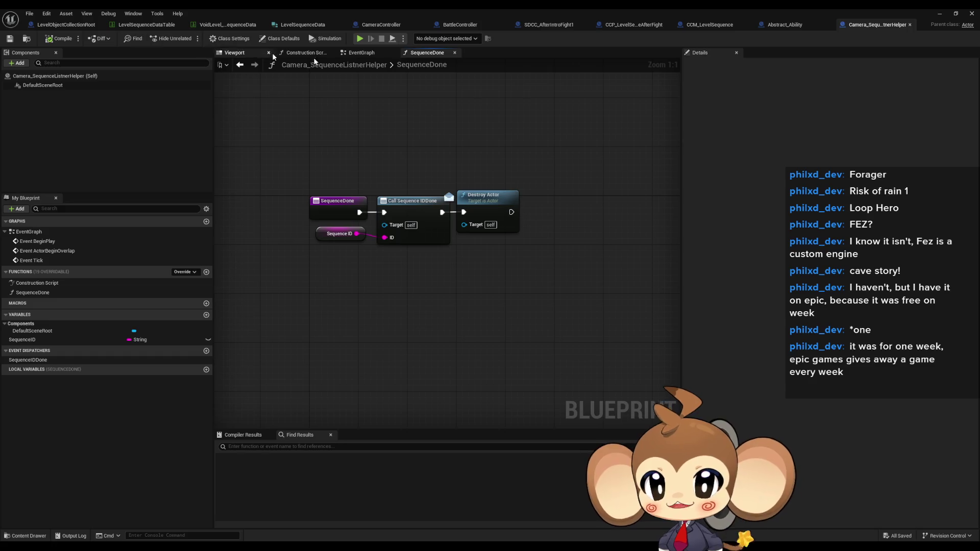
In CameraController, look over the PlaySequenceOfLevelRoot lookup nodes, then open the PlaySequence graph
left_click(381, 28)
scroll(391, 228, "down", 2)
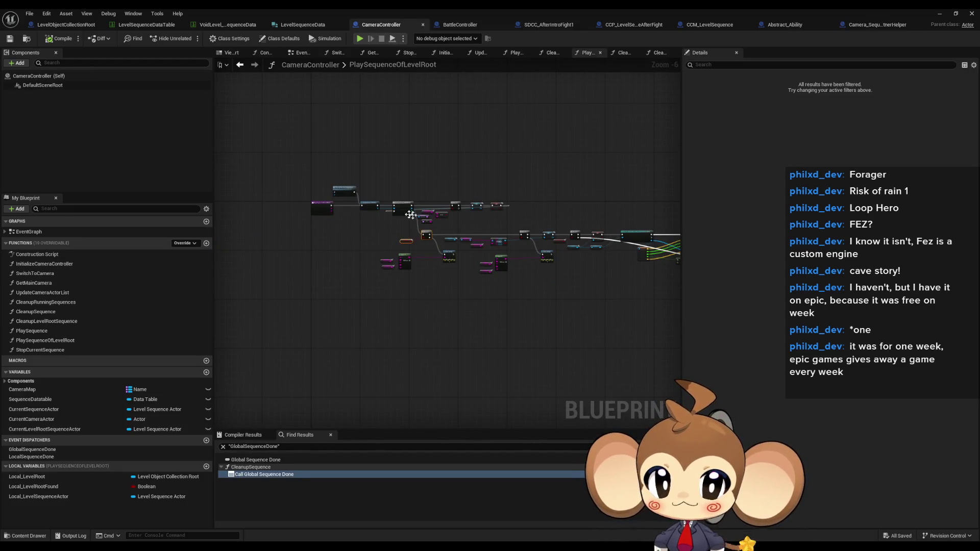
scroll(350, 207, "up", 3)
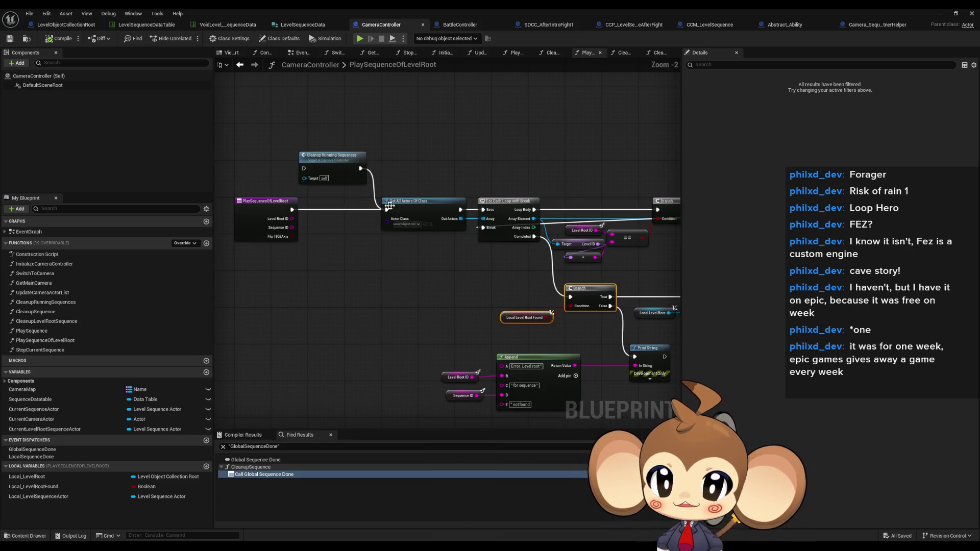
scroll(407, 173, "up", 3)
left_click(424, 245)
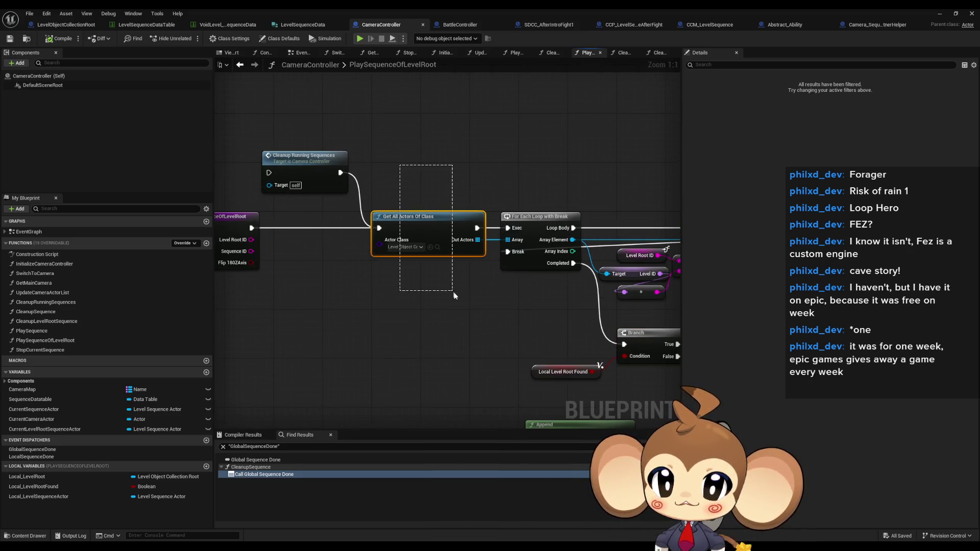
left_click_drag(495, 290, 406, 295)
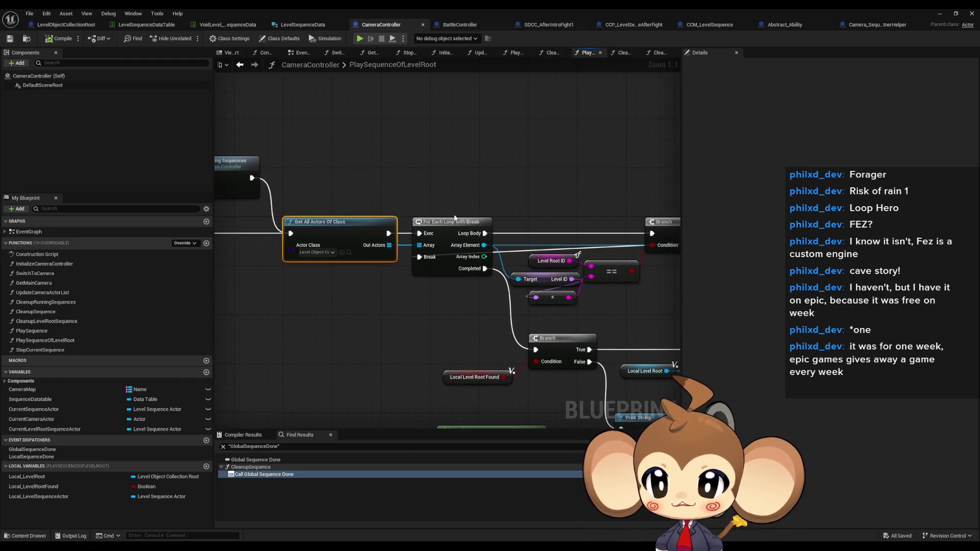
left_click(449, 240)
left_click_drag(502, 267, 370, 218)
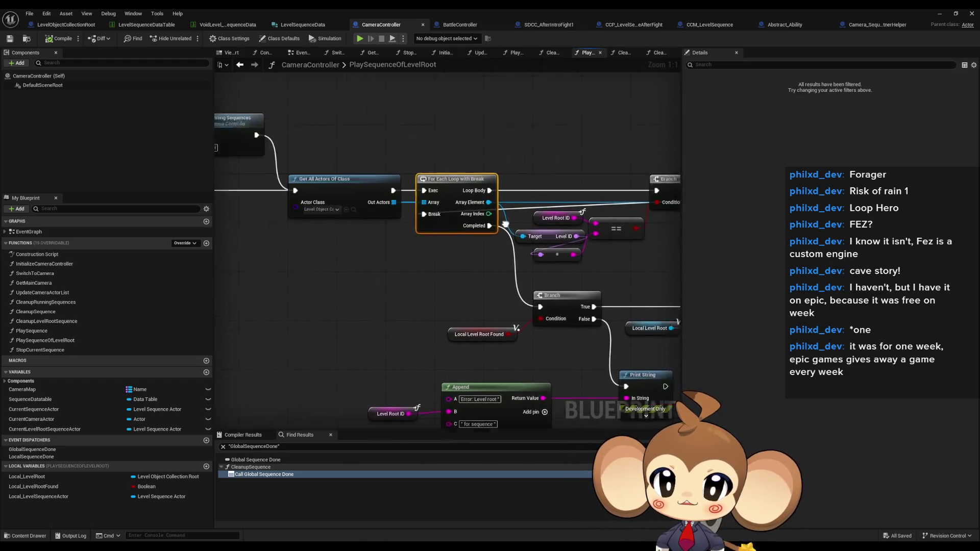
double_click(70, 332)
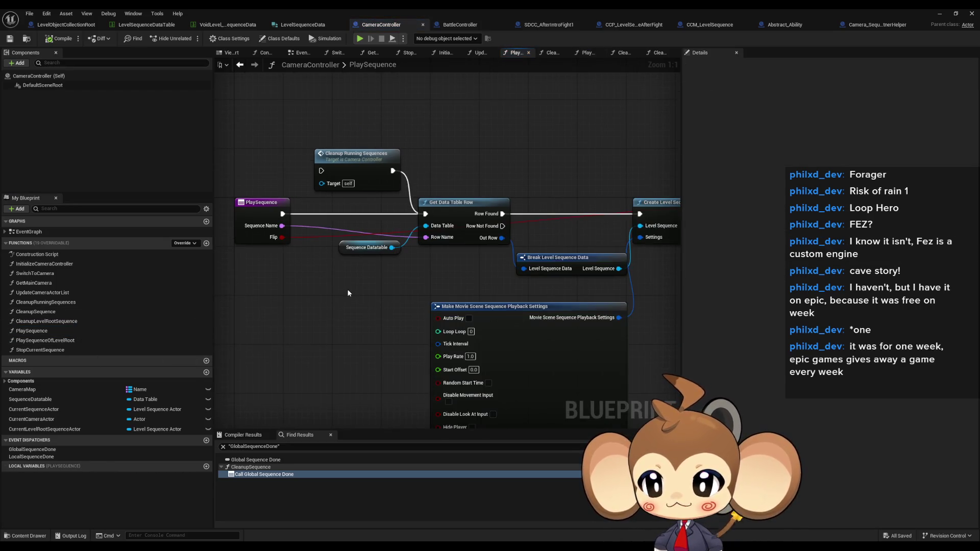
left_click(263, 204)
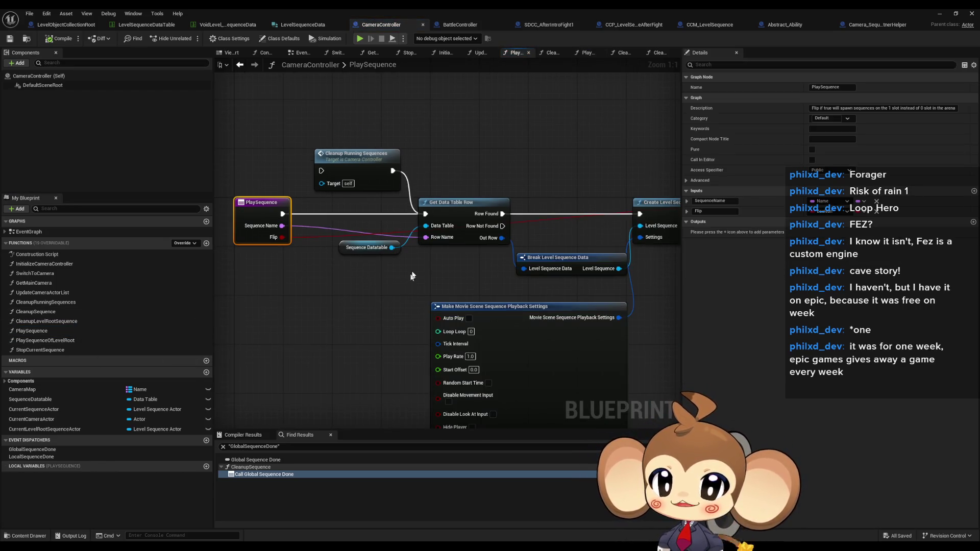
left_click(434, 241)
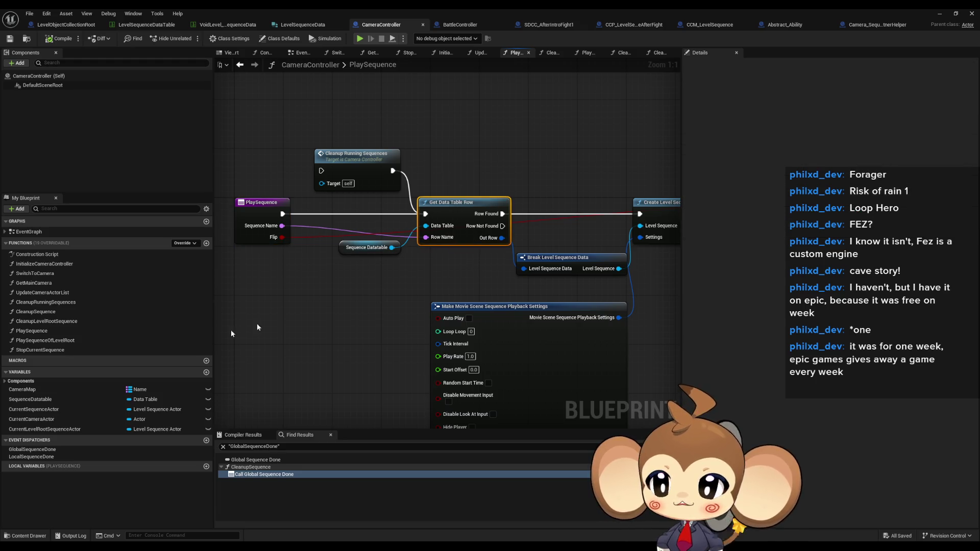
right_click(35, 322)
mouse_move(78, 367)
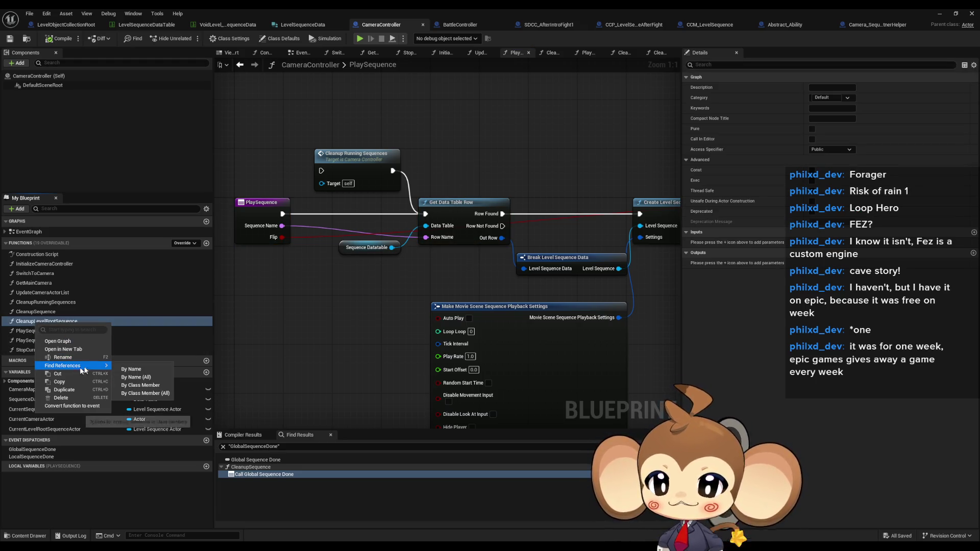
left_click(157, 393)
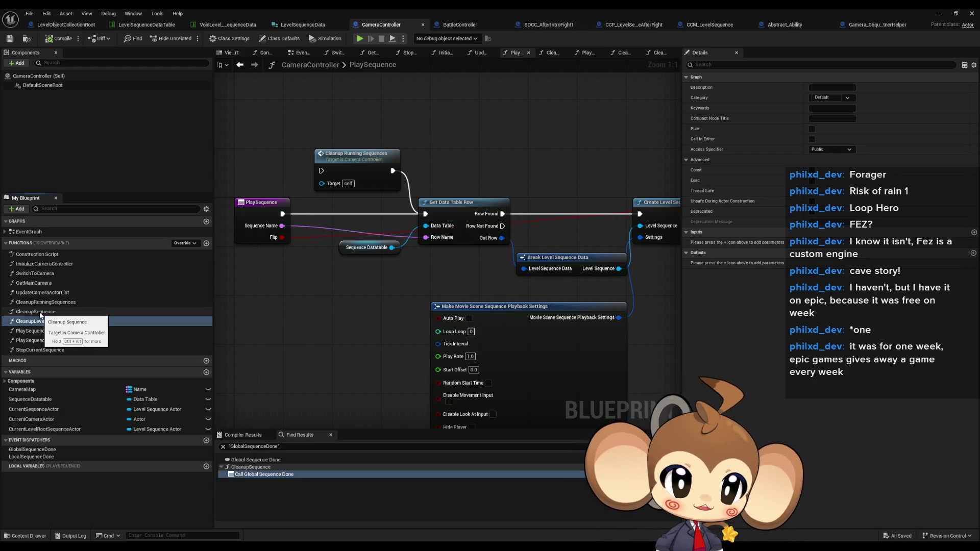
right_click(40, 314)
mouse_move(102, 360)
left_click(151, 382)
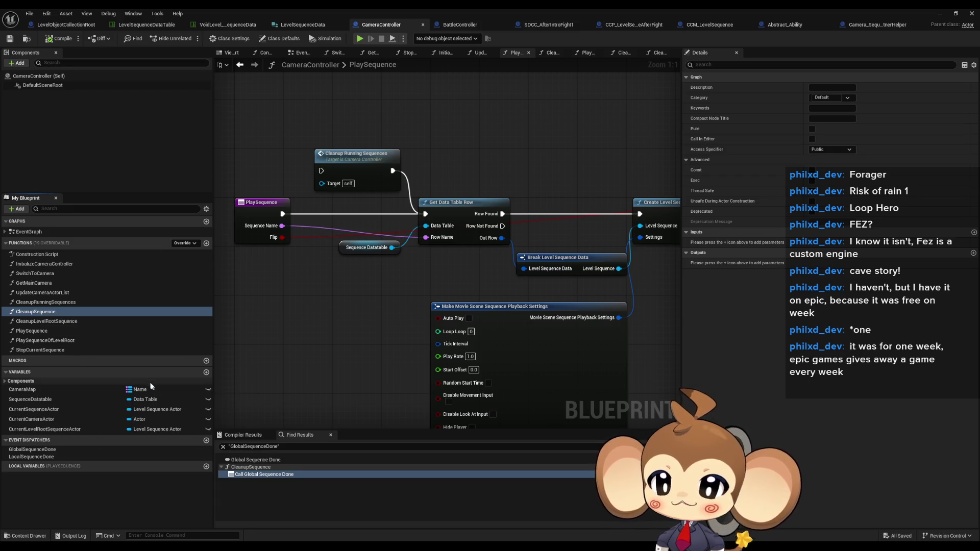
right_click(31, 304)
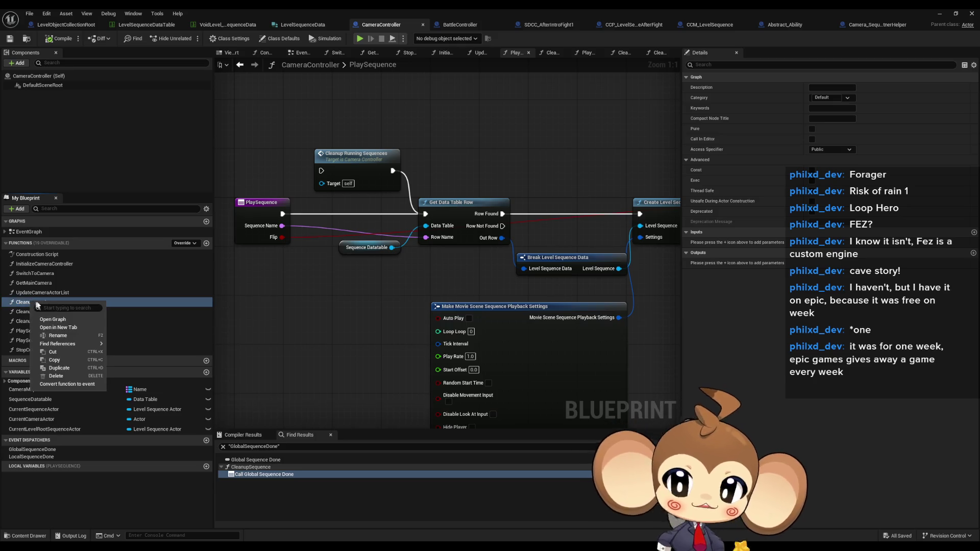
mouse_move(76, 344)
left_click(126, 372)
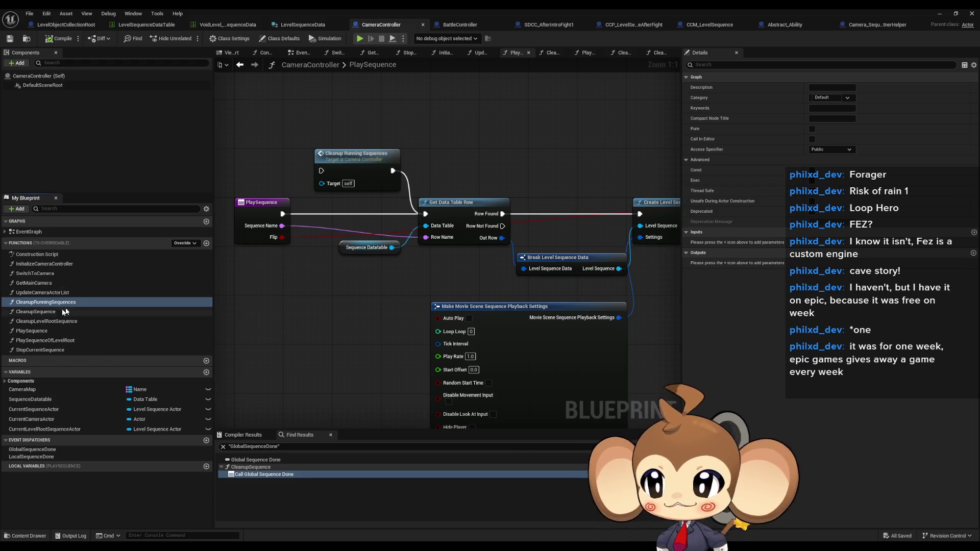
left_click(41, 350)
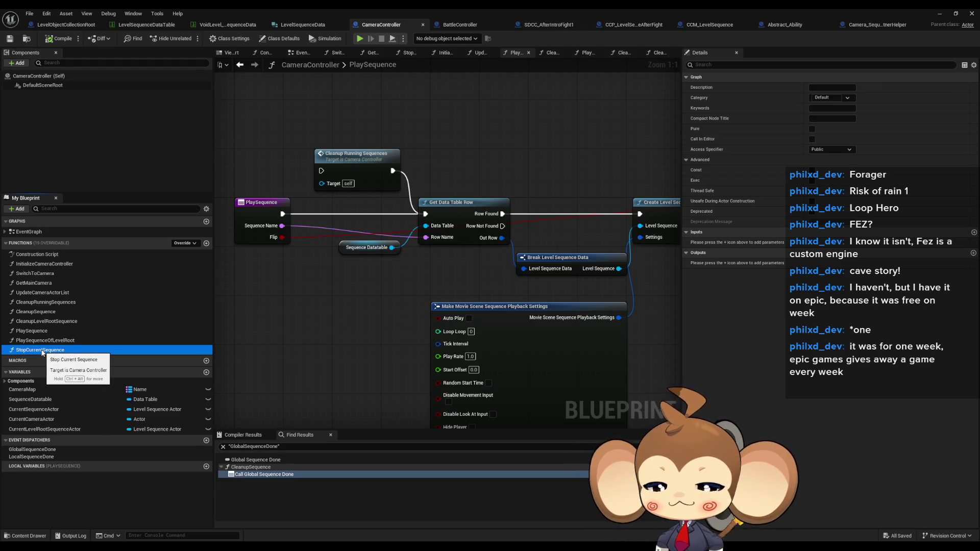
scroll(337, 268, "down", 3)
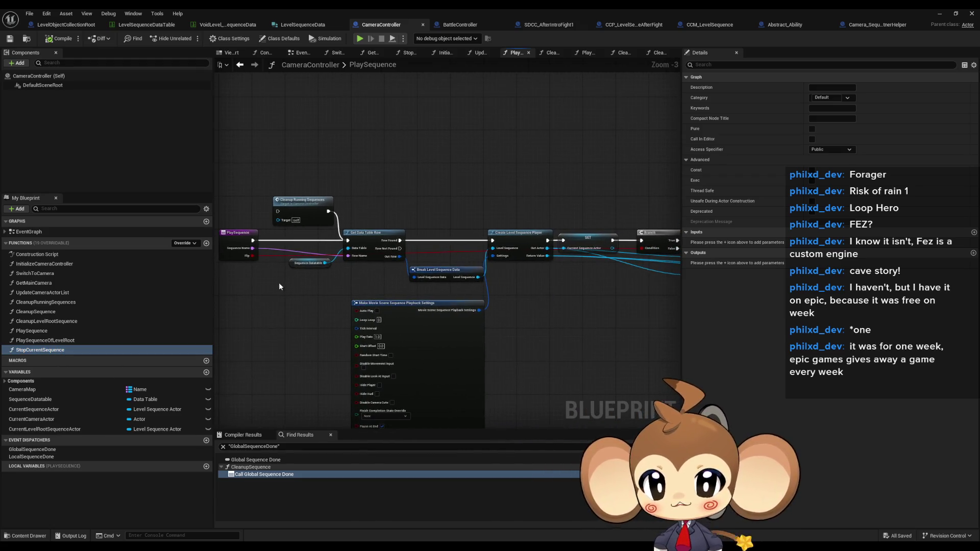
left_click_drag(317, 270, 343, 267)
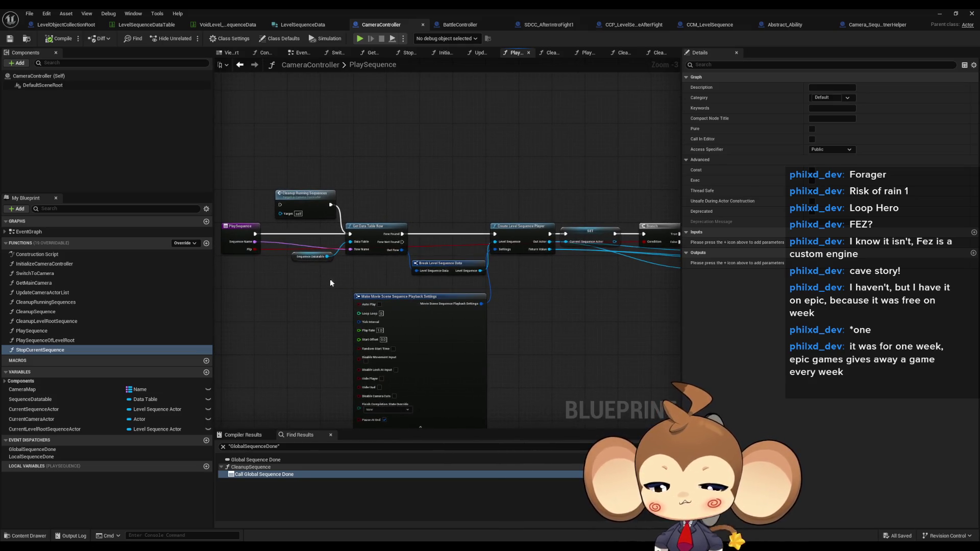
left_click_drag(383, 213, 384, 270)
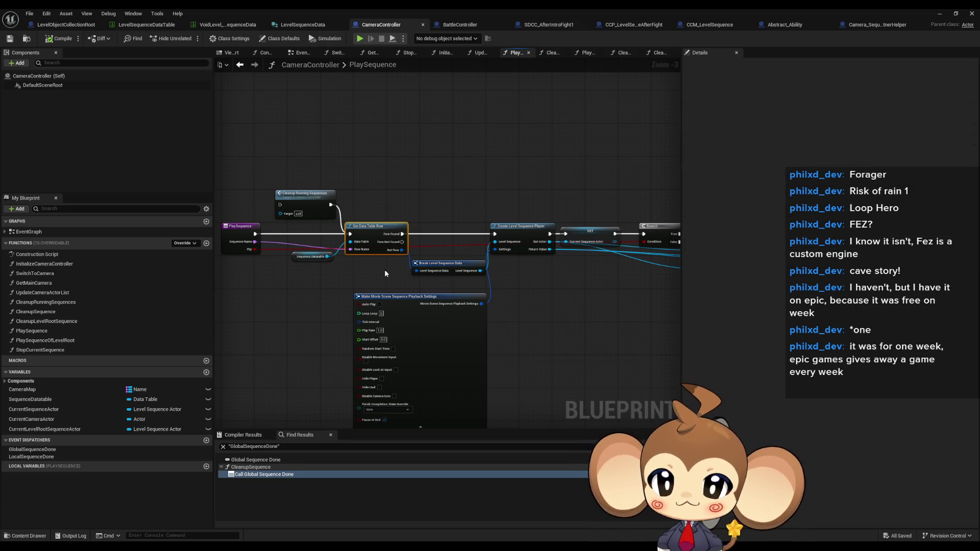
mouse_move(423, 229)
left_mouse_down()
mouse_move(342, 228)
mouse_move(405, 222)
left_mouse_up()
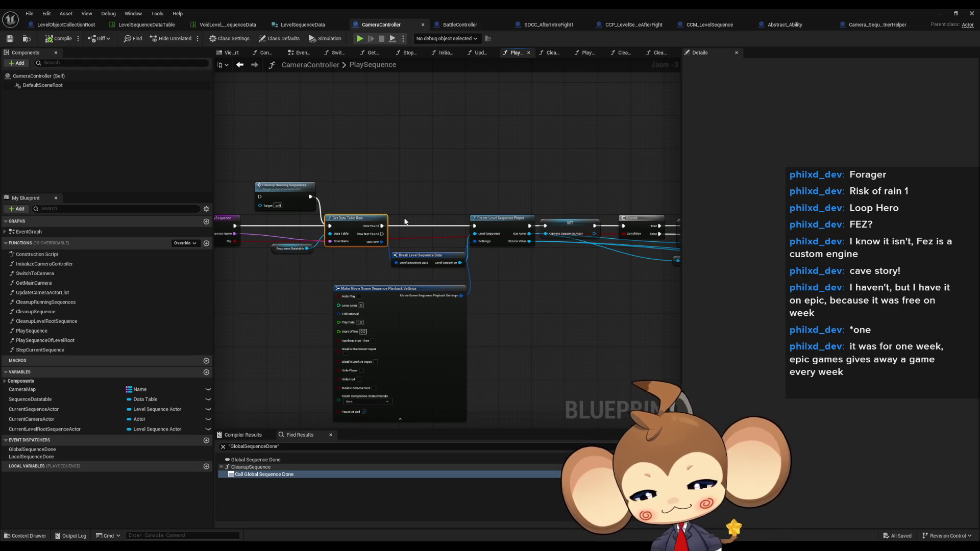
left_click(31, 352)
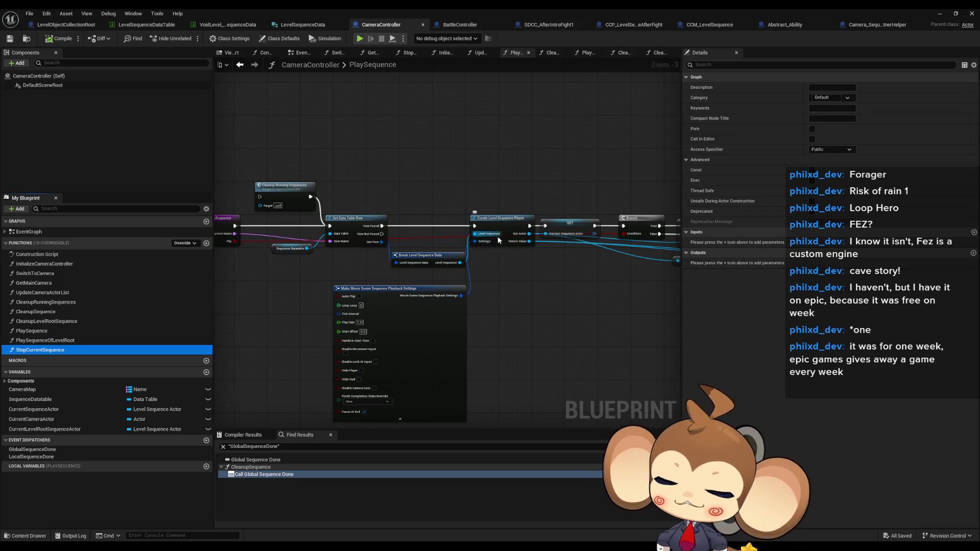
left_click_drag(427, 239, 445, 228)
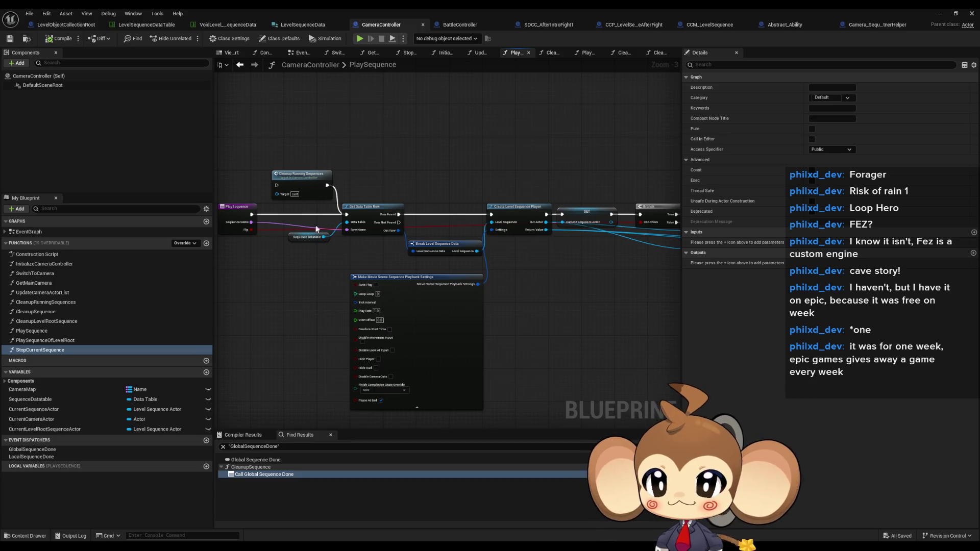
left_click(308, 237)
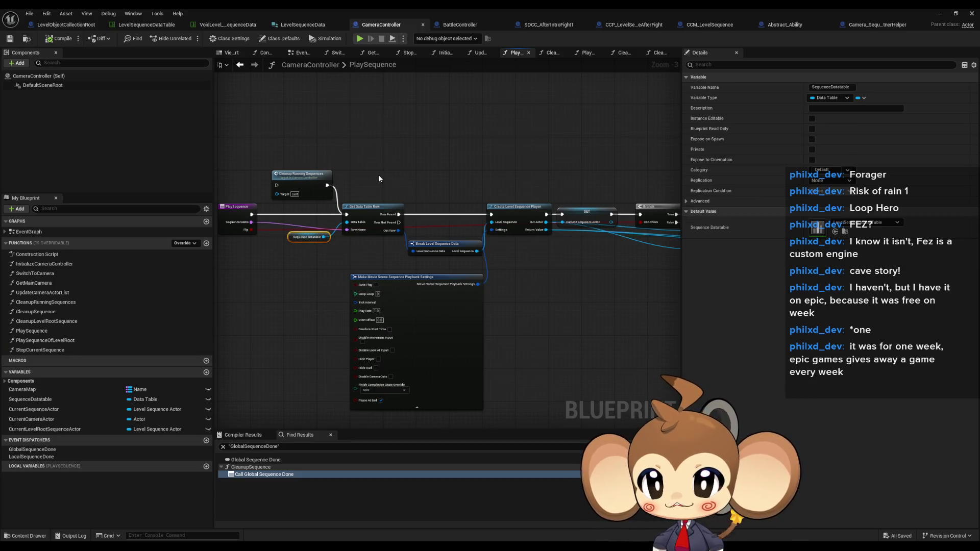
left_click(388, 230)
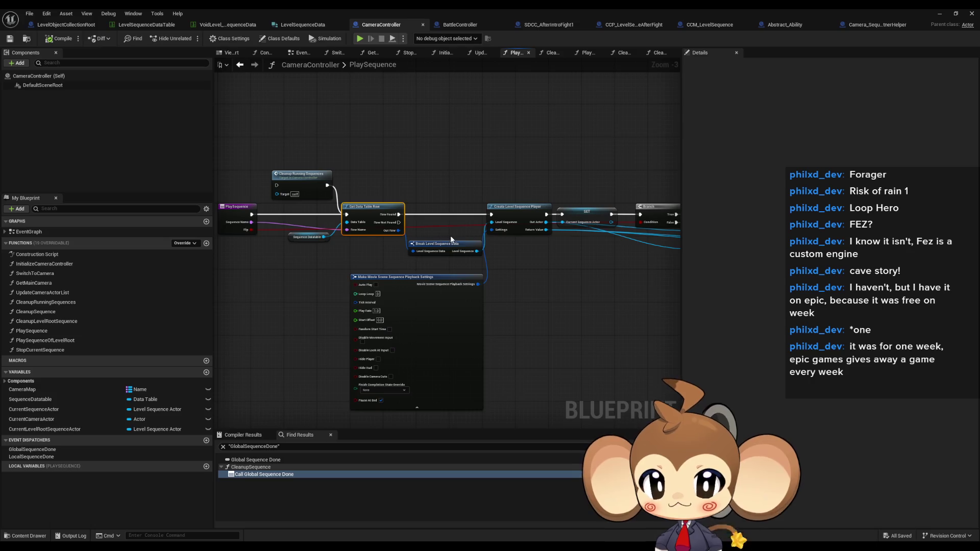
left_click_drag(492, 269, 375, 266)
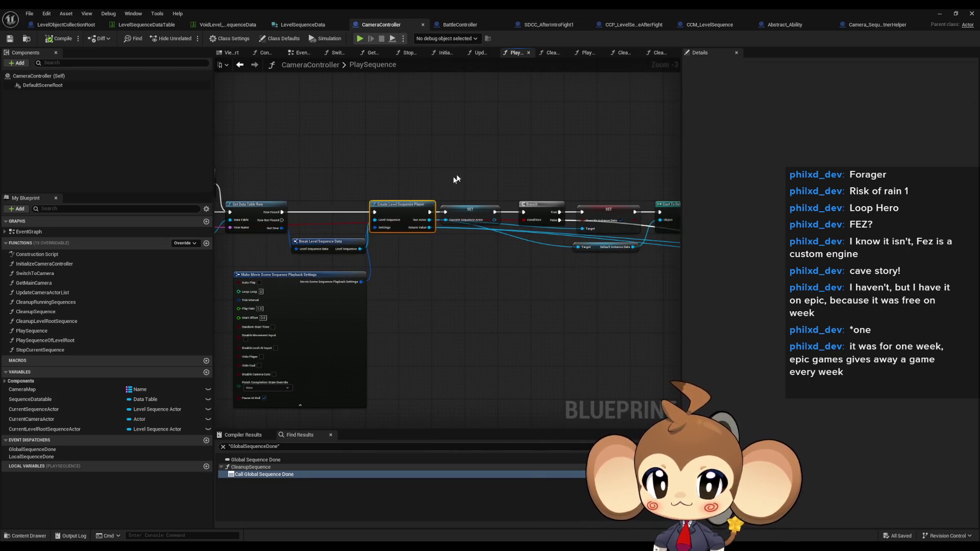
left_click(470, 213)
left_click_drag(489, 251, 305, 249)
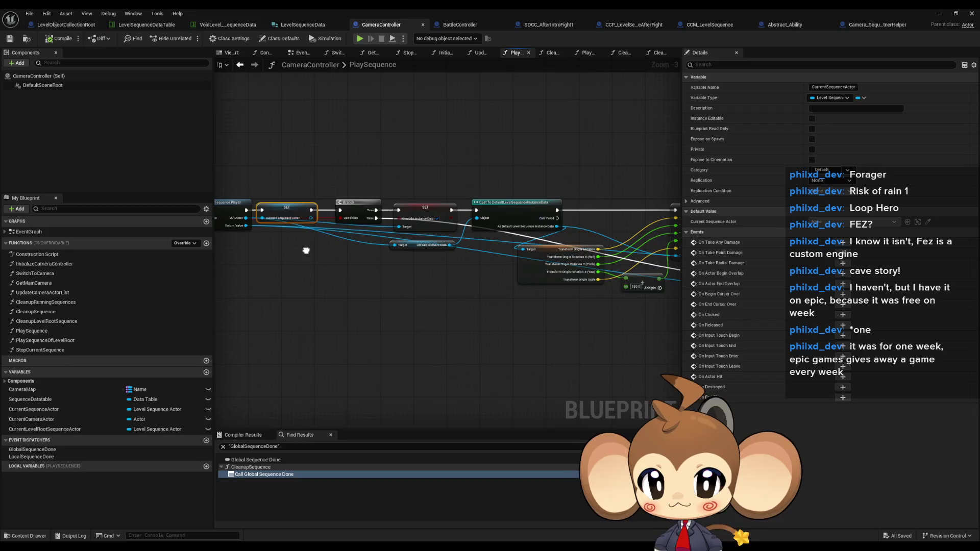
left_click(422, 214)
mouse_move(679, 284)
left_mouse_down()
mouse_move(522, 283)
mouse_move(374, 243)
mouse_move(498, 312)
mouse_move(482, 314)
left_mouse_up()
Add a Spawn Actor from Class node with Camera_SequenceListnerHelper as its class
left_click(473, 308)
right_click(408, 311)
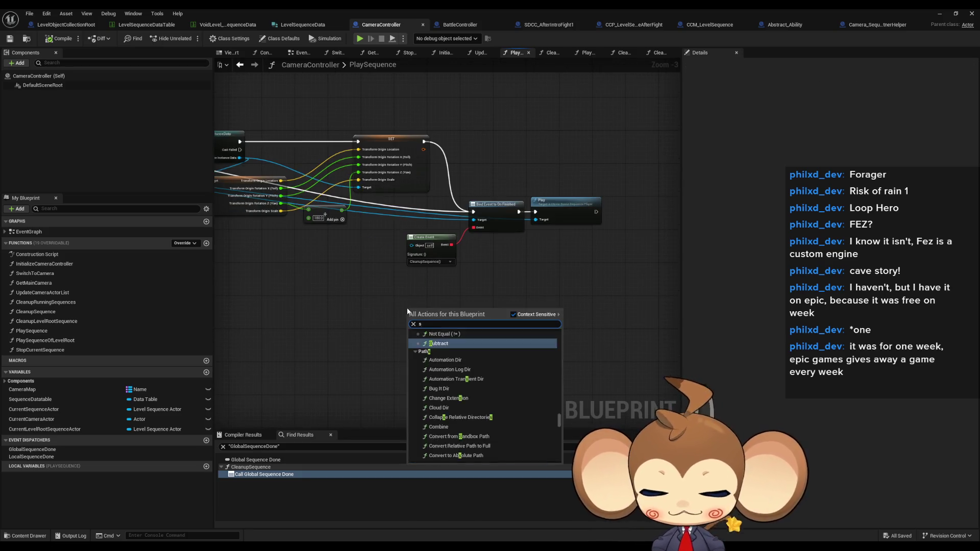
key("Escape")
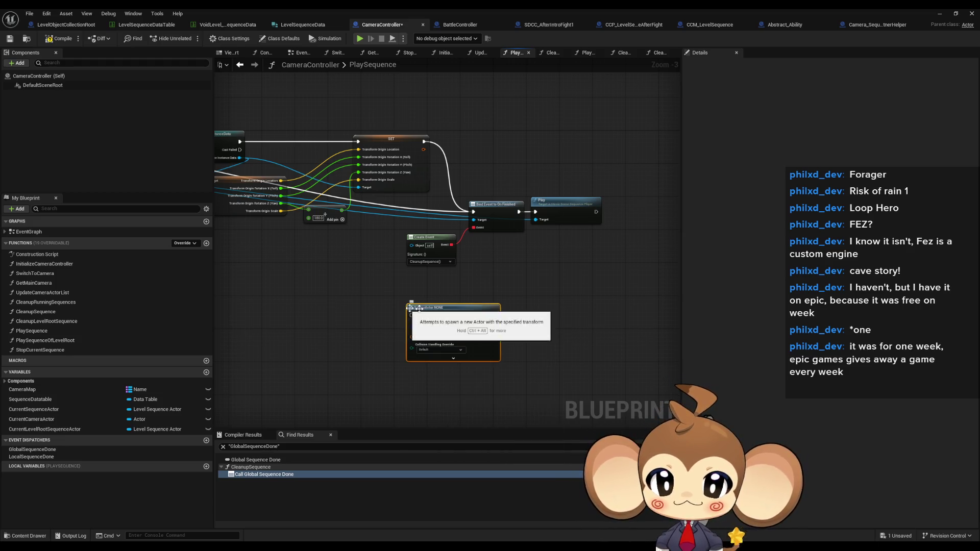
right_click(411, 337)
key("Escape")
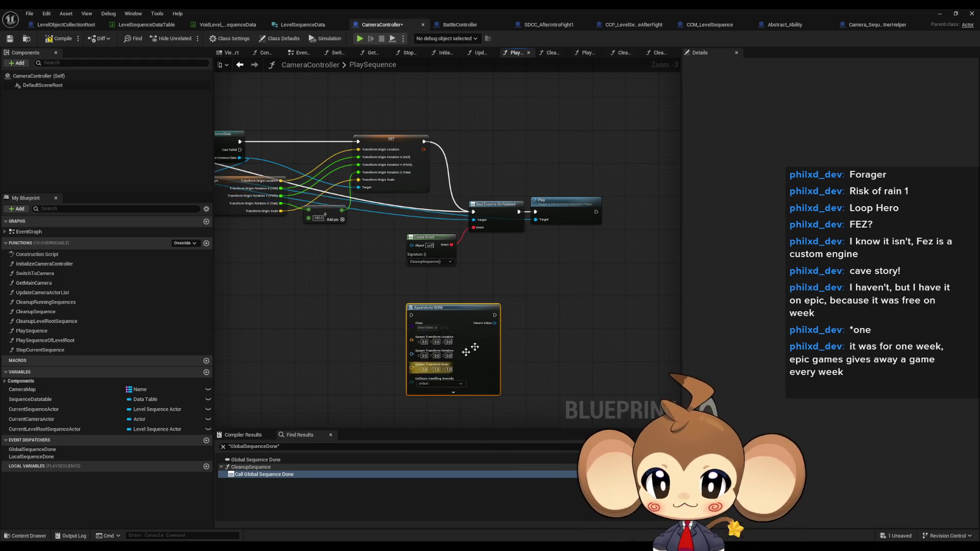
scroll(424, 332, "up", 3)
left_click(416, 322)
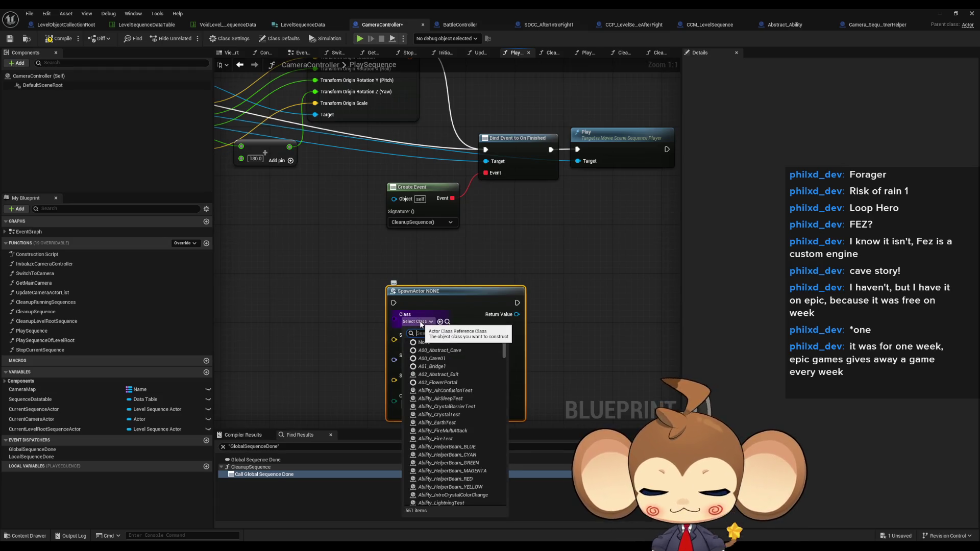
type("camer")
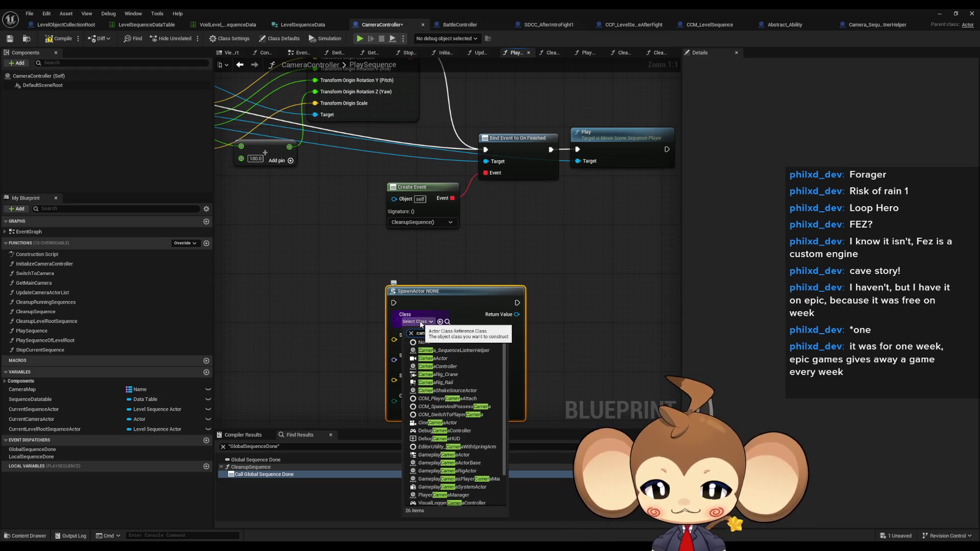
type("_se helper")
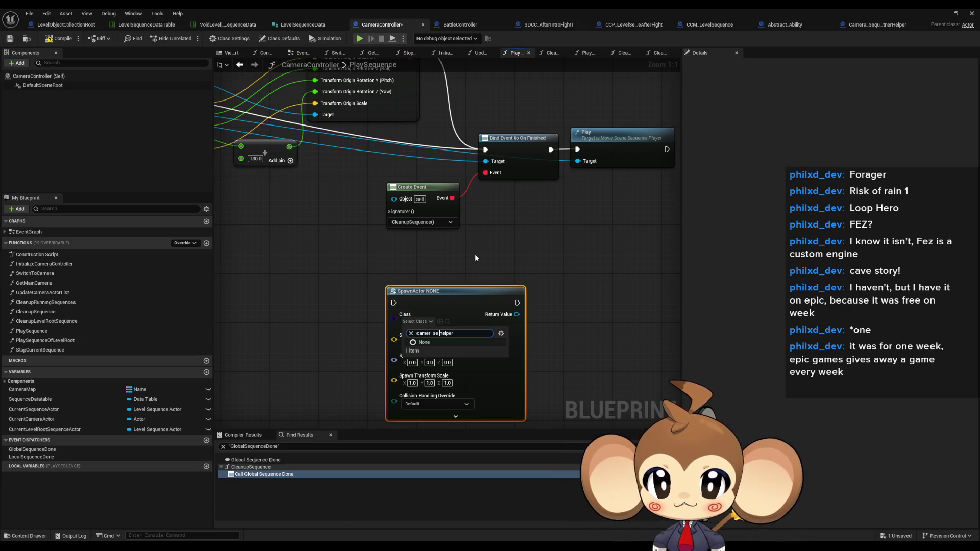
key("BackSpace")
key("BackSpace")
key("BackSpace")
key("BackSpace")
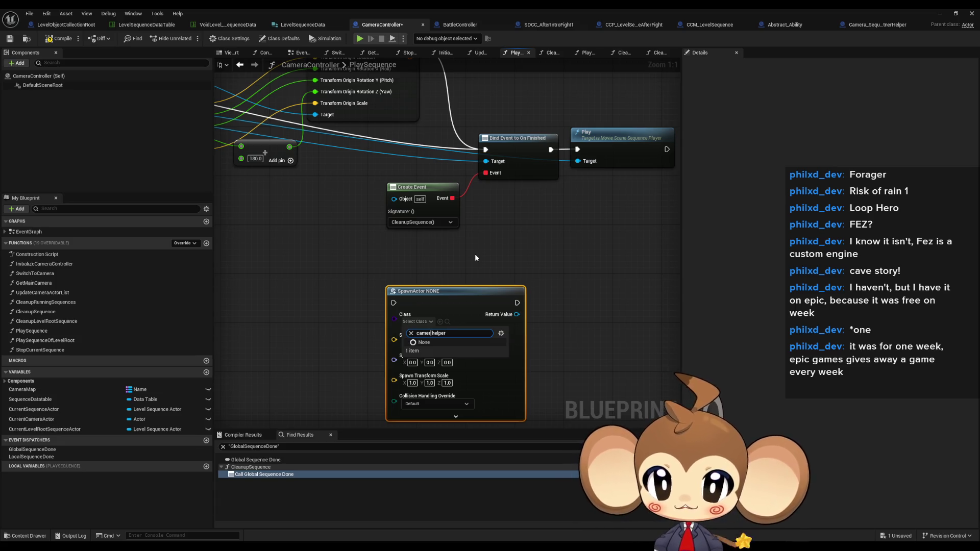
left_click(470, 350)
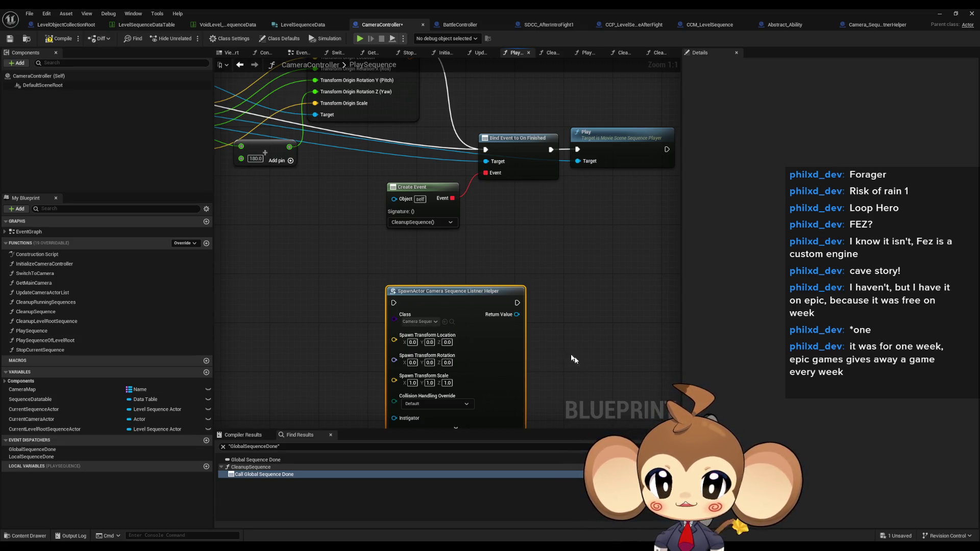
left_click_drag(466, 295, 393, 264)
From the spawned helper's Return Value, add Bind Event to Sequence IDDone
left_click_drag(443, 284, 482, 277)
type("bind")
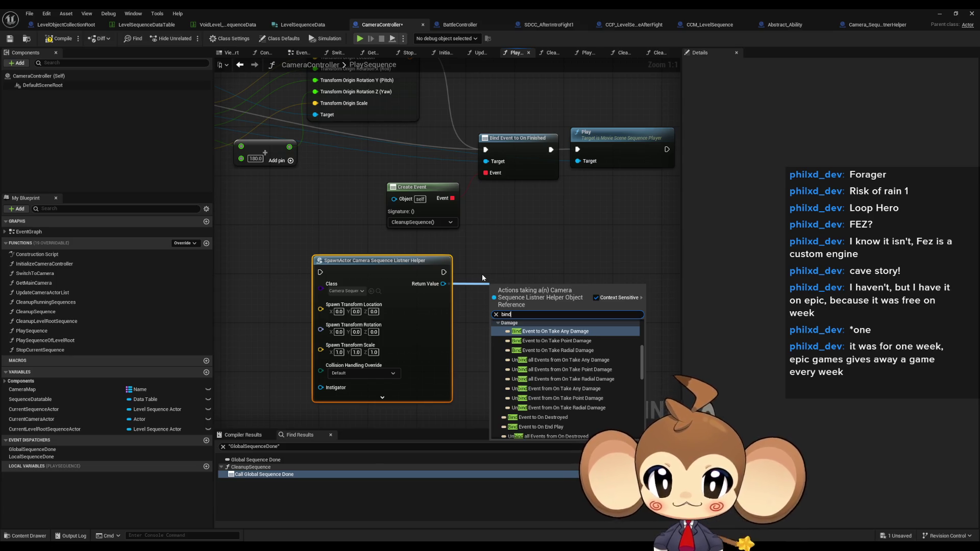
scroll(495, 347, "down", 5)
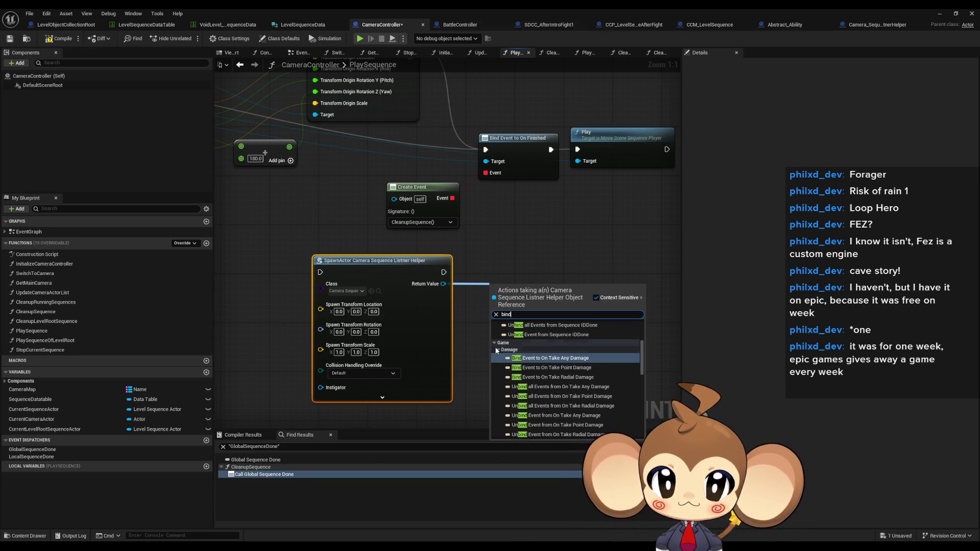
left_click(495, 344)
scroll(497, 349, "up", 3)
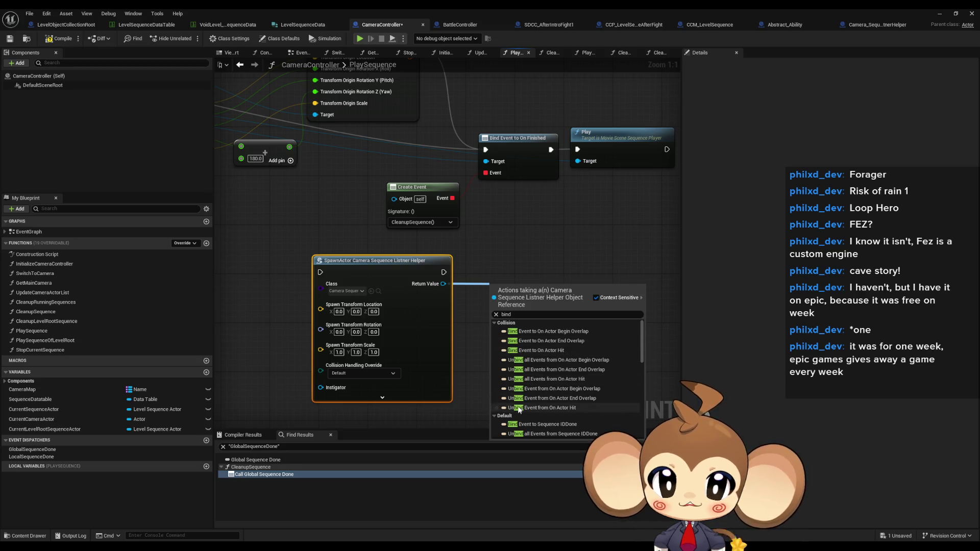
left_click(542, 350)
mouse_move(529, 296)
left_mouse_down()
mouse_move(531, 262)
mouse_move(542, 268)
left_mouse_up()
left_click(514, 156)
scroll(545, 224, "down", 1)
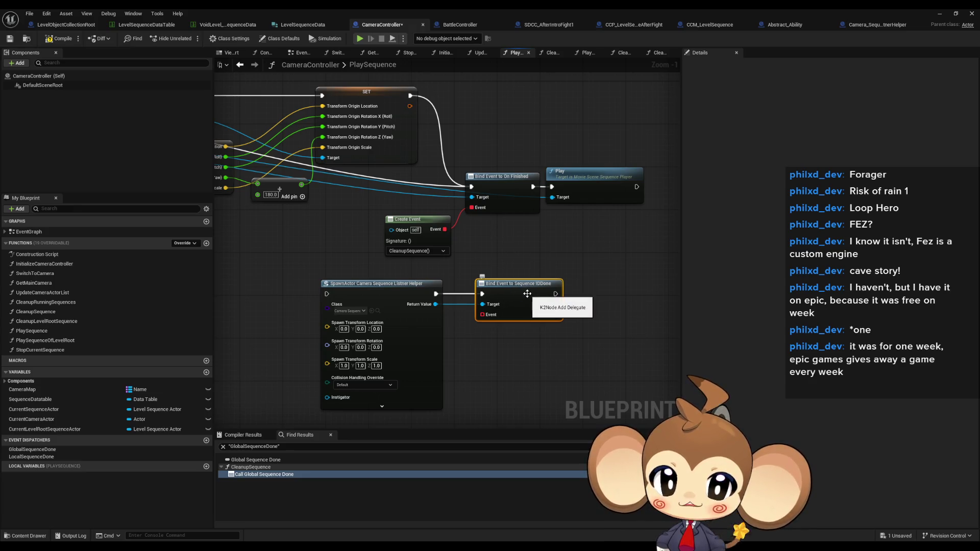
Wire a new Create Event node into the bind's Event pin, leaving its function unset
mouse_move(482, 314)
left_mouse_down()
mouse_move(477, 387)
mouse_move(474, 369)
left_mouse_up()
type("create event")
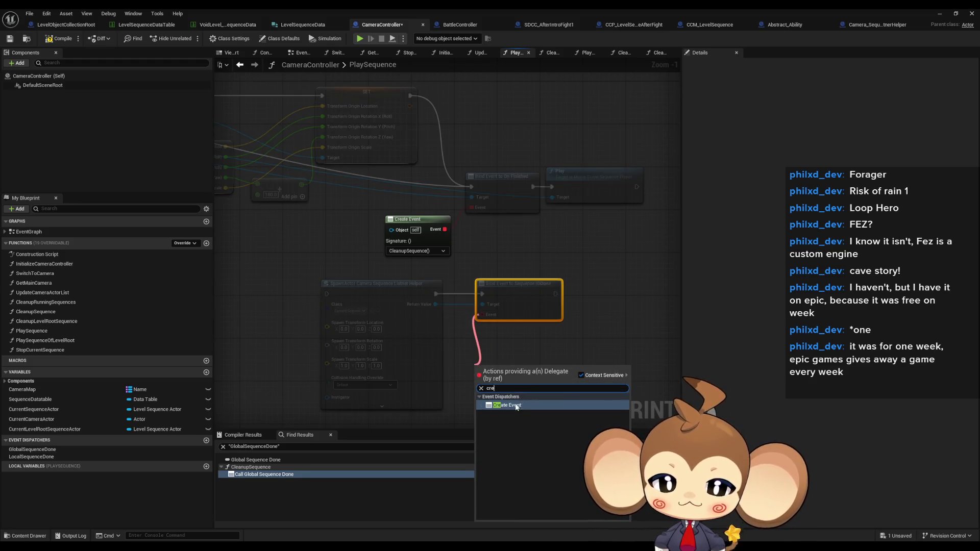
key("Return")
left_click_drag(494, 321, 420, 379)
left_click(421, 400)
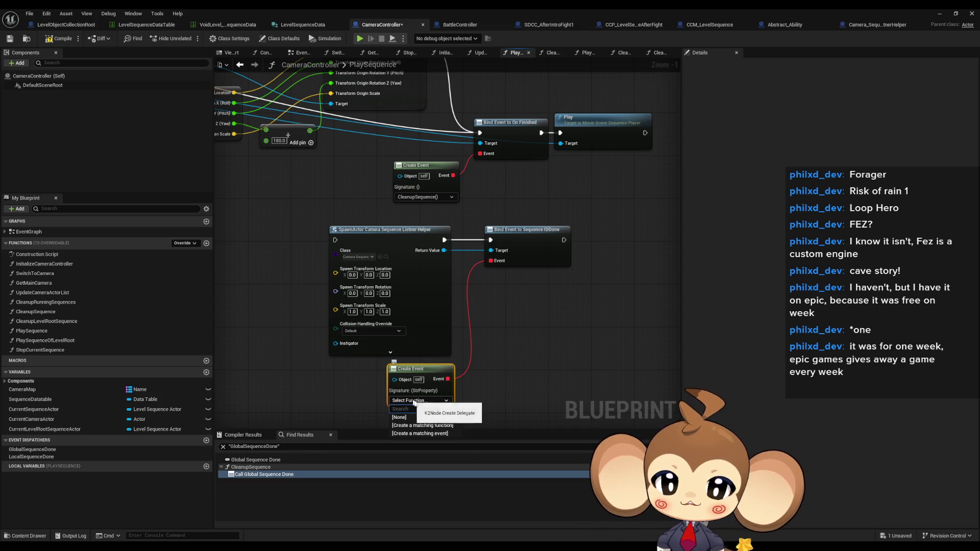
left_click(530, 369)
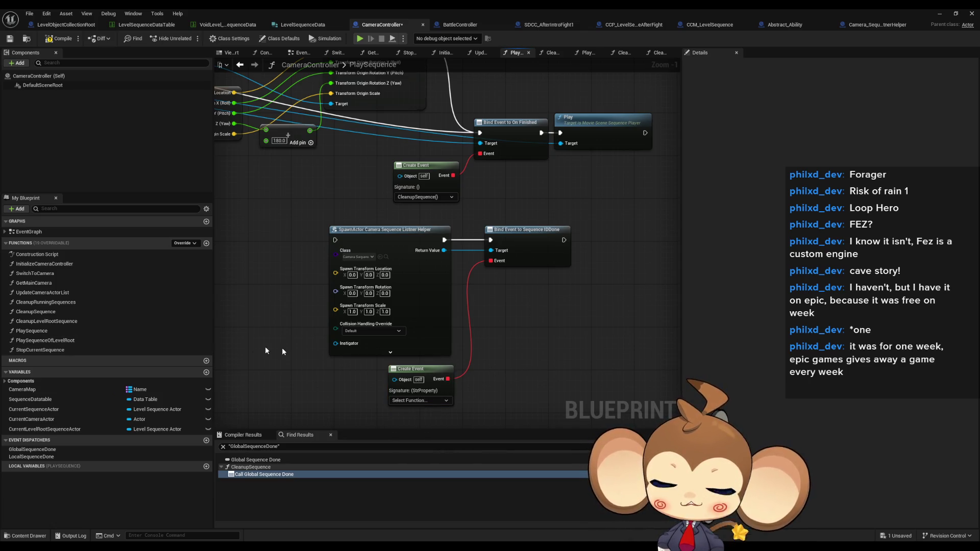
Add a SequenceIDDoneListner function with a String input ID, then reopen PlaySequence
left_click(206, 244)
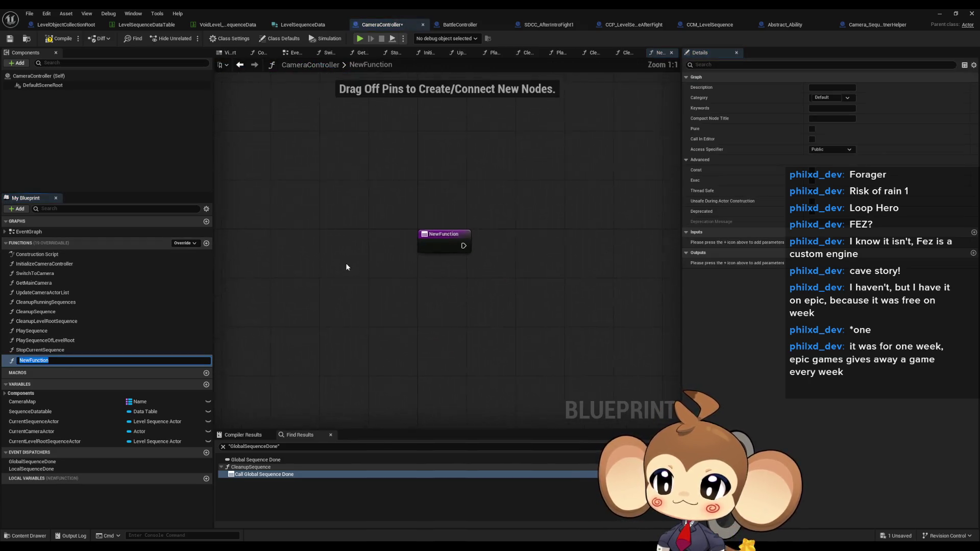
type("SequenceIDDo")
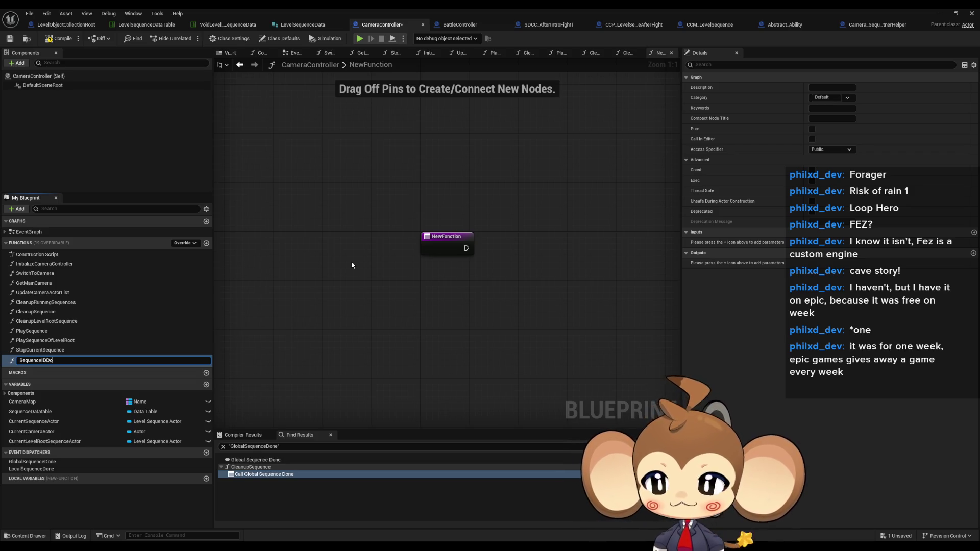
type("neListner")
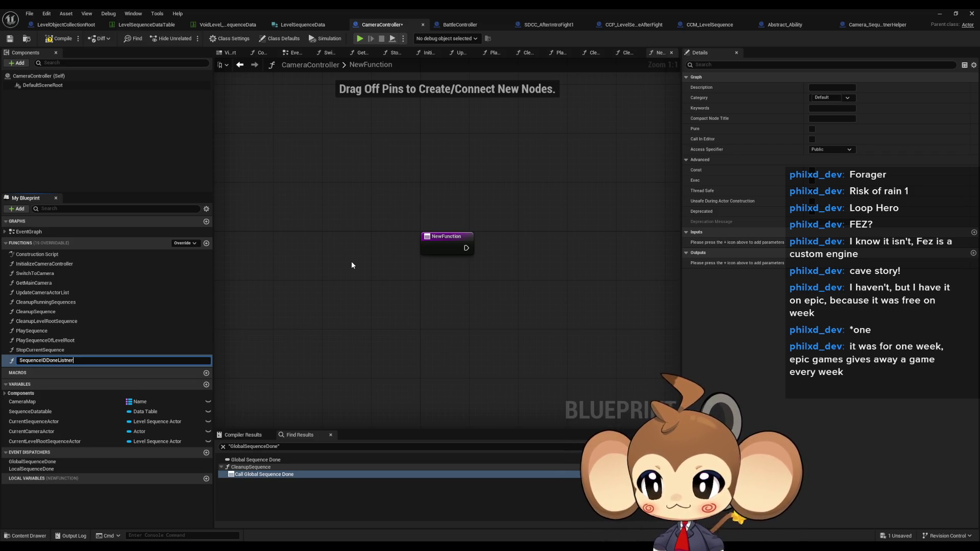
key("Return")
left_click(973, 232)
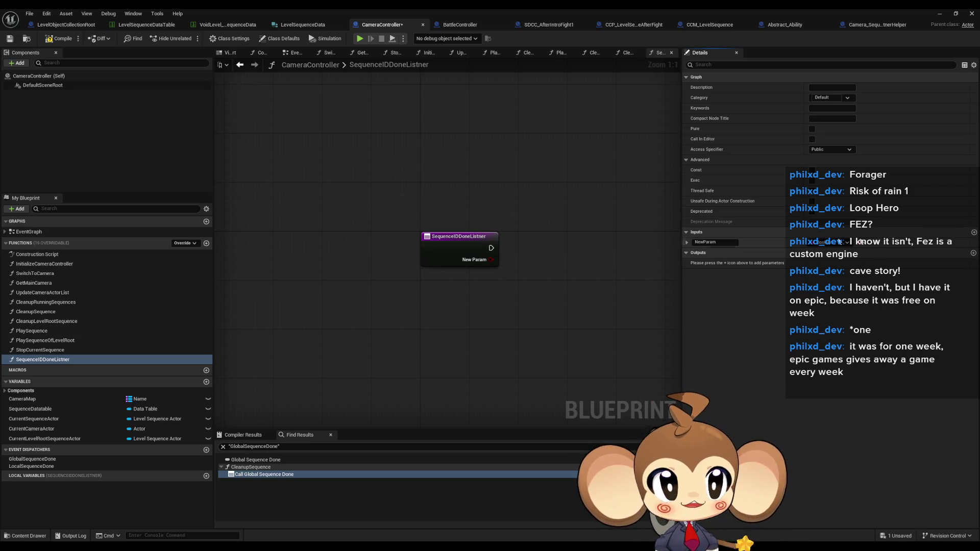
left_click(806, 246)
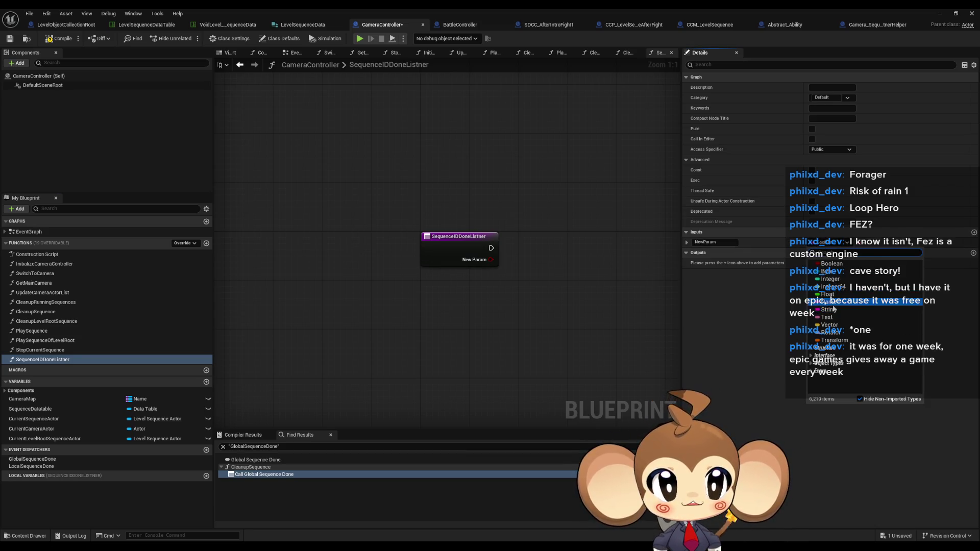
left_click(835, 308)
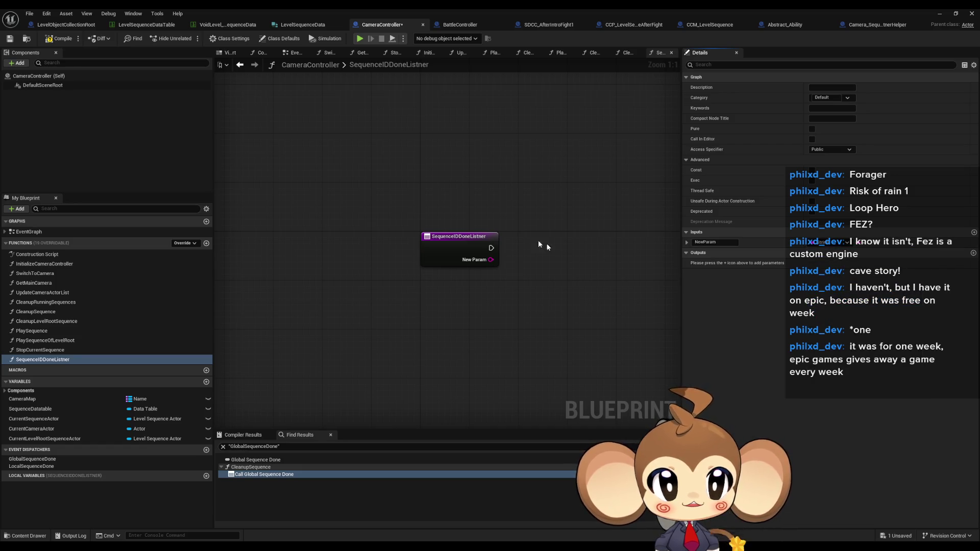
double_click(735, 242)
type("ID")
key("Return")
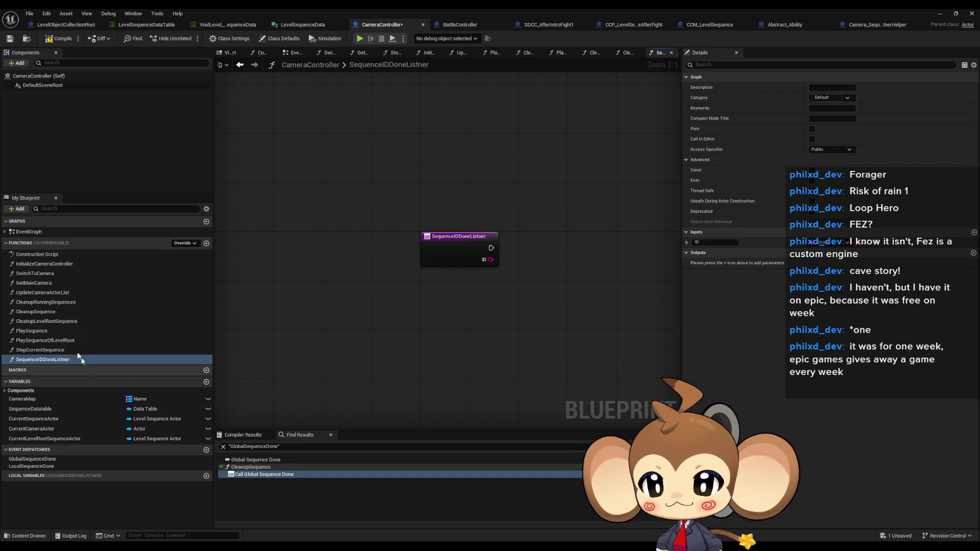
double_click(47, 331)
left_click(451, 368)
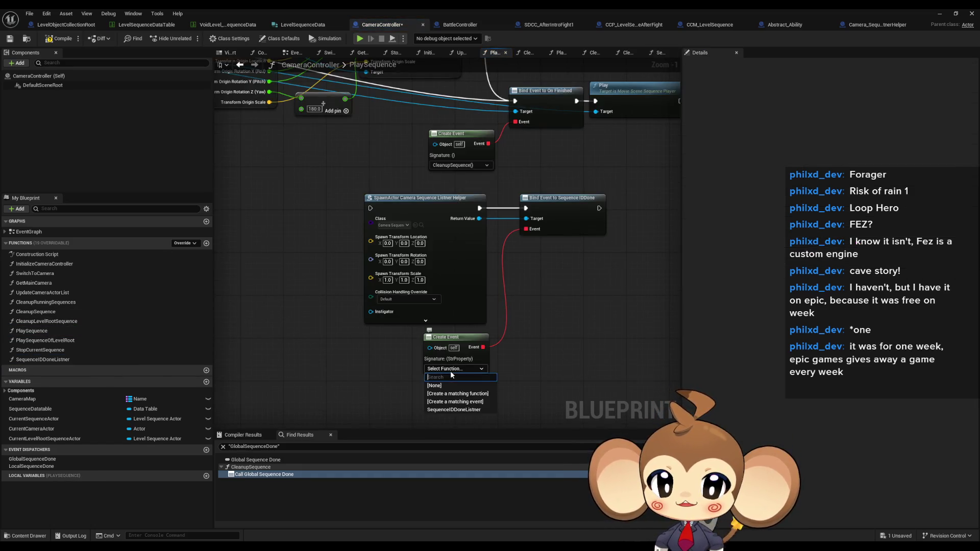
Point the Create Event at SequenceIDDoneListner and line up the bind nodes
left_click(452, 410)
left_click_drag(404, 349, 361, 349)
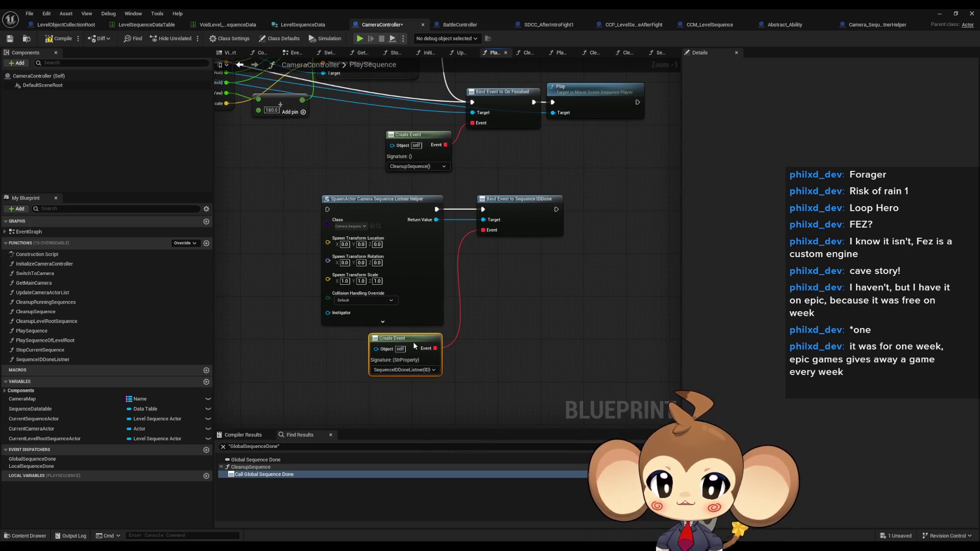
left_click_drag(495, 228, 478, 228)
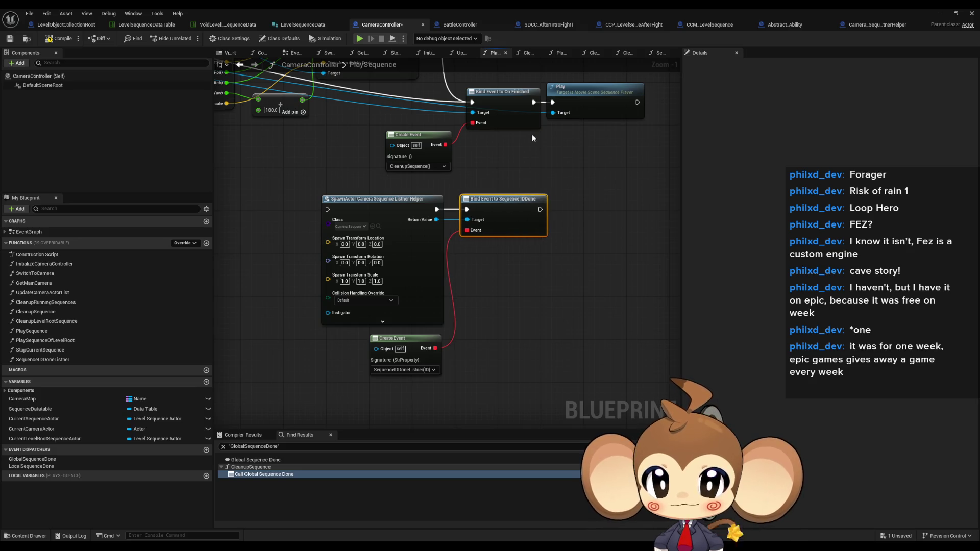
left_click_drag(480, 76, 442, 136)
left_click(457, 157)
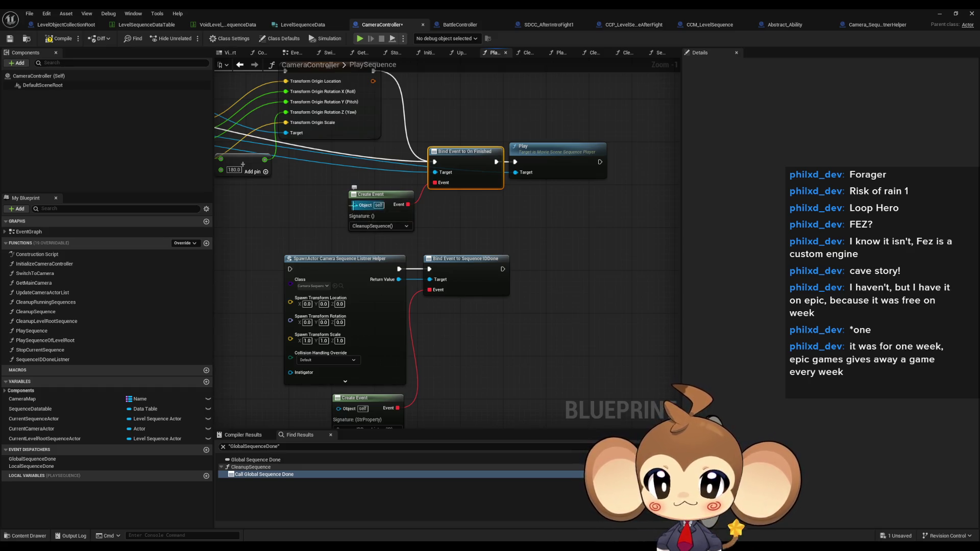
Wire the spawned helper into the On Finished bind, compile, and set its event to SequenceDone
mouse_move(353, 205)
left_mouse_down()
mouse_move(409, 291)
mouse_move(399, 279)
left_mouse_up()
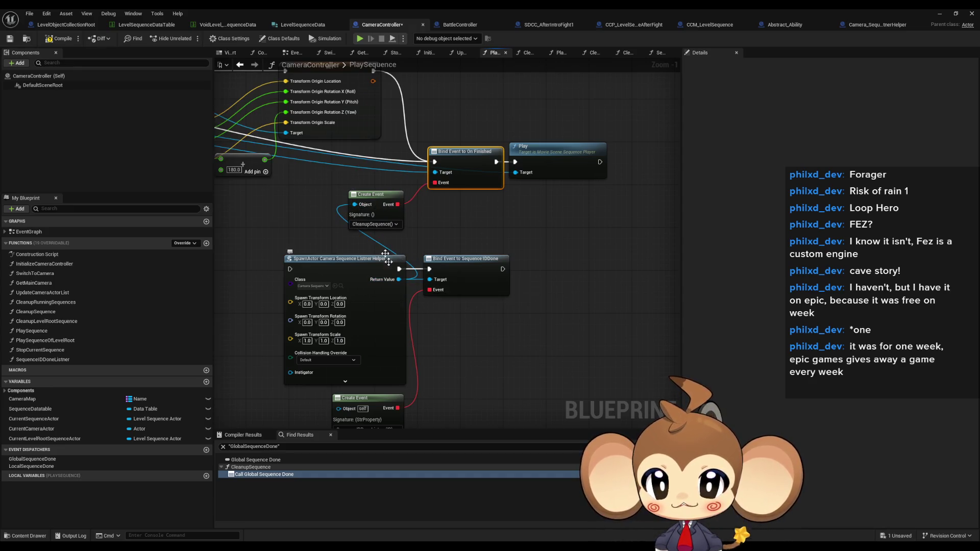
left_click(375, 224)
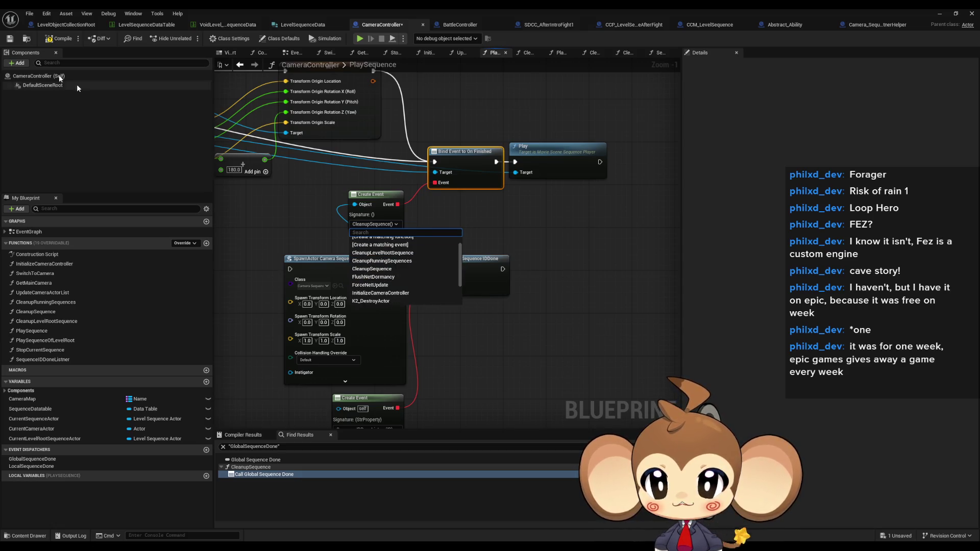
key("Escape")
key("F7")
left_click(381, 224)
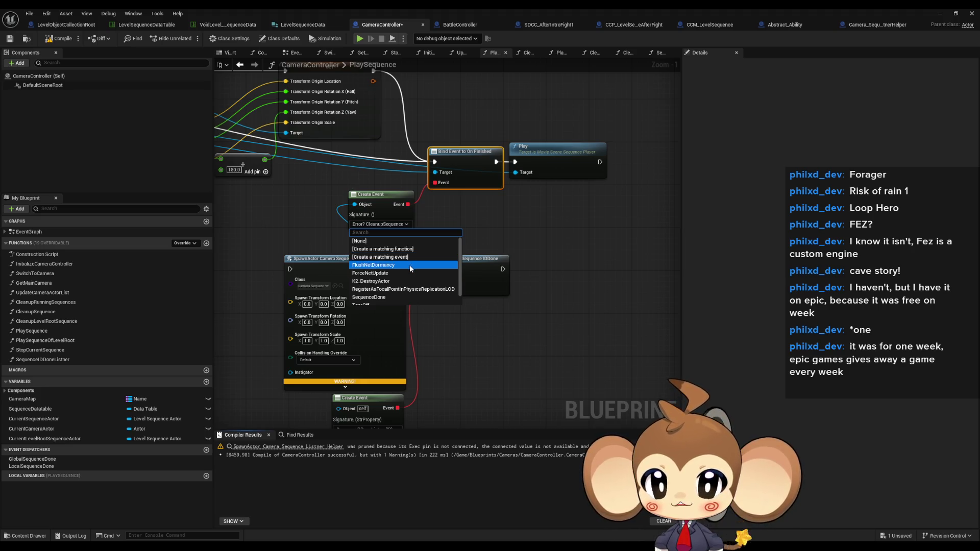
scroll(410, 266, "down", 1)
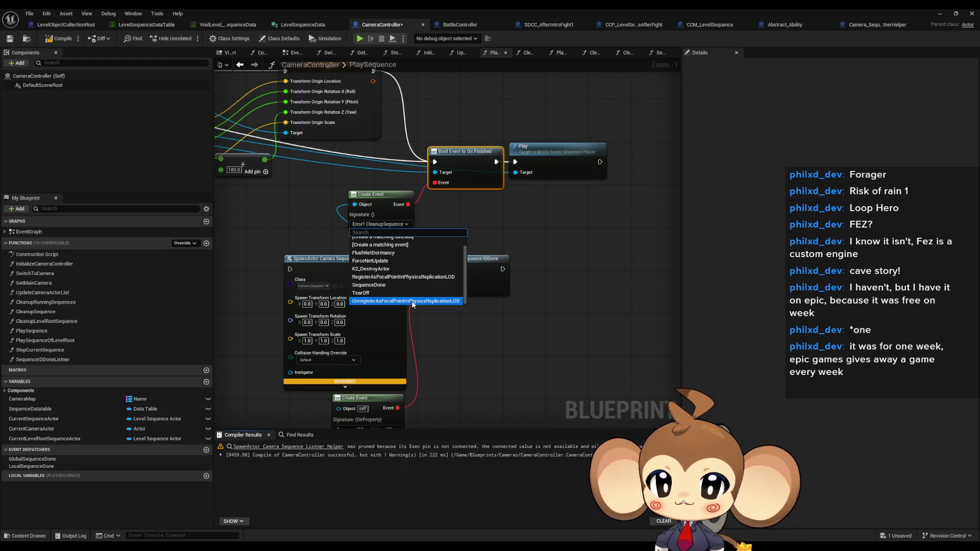
left_click(380, 287)
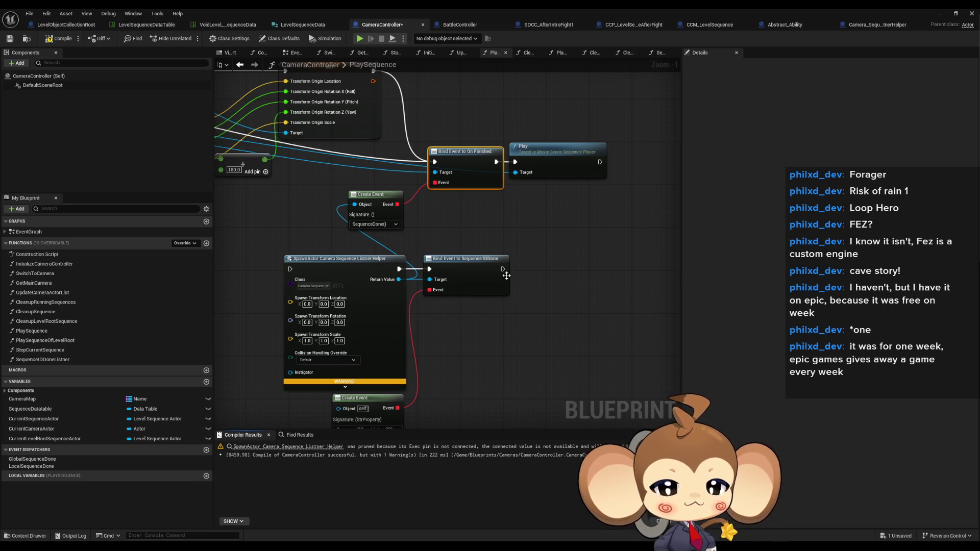
left_click(415, 218)
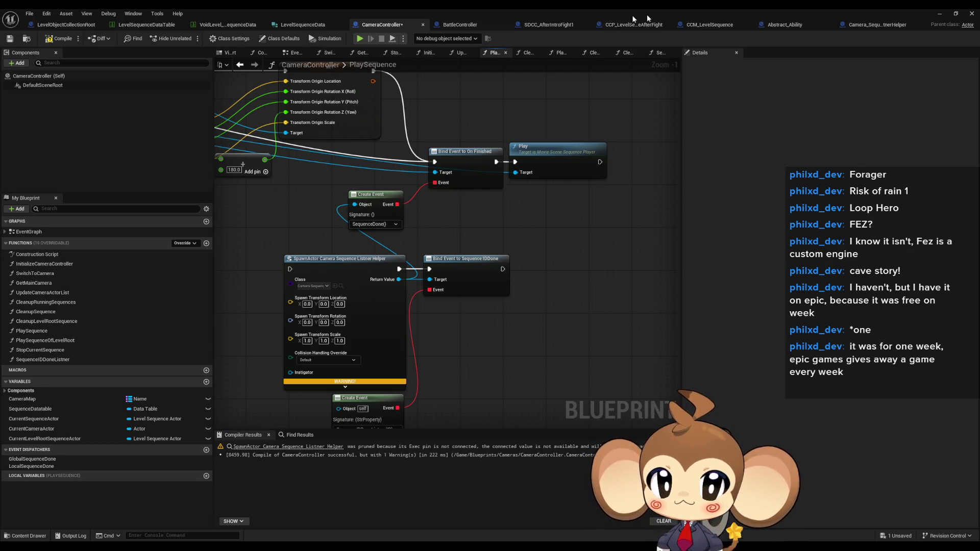
Rename the listener helper's SequenceDone function to SequenceWithIDDone
left_click(866, 25)
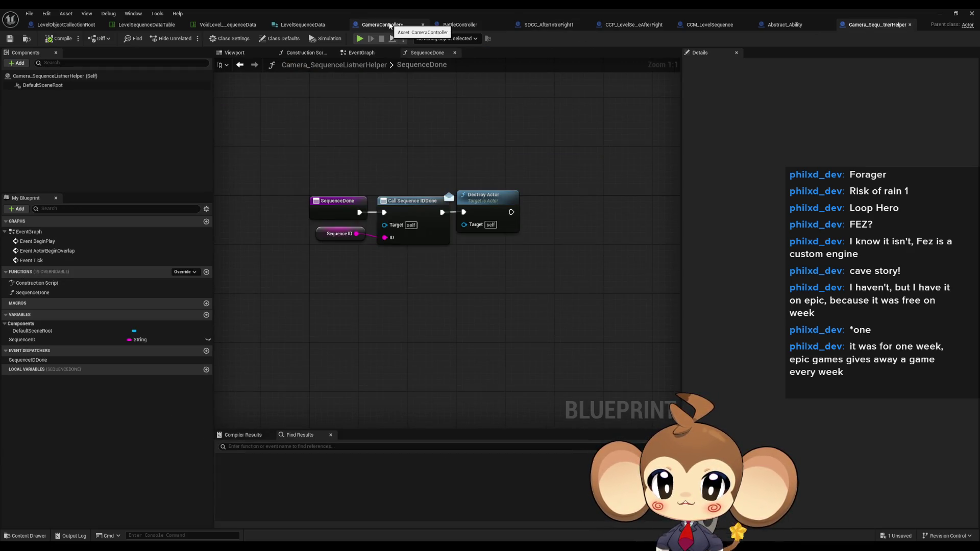
left_click(194, 293)
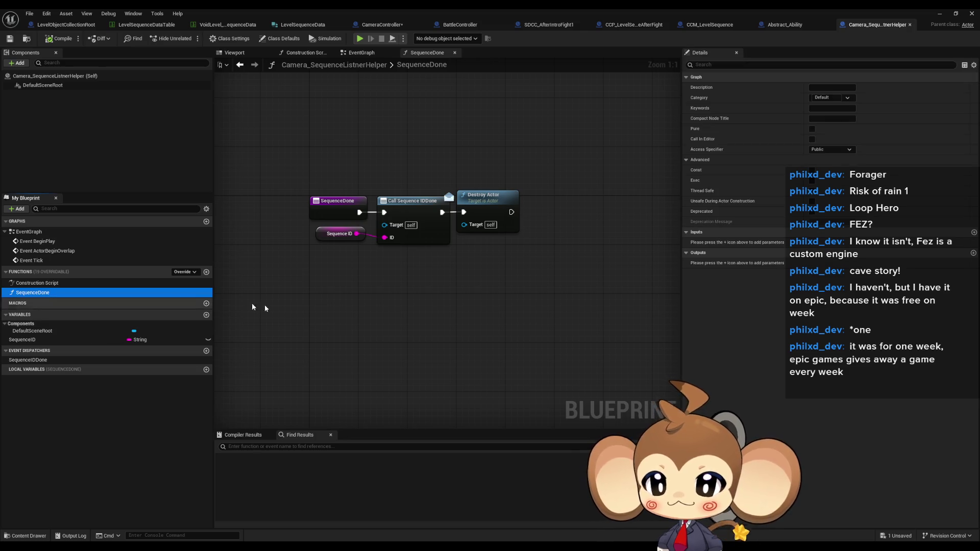
key("F2")
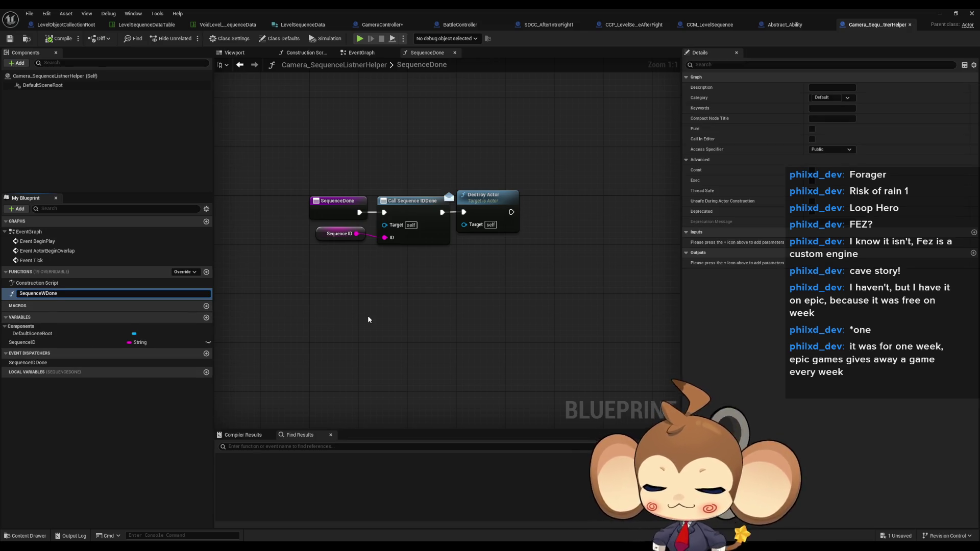
type("ithID")
key("Return")
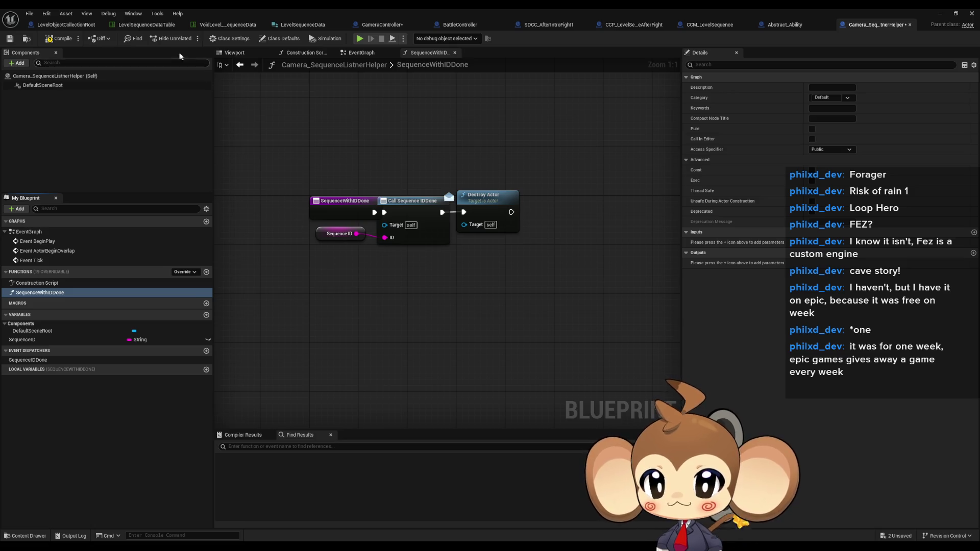
Nudge the Sequence ID, Call Sequence IDDone and Destroy Actor nodes right, then compile the helper
left_click_drag(380, 162, 503, 266)
left_click(323, 234, "ctrl")
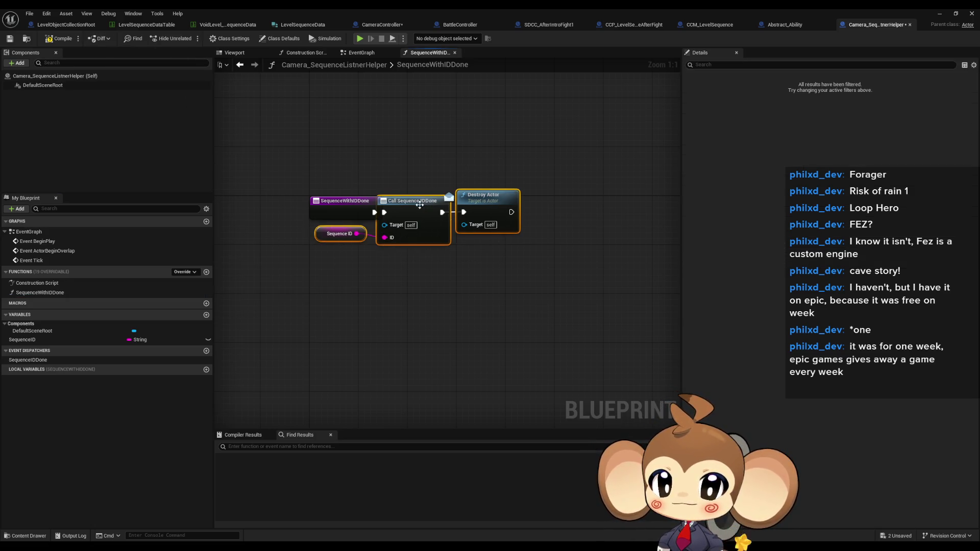
left_click_drag(331, 234, 344, 233)
left_click(263, 106)
left_click(58, 43)
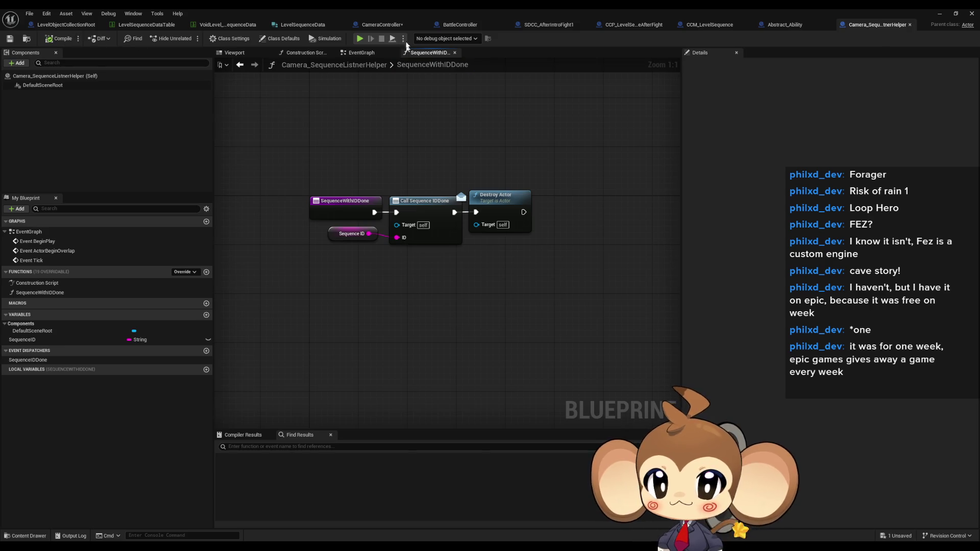
Recompile CameraController and bring up the Create Event's function choices
left_click(385, 26)
left_click(58, 38)
left_click(379, 229)
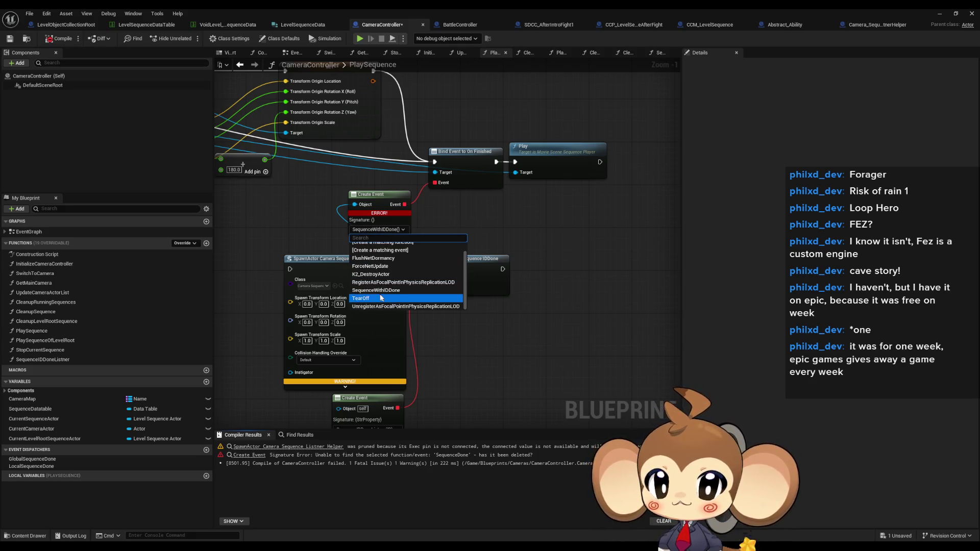
Point Create Event at SequenceWithIDDone, chain SET into SpawnActor and Sequence IDDone binding into On Finished binding, compile
left_click(378, 302)
left_click(58, 39)
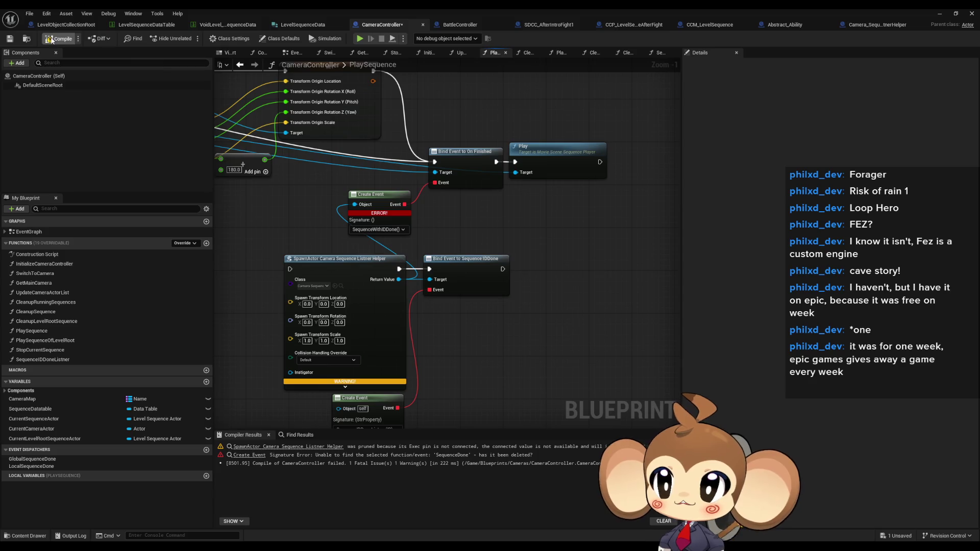
mouse_move(522, 200)
left_mouse_down()
mouse_move(592, 194)
mouse_move(556, 221)
mouse_move(679, 230)
left_mouse_up()
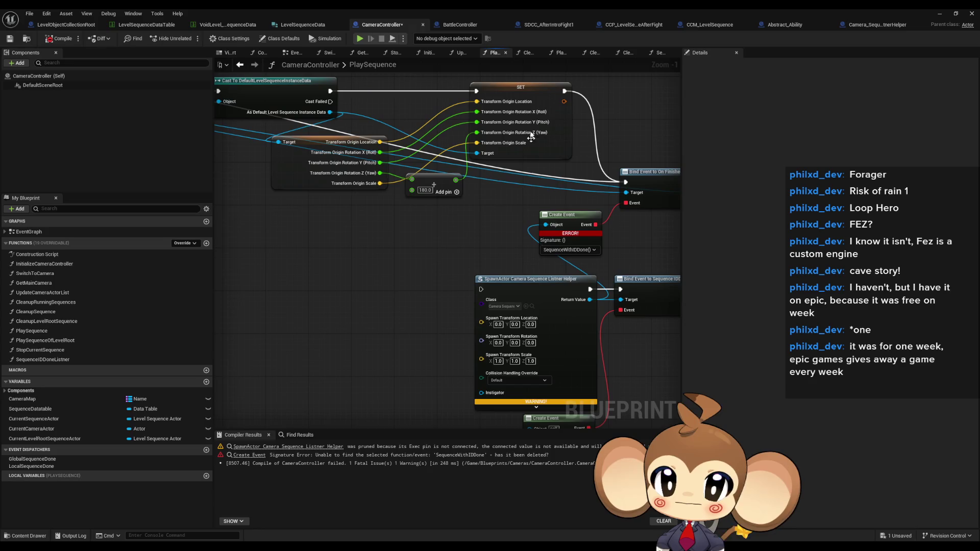
mouse_move(564, 91)
left_mouse_down()
mouse_move(501, 281)
mouse_move(484, 290)
mouse_move(228, 210)
mouse_move(285, 136)
mouse_move(256, 158)
mouse_move(350, 116)
mouse_move(220, 190)
left_mouse_up()
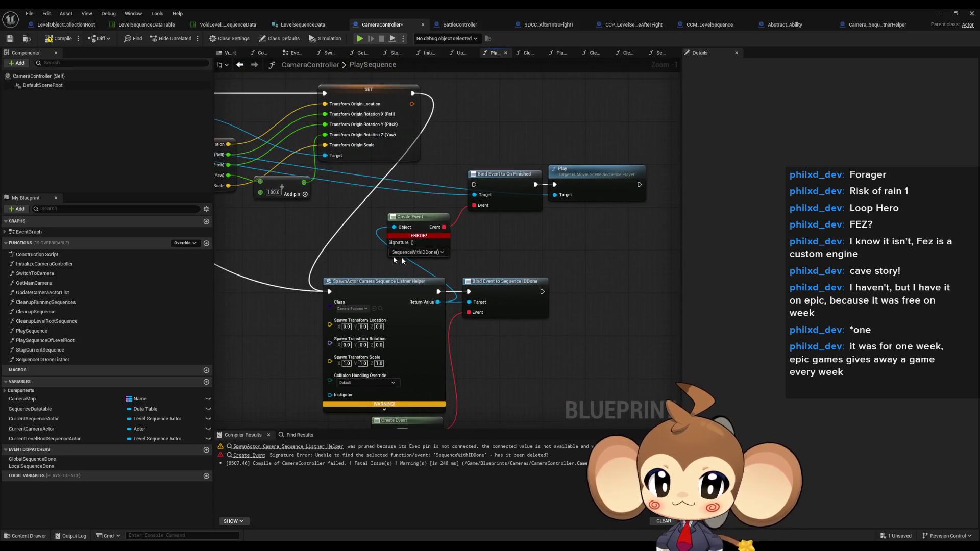
mouse_move(520, 292)
left_mouse_down()
mouse_move(449, 199)
mouse_move(452, 185)
left_mouse_up()
left_click(59, 38)
Move the On Finished binding and Play beside the Sequence IDDone binding, with Create Event below
left_click_drag(521, 234, 468, 225)
left_click_drag(394, 149, 527, 200)
left_click_drag(418, 165, 526, 273)
mouse_move(344, 210)
left_mouse_down()
mouse_move(437, 340)
mouse_move(440, 322)
left_mouse_up()
Move the SpawnActor, bind, Play and Create Event group up beside the SET node
left_click_drag(375, 429, 382, 358)
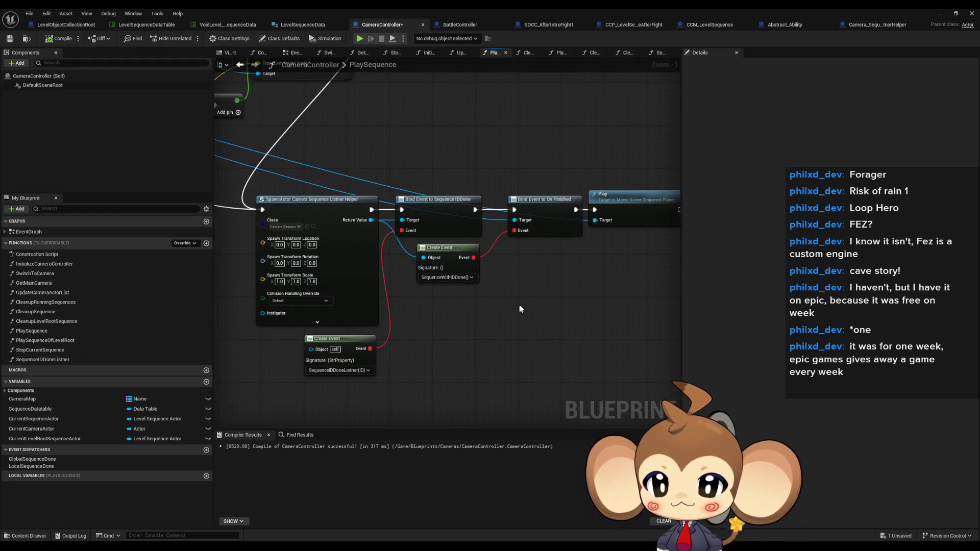
scroll(518, 306, "down", 3)
left_click_drag(380, 243, 557, 370)
mouse_move(396, 277)
left_mouse_down()
mouse_move(406, 281)
mouse_move(448, 243)
left_mouse_up()
left_click(426, 334)
scroll(427, 335, "up", 2)
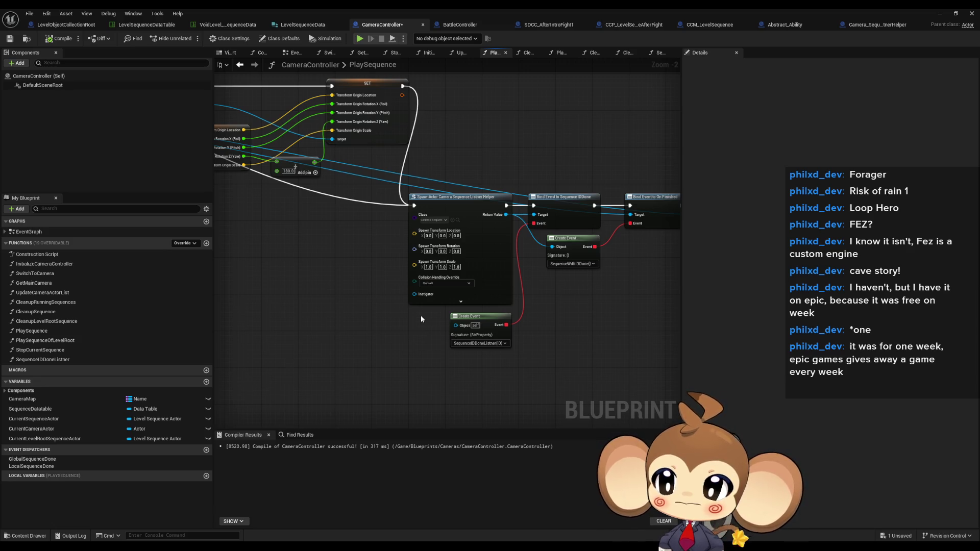
scroll(418, 320, "down", 4)
scroll(417, 319, "up", 4)
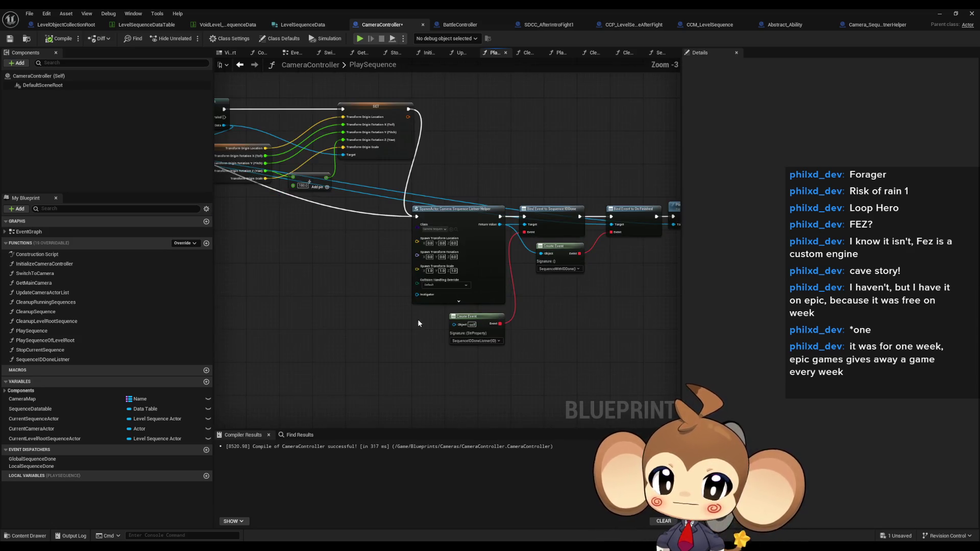
left_click_drag(418, 319, 407, 314)
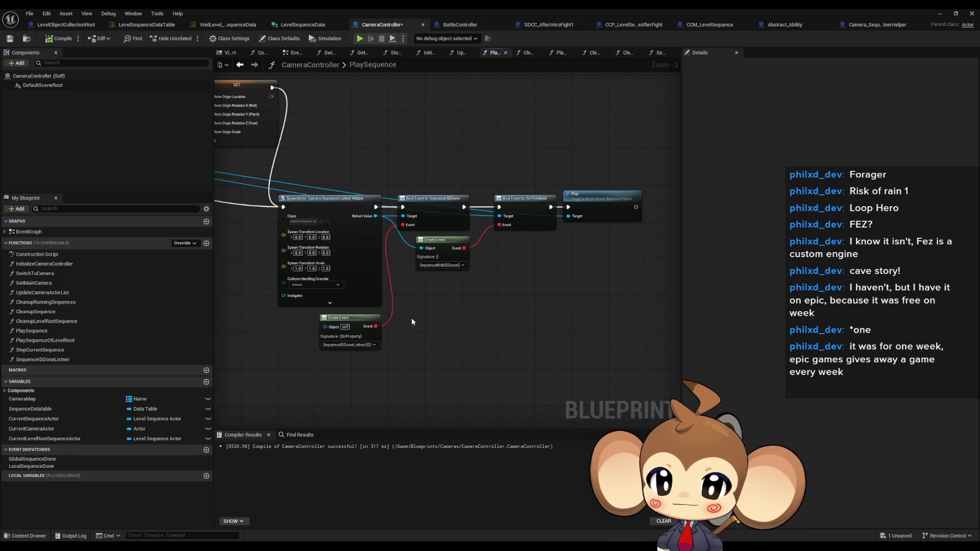
scroll(482, 322, "down", 4)
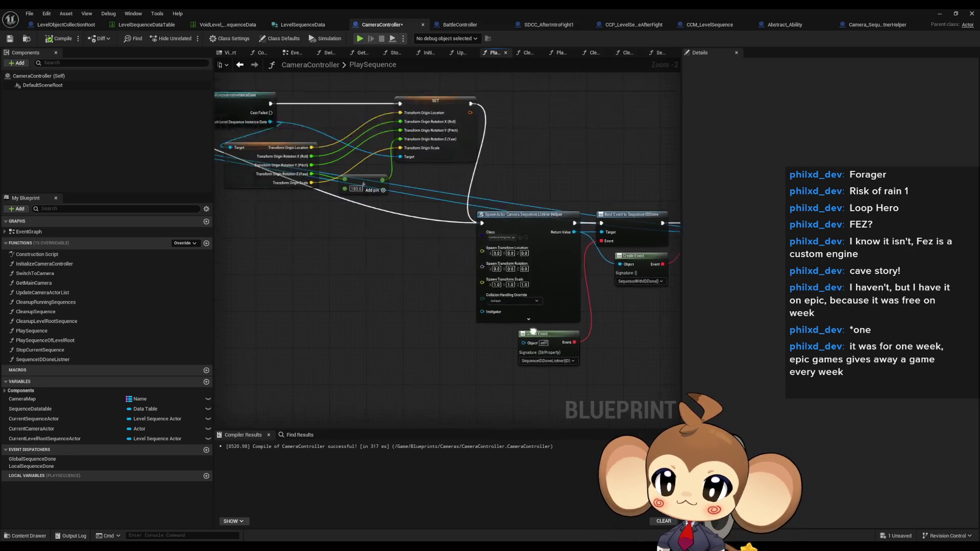
scroll(567, 301, "up", 4)
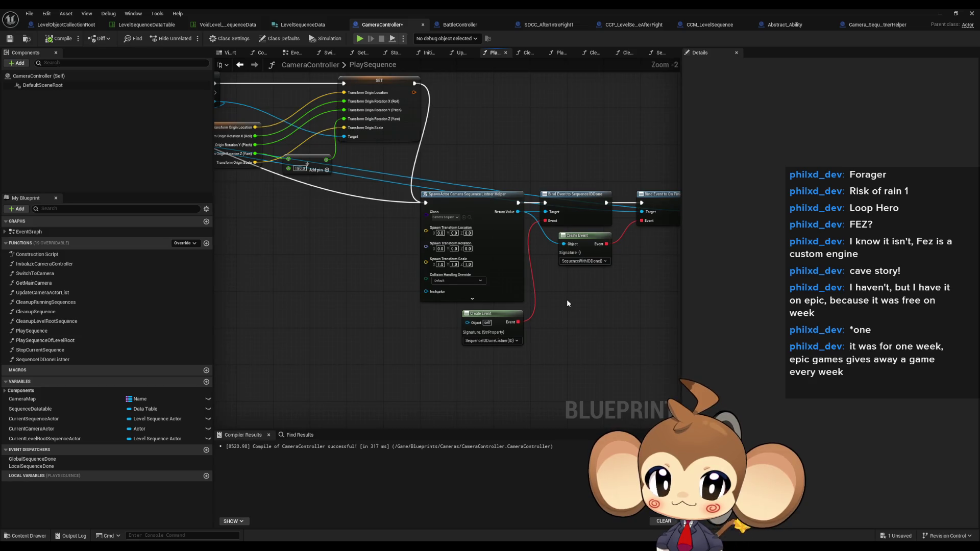
Tick Instance Editable and Expose on Spawn for the helper's SequenceID variable, and compile
scroll(567, 299, "down", 4)
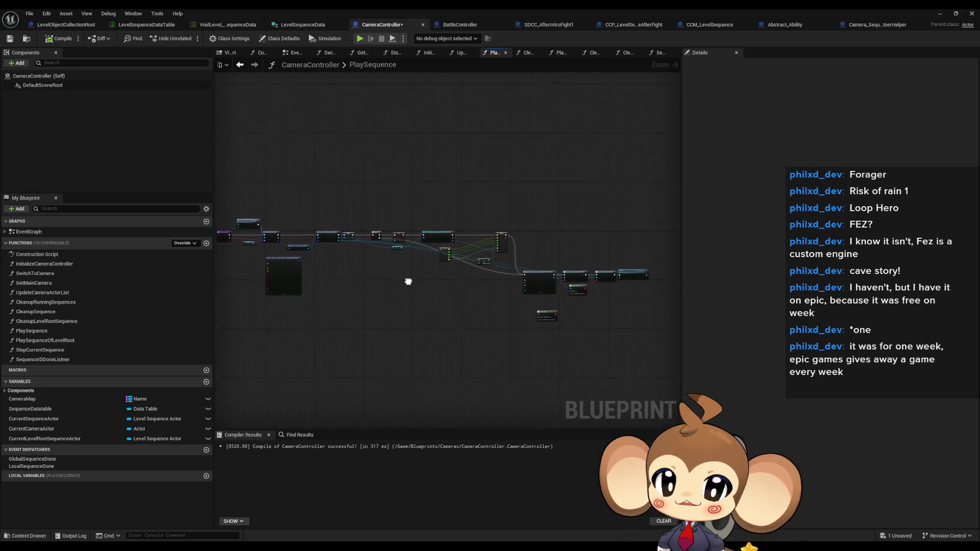
scroll(415, 282, "up", 5)
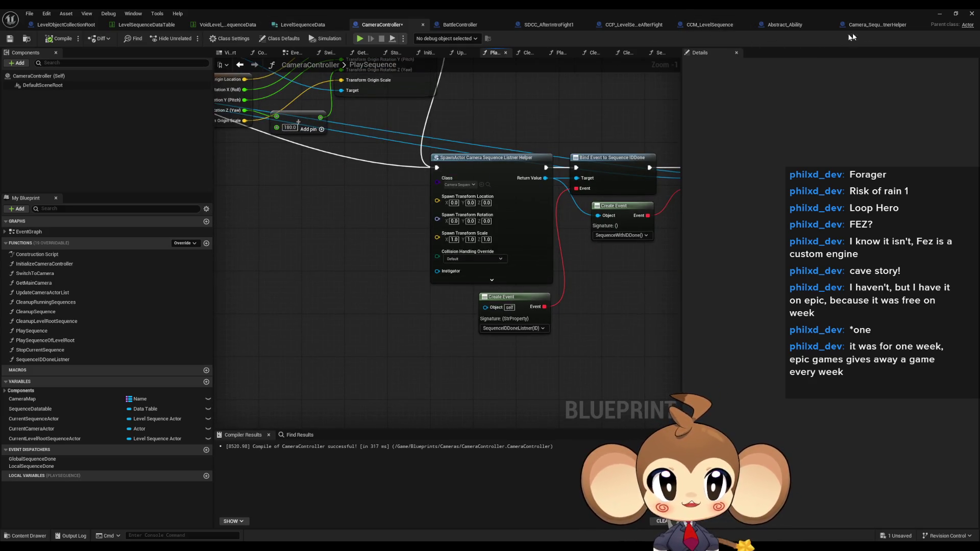
left_click(874, 26)
mouse_move(385, 240)
left_mouse_down()
mouse_move(426, 280)
mouse_move(309, 250)
left_mouse_up()
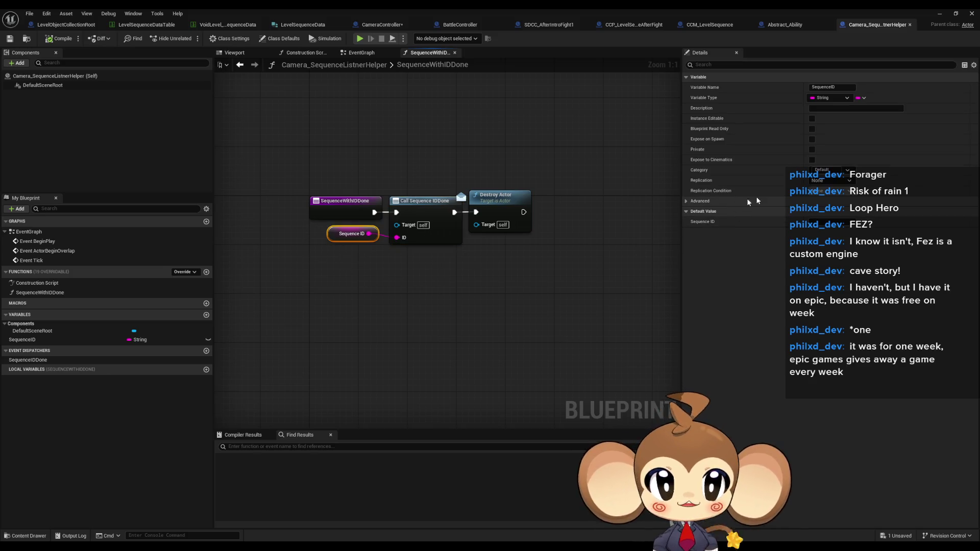
left_click(812, 160)
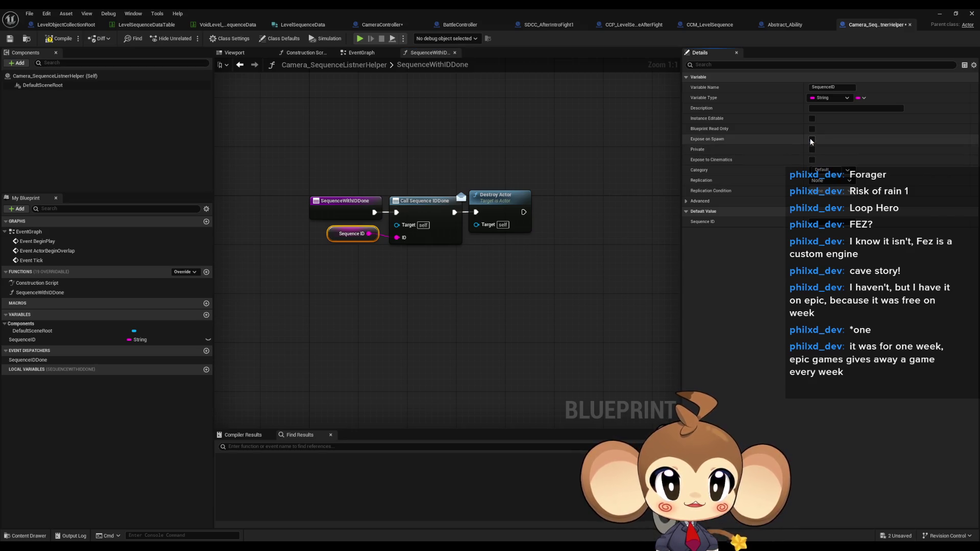
left_click(207, 340)
left_click(267, 339)
left_click(61, 38)
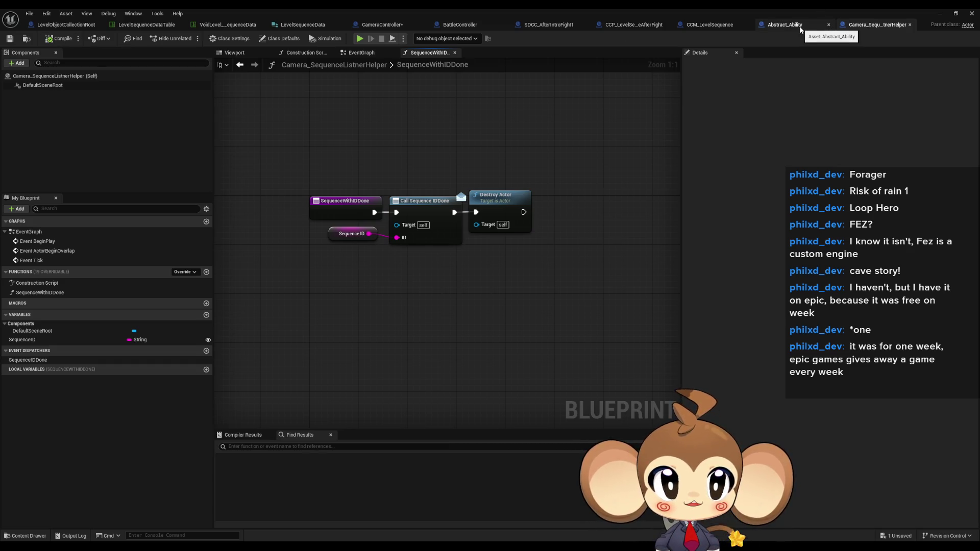
left_click(371, 27)
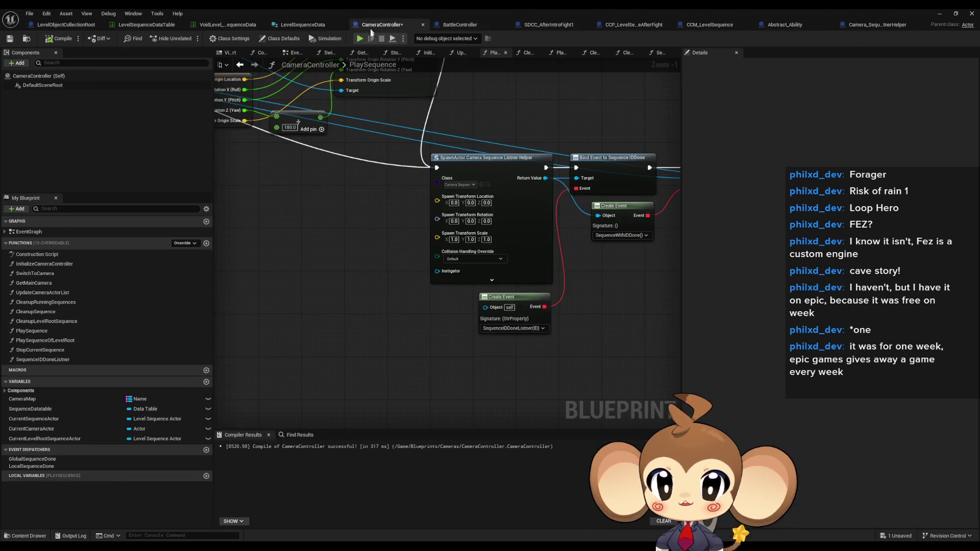
left_click(548, 275)
left_click(549, 345)
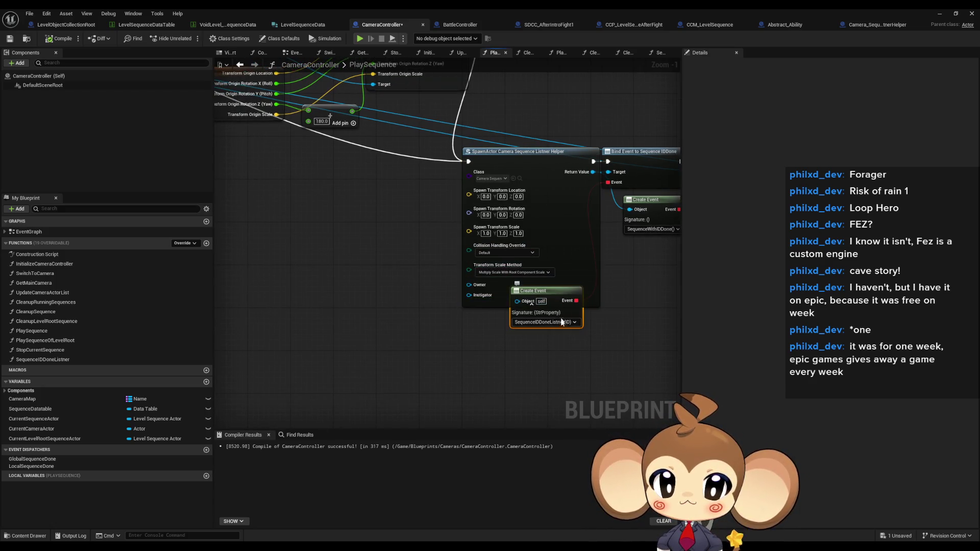
mouse_move(559, 293)
left_mouse_down()
mouse_move(553, 309)
mouse_move(574, 323)
left_mouse_up()
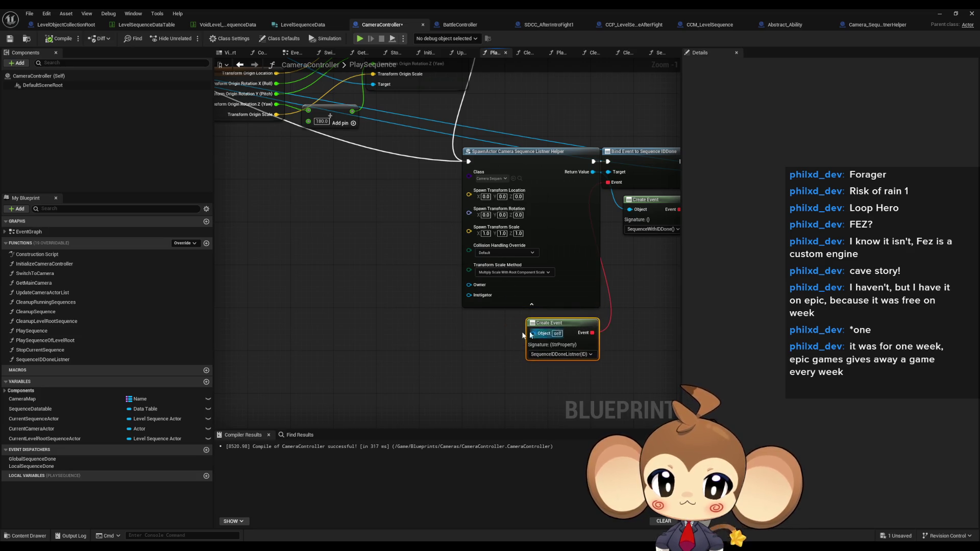
key("ctrl+s")
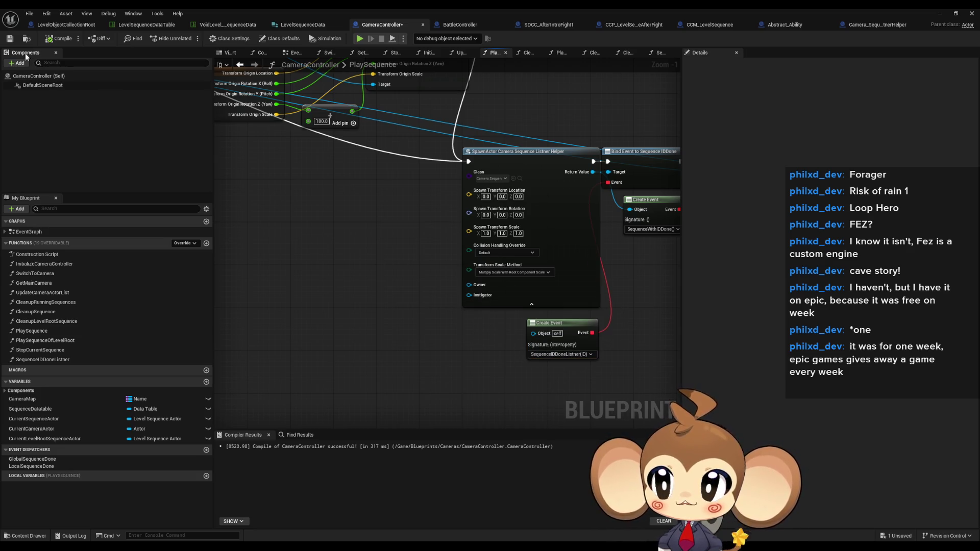
right_click(509, 154)
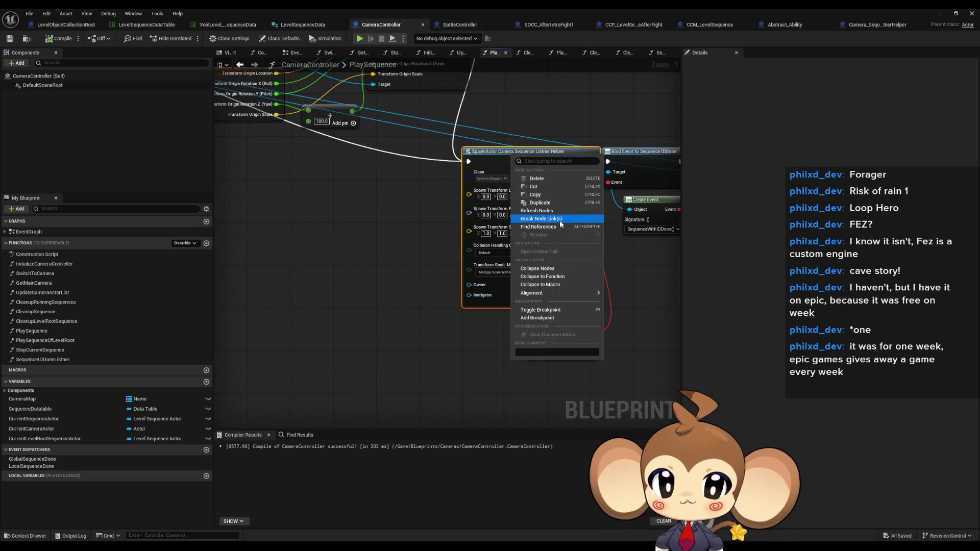
left_click(536, 214)
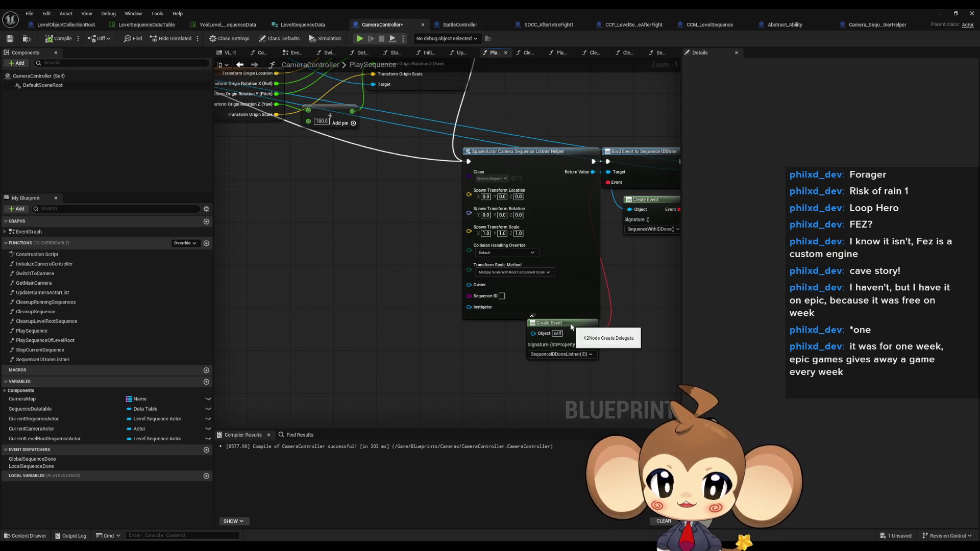
left_click_drag(562, 328, 556, 344)
scroll(486, 307, "down", 4)
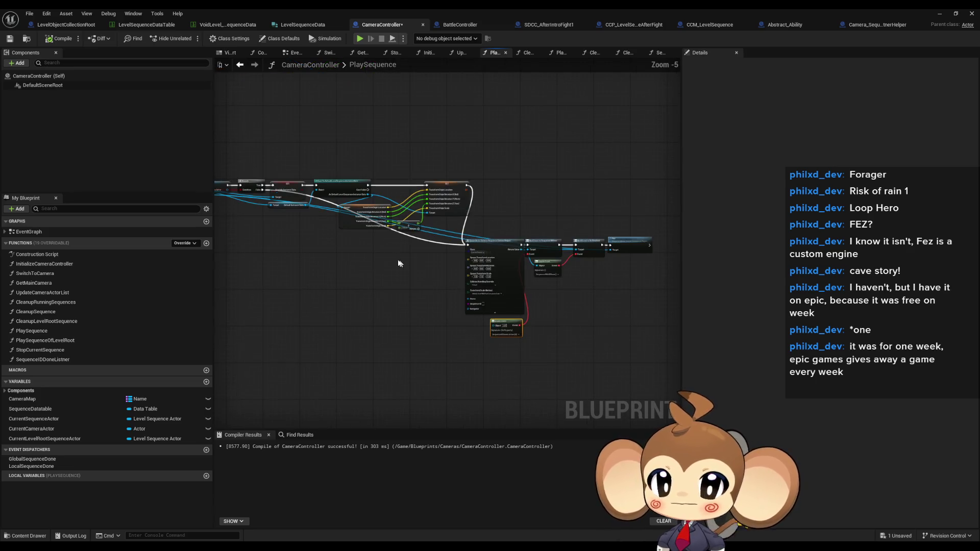
scroll(373, 220, "up", 4)
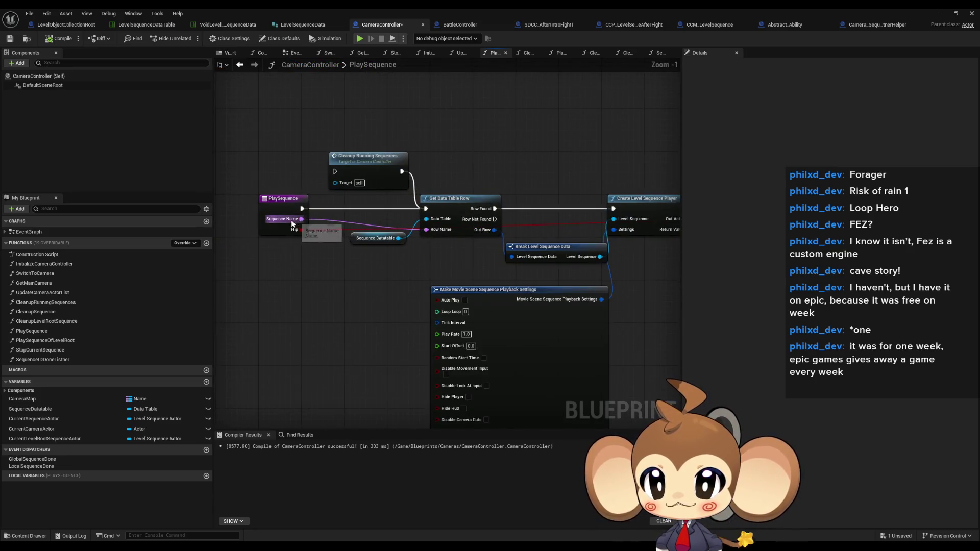
Feed the spawned helper's Sequence ID from a new Append node with A set to 'global_'
mouse_move(296, 223)
left_mouse_down()
mouse_move(266, 185)
mouse_move(404, 96)
left_mouse_up()
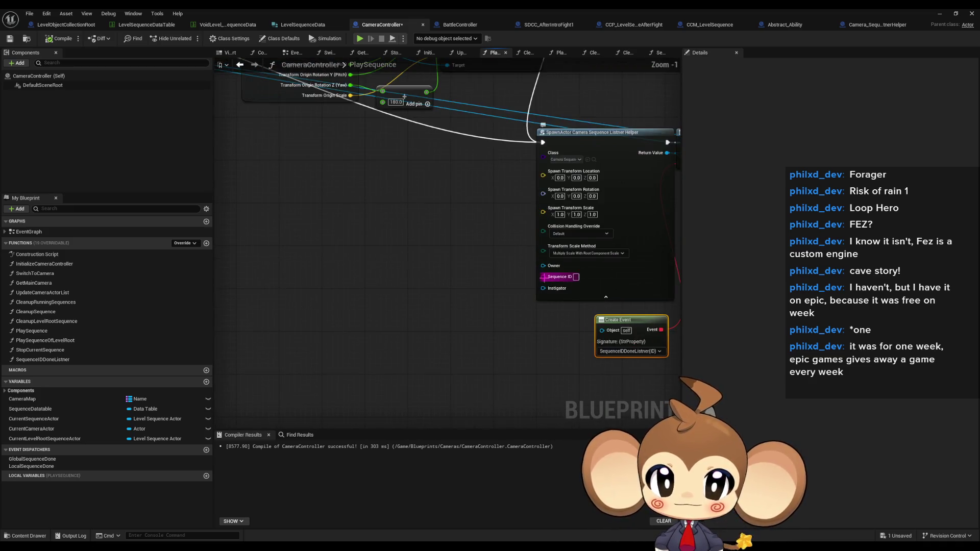
left_click_drag(544, 277, 449, 279)
type("append")
key("Return")
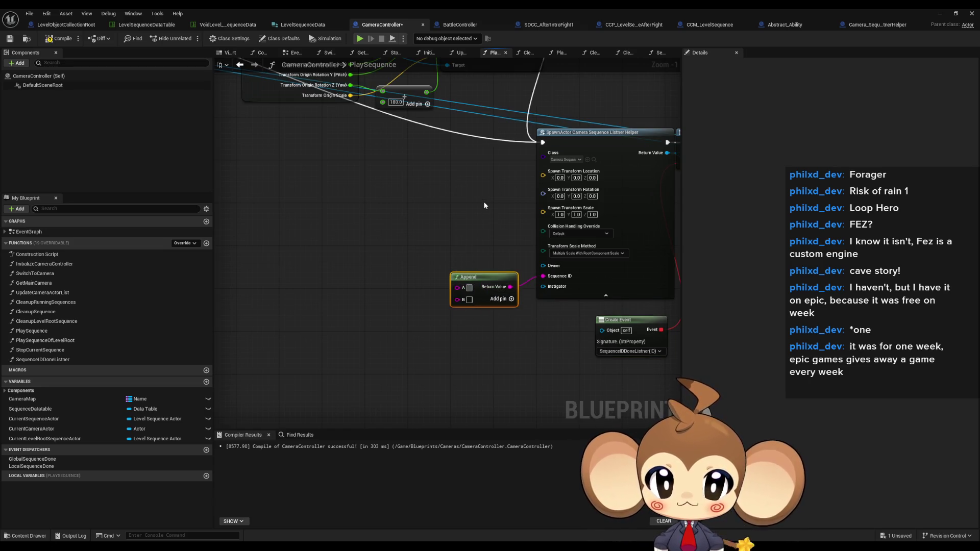
type("global_")
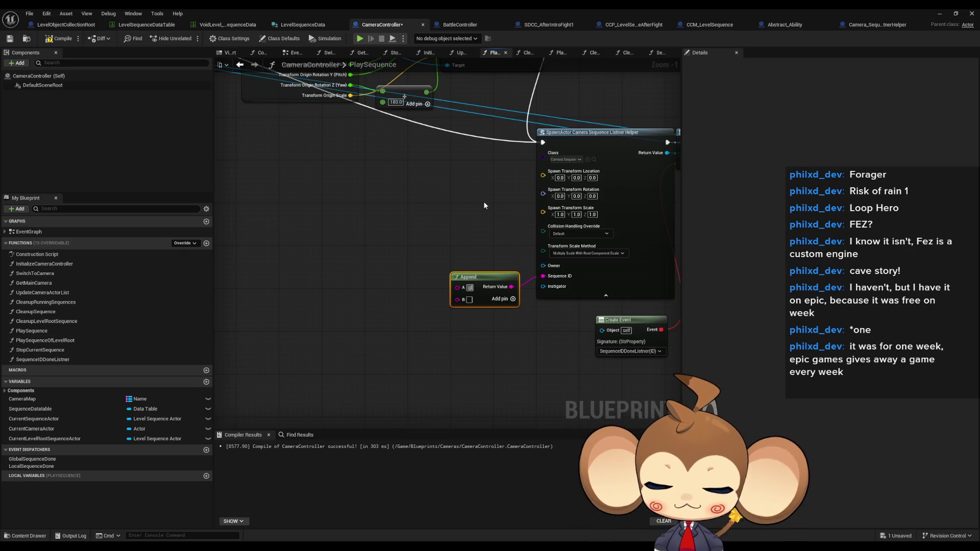
key("Return")
mouse_move(502, 276)
left_mouse_down()
mouse_move(467, 257)
mouse_move(446, 271)
mouse_move(295, 193)
mouse_move(361, 274)
mouse_move(328, 243)
mouse_move(363, 318)
left_mouse_up()
scroll(468, 256, "down", 3)
scroll(296, 193, "up", 3)
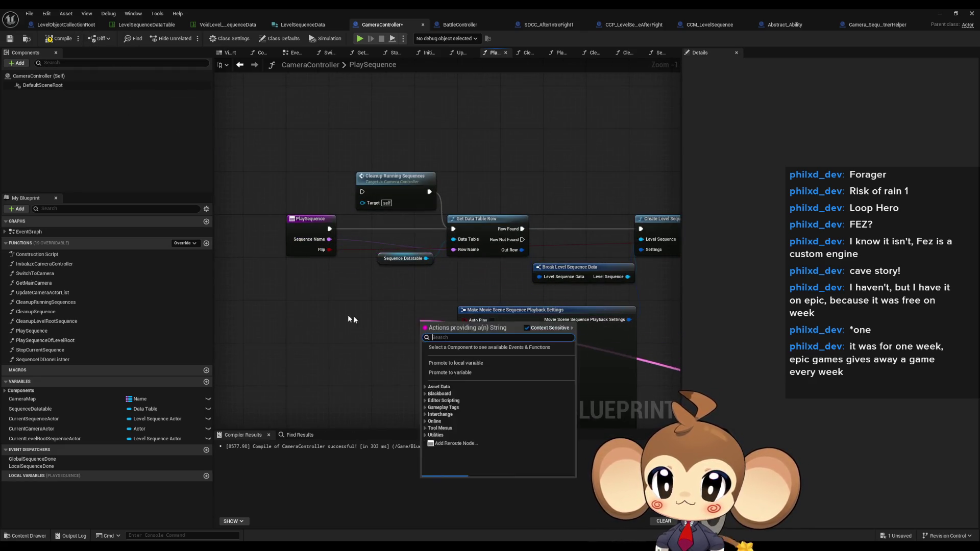
key("Escape")
scroll(364, 319, "down", 3)
scroll(379, 314, "up", 2)
Add a Get Sequence Name node wired into Append's B input, and shift the joined nodes right
right_click(351, 254)
type("seq name get")
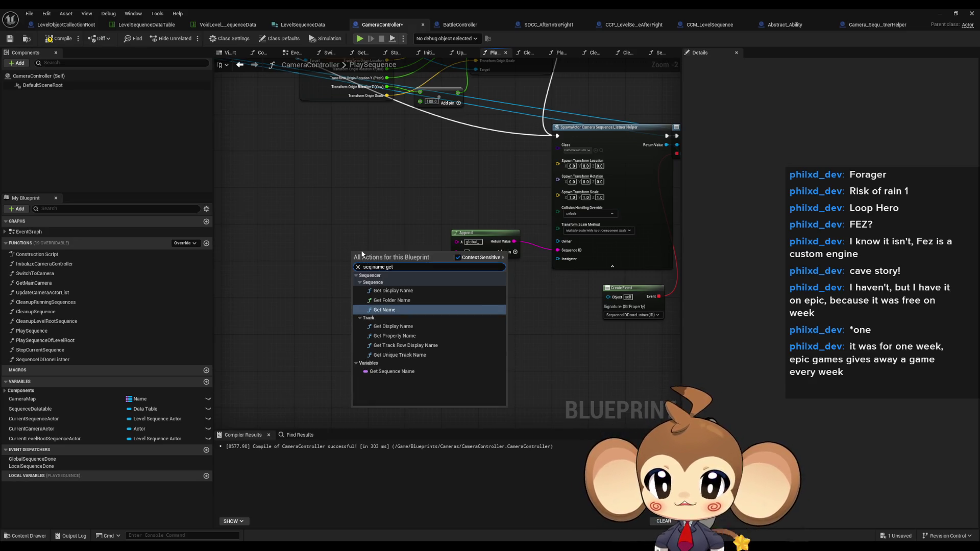
key("Down")
key("Down")
key("Down")
key("Return")
left_click_drag(467, 252, 385, 253)
left_click(371, 254, "ctrl")
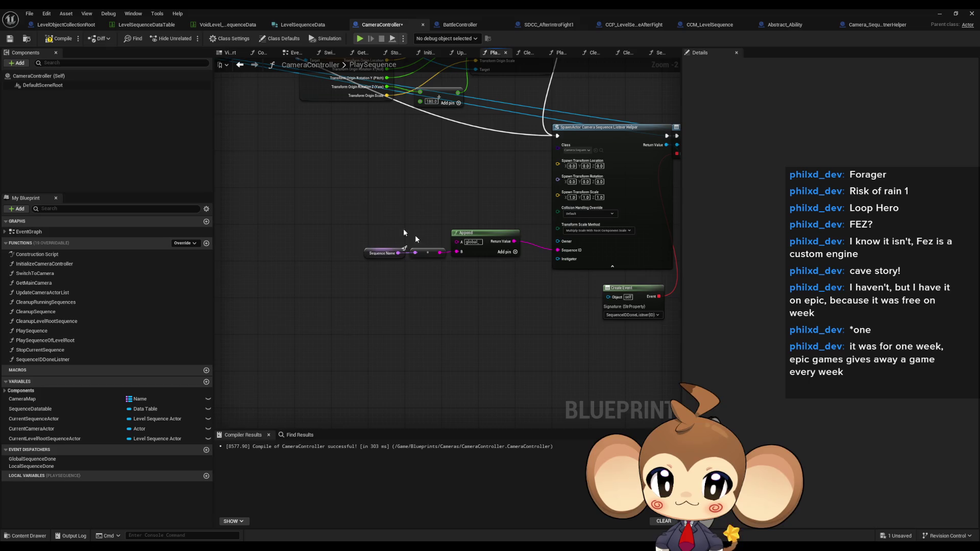
left_click(486, 240, "ctrl")
left_click_drag(486, 241, 510, 249)
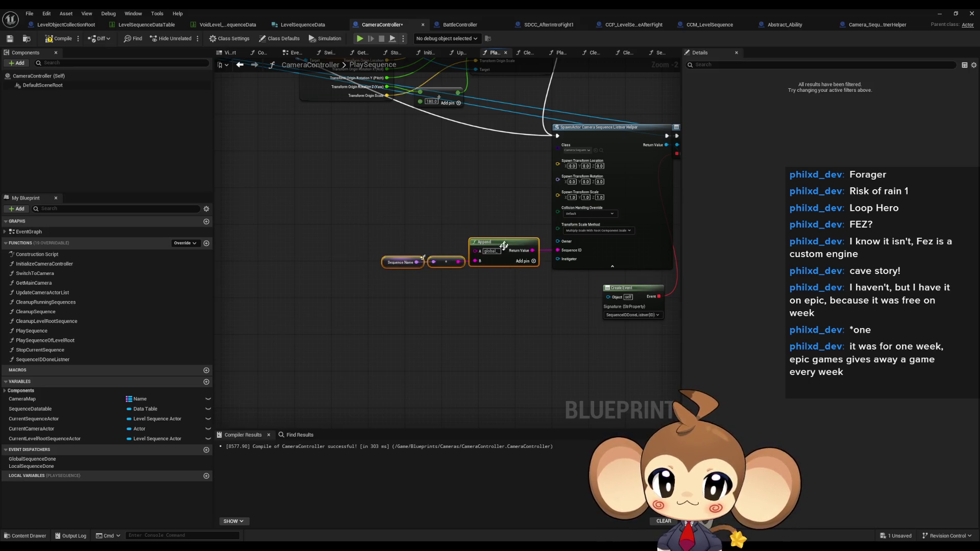
scroll(409, 240, "down", 4)
scroll(434, 229, "up", 2)
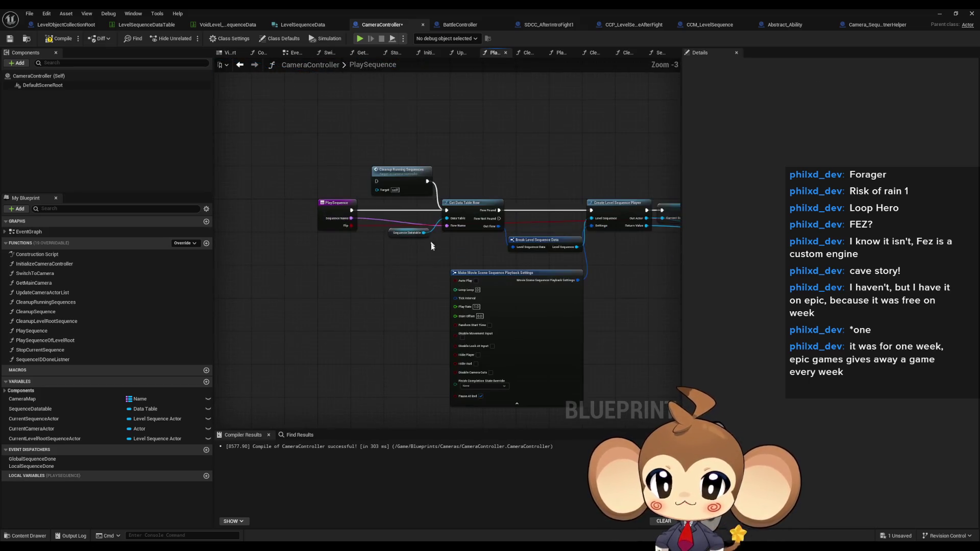
scroll(442, 212, "up", 1)
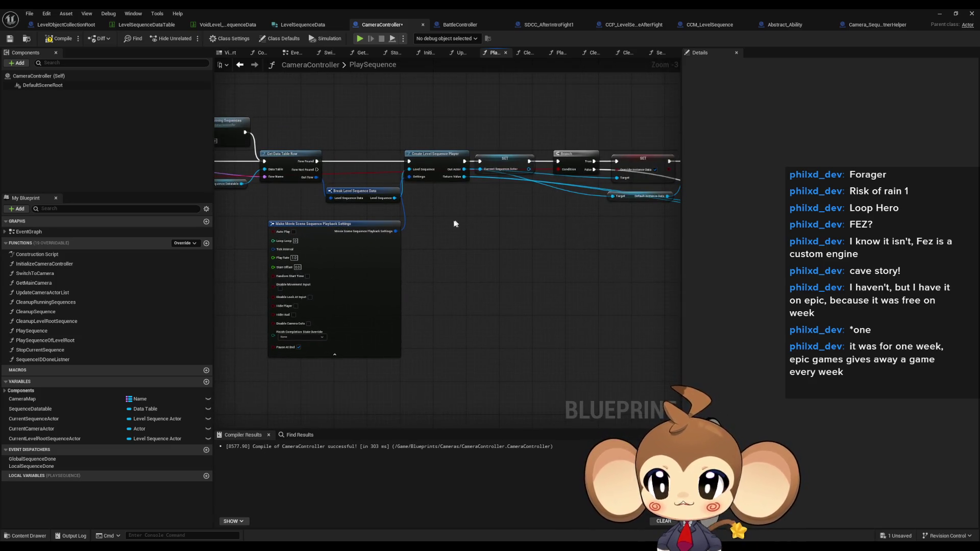
scroll(463, 311, "down", 3)
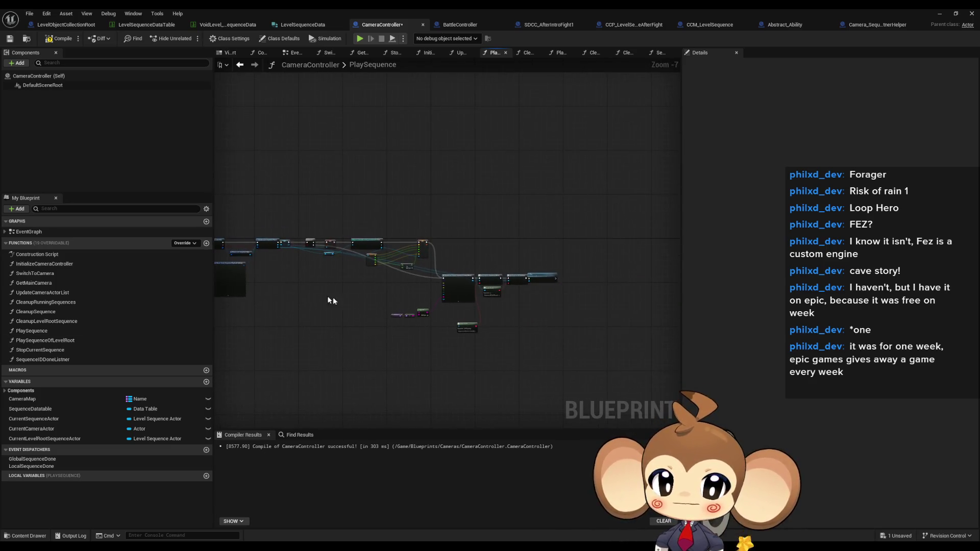
scroll(417, 322, "up", 3)
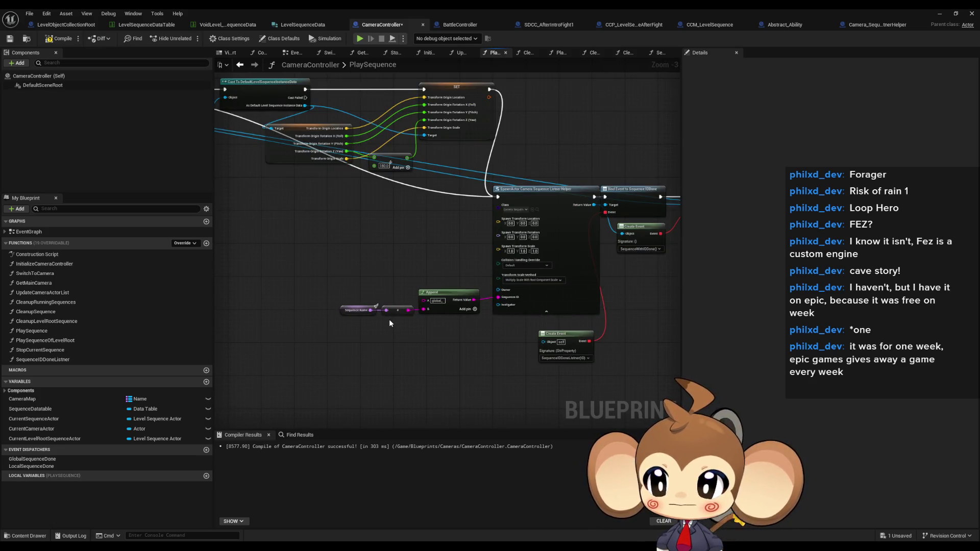
left_click(206, 382)
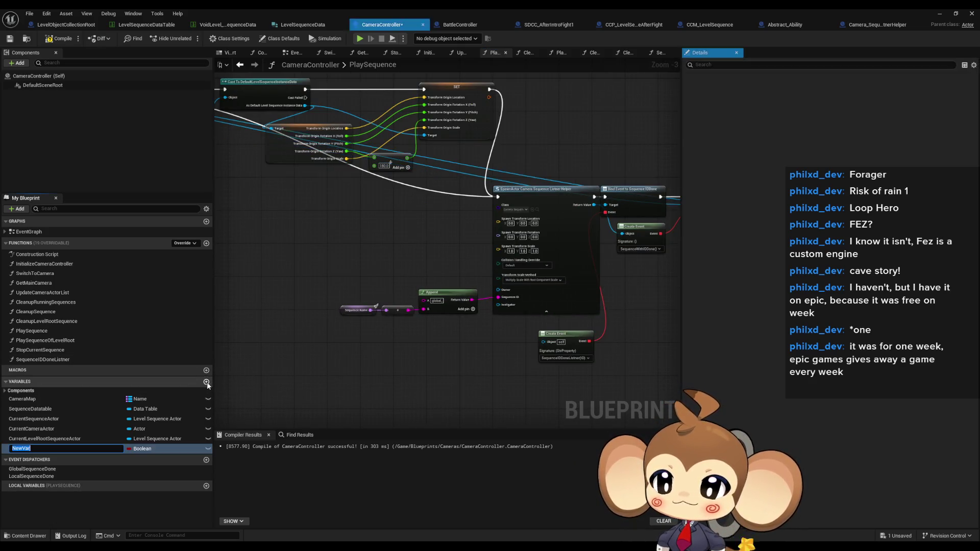
Create a String variable named PlayingSequenceRegistry
type("PlayingSequenceRegistry")
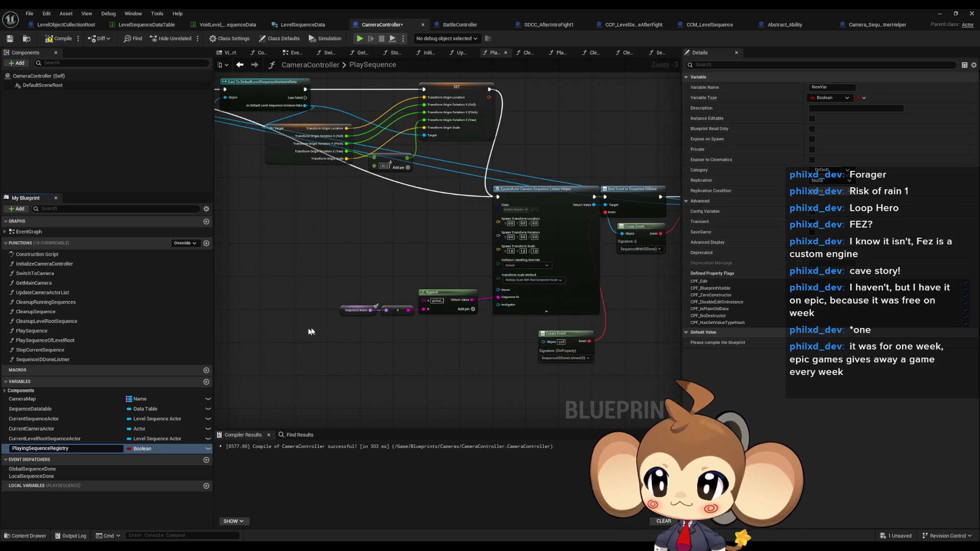
key("Return")
left_click(142, 449)
left_click(145, 350)
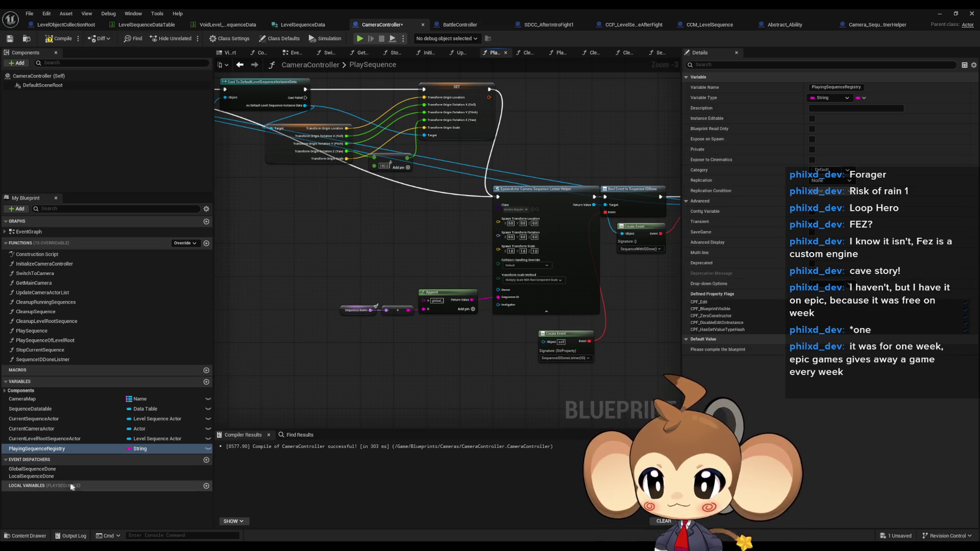
Place a PlayingSequenceRegistry getter on the graph and add an array ADD node from it
mouse_move(140, 448)
left_mouse_down()
mouse_move(126, 434)
mouse_move(280, 260)
mouse_move(305, 269)
mouse_move(375, 255)
mouse_move(367, 251)
left_mouse_up()
left_click(305, 269)
type("add")
key("Return")
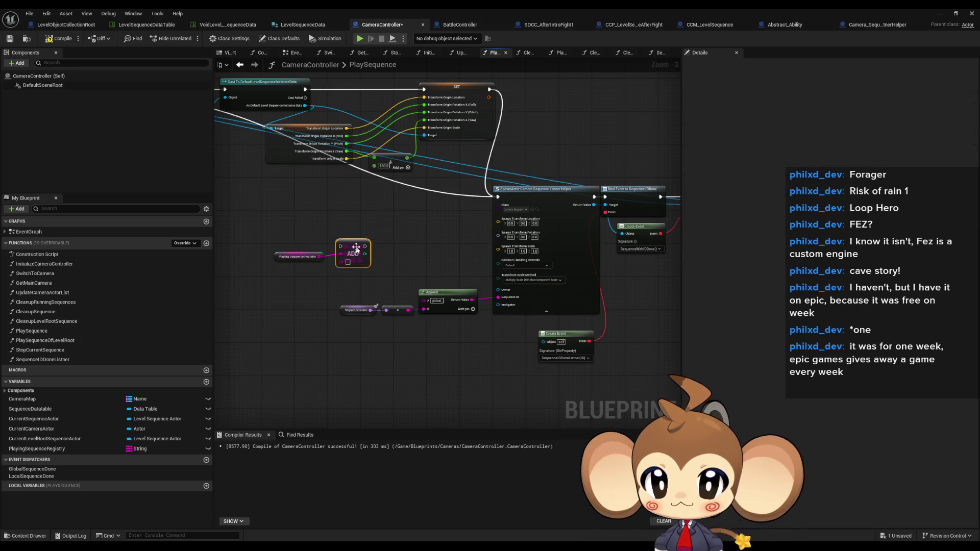
Wire Append's result into the registry ADD item and insert ADD into the execution chain
left_click_drag(294, 225, 378, 278)
left_click_drag(359, 245, 429, 238)
scroll(463, 359, "up", 2)
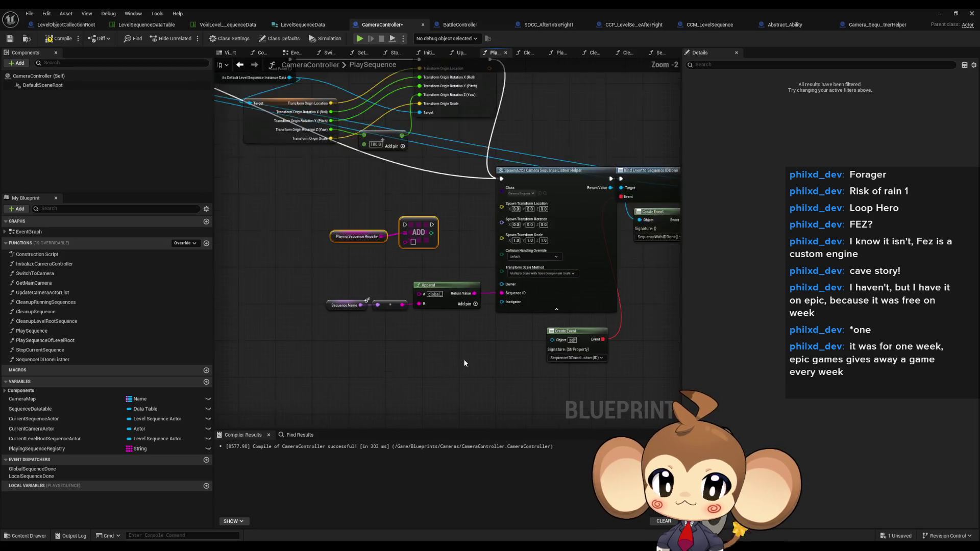
left_click_drag(482, 320, 446, 369)
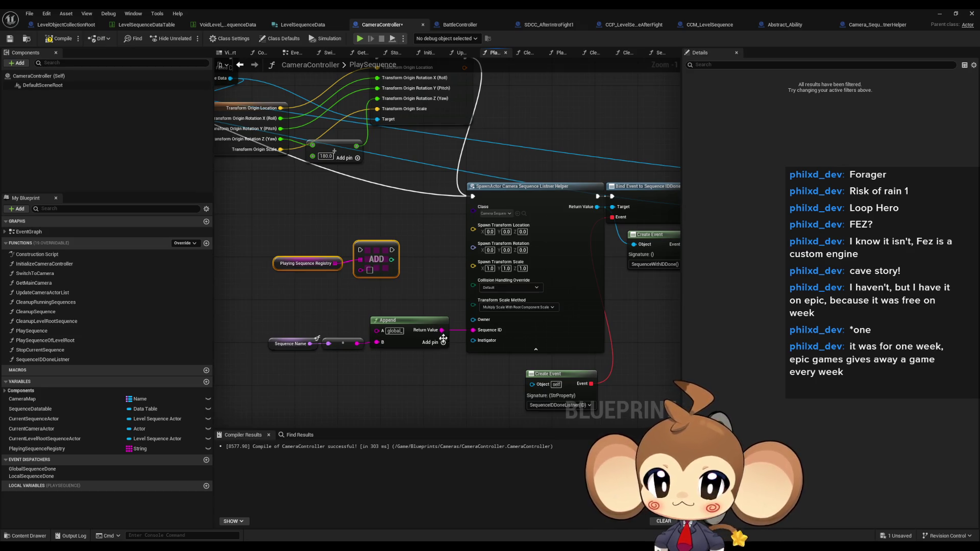
mouse_move(442, 330)
left_mouse_down()
mouse_move(366, 273)
mouse_move(396, 249)
mouse_move(613, 209)
mouse_move(563, 247)
mouse_move(467, 207)
mouse_move(522, 194)
mouse_move(504, 196)
left_mouse_up()
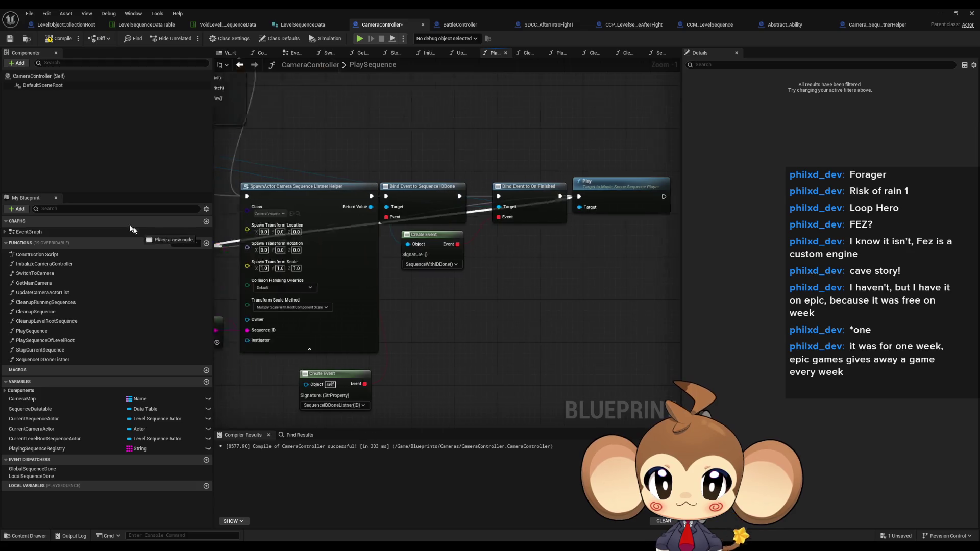
left_click_drag(241, 234, 321, 277)
Line up the registry getter, ADD and Play nodes after the On Finished binding
mouse_move(314, 258)
left_mouse_down()
mouse_move(542, 314)
mouse_move(646, 302)
mouse_move(434, 306)
left_mouse_up()
left_click(563, 271)
left_click_drag(564, 271, 495, 295)
left_click_drag(389, 307, 494, 271)
key("q")
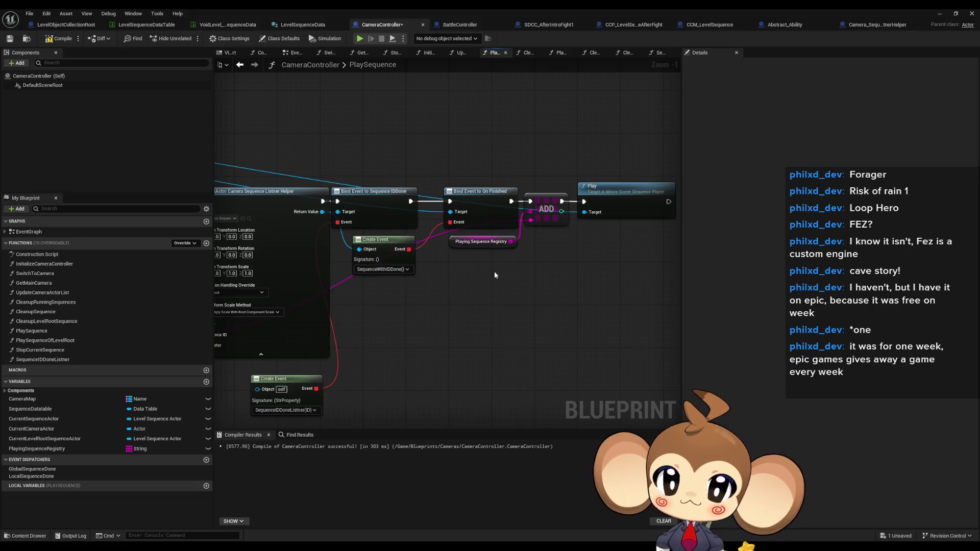
scroll(442, 299, "down", 3)
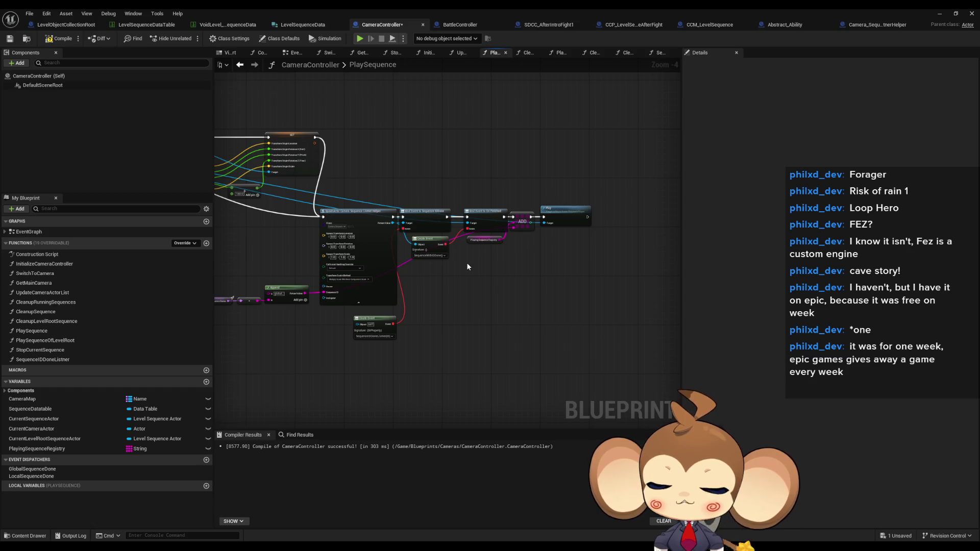
scroll(448, 286, "up", 4)
left_click(399, 307)
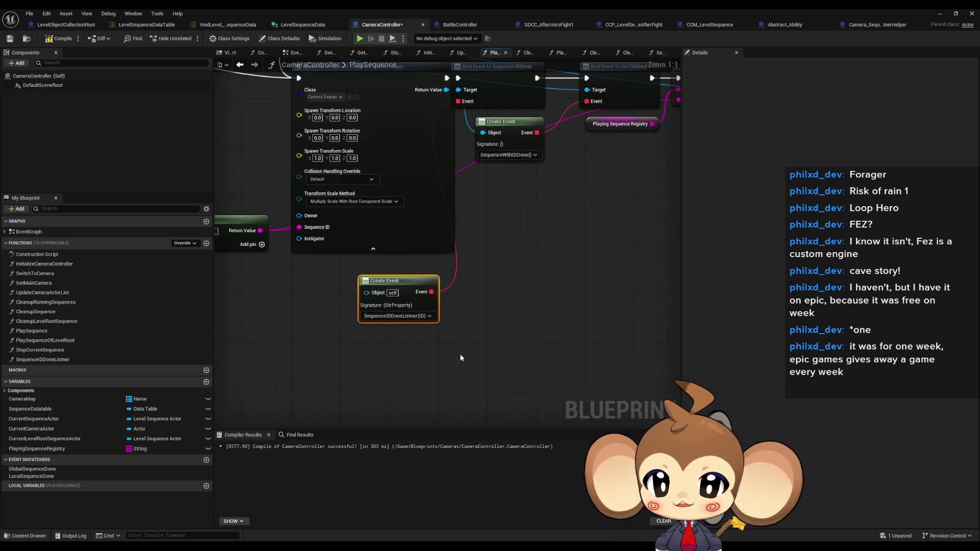
Move SequenceIDDoneListner up beneath PlaySequence in the Functions list
left_click(472, 366)
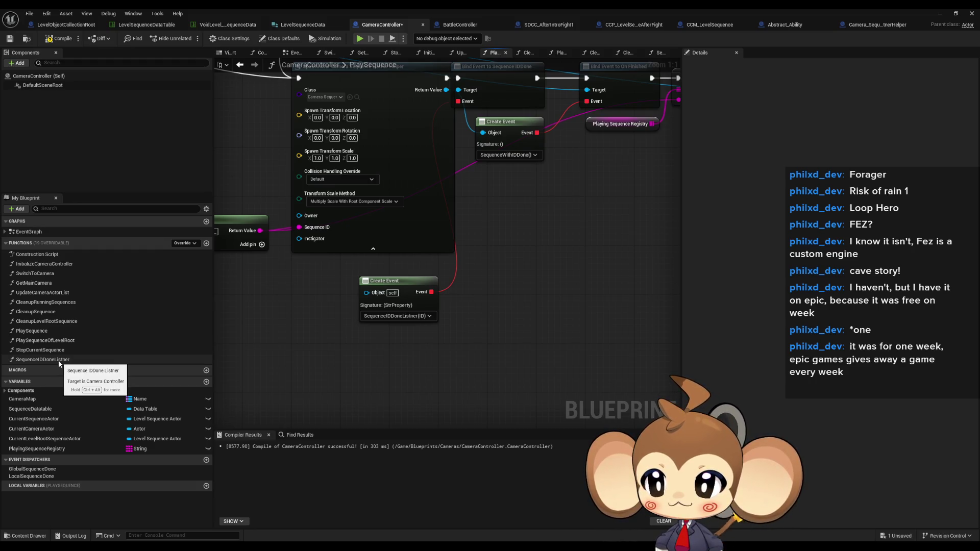
left_click_drag(58, 361, 51, 346)
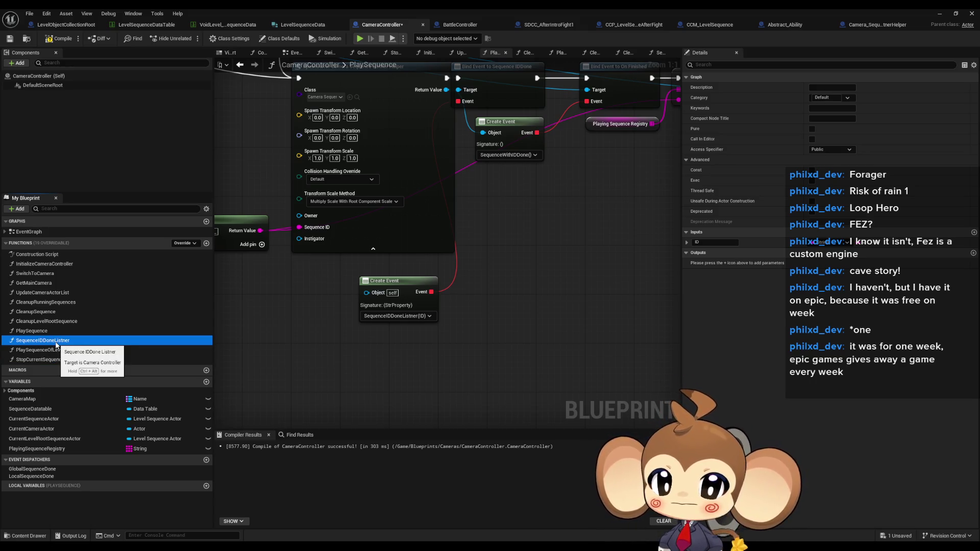
mouse_move(501, 245)
left_mouse_down()
mouse_move(339, 339)
mouse_move(320, 339)
left_mouse_up()
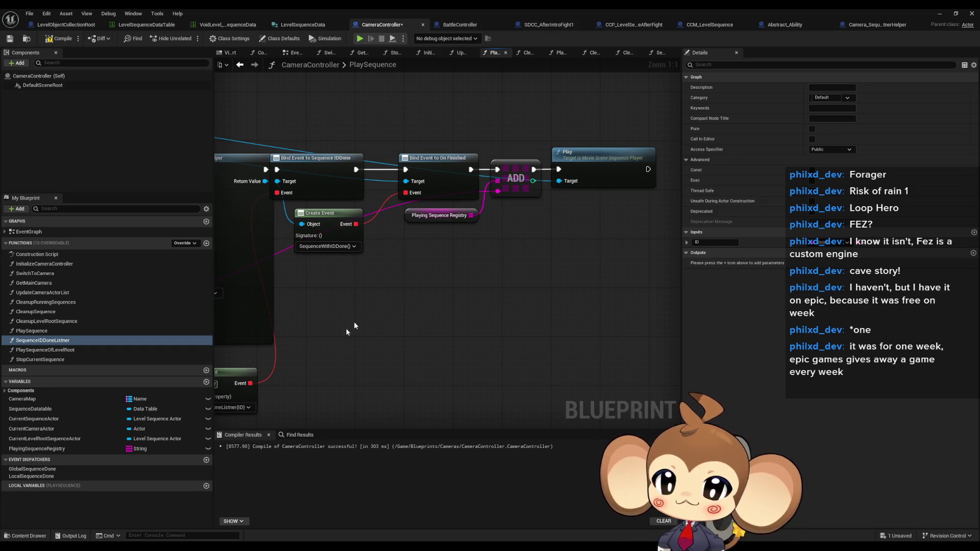
Open the StopCurrentSequence function graph
left_click_drag(343, 375, 502, 306)
left_click_drag(432, 375, 409, 340)
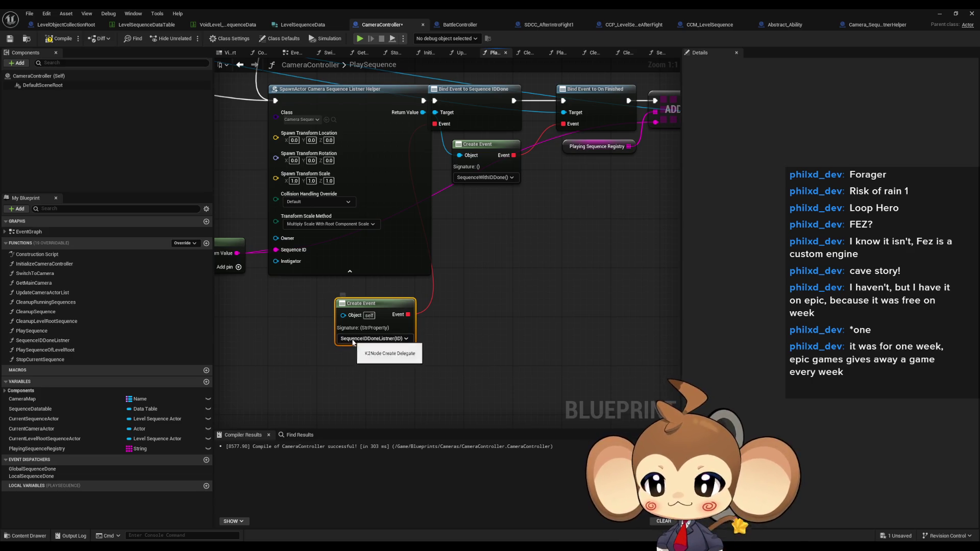
double_click(75, 361)
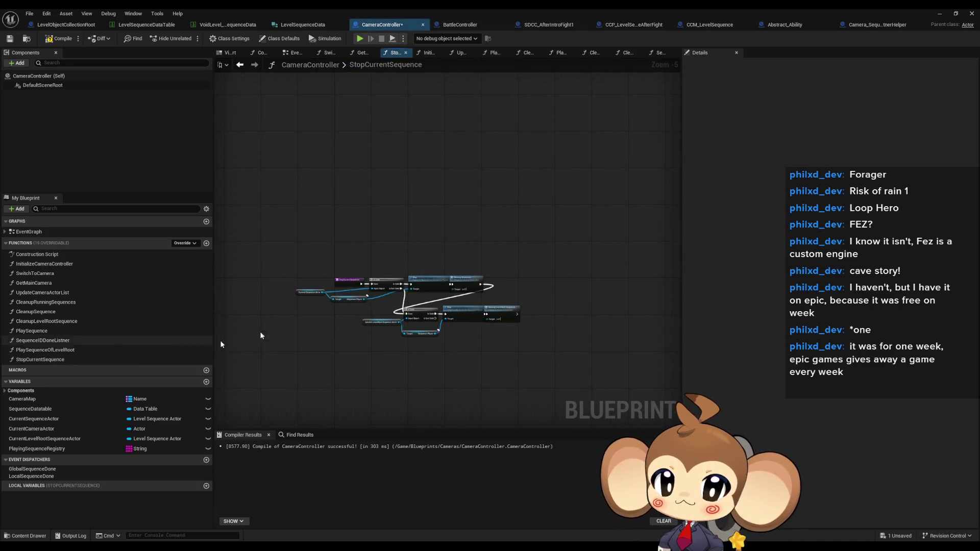
left_click(499, 273)
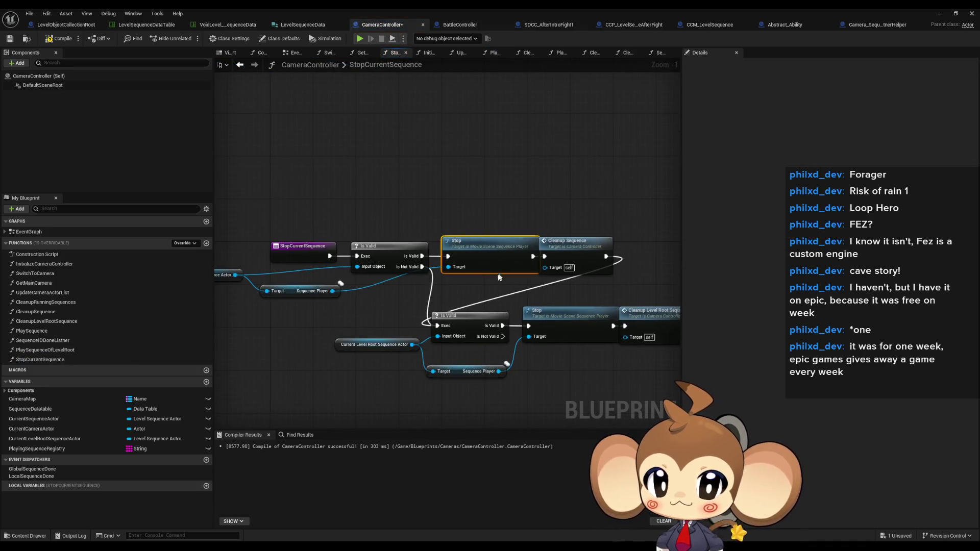
left_click_drag(483, 281, 523, 268)
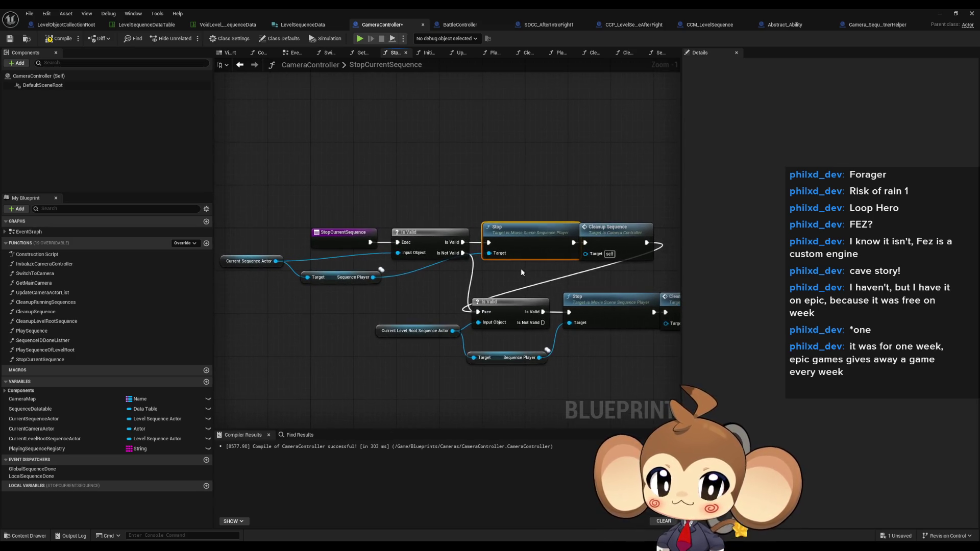
left_click(609, 234)
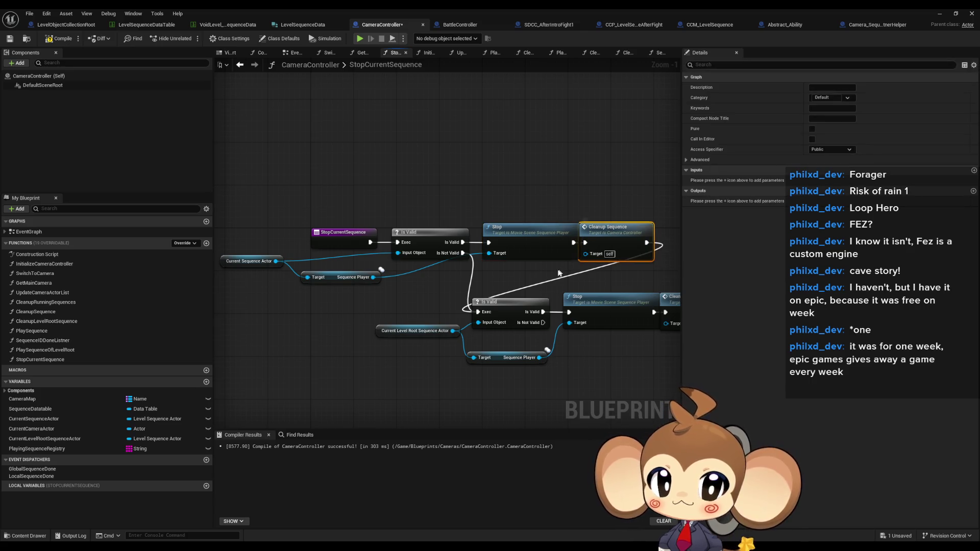
left_click(507, 272)
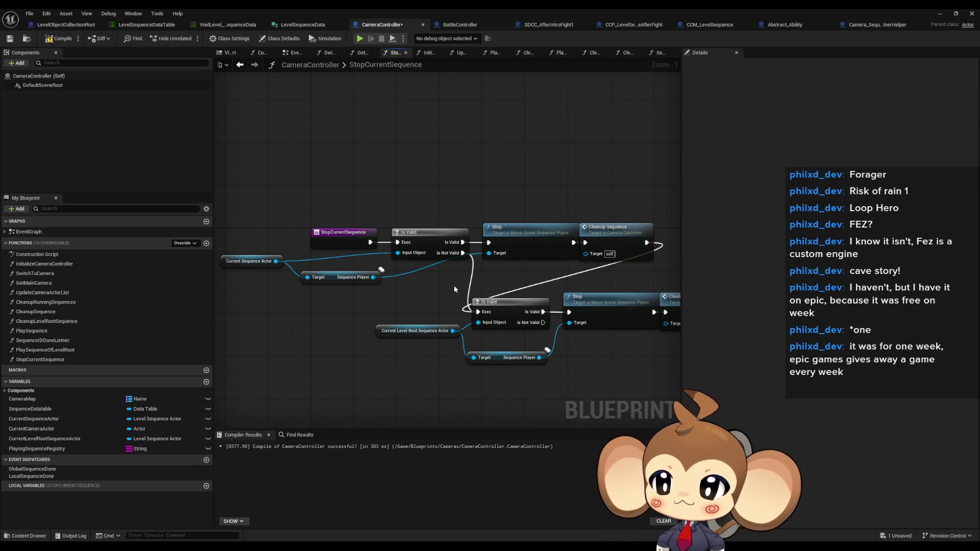
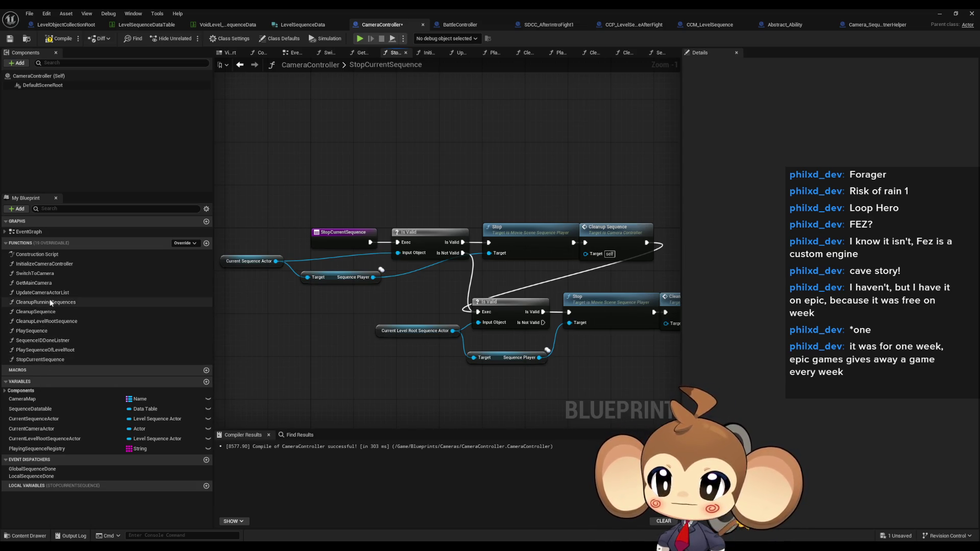
Place a Playing Sequence Registry getter in the SequenceIDDoneListner graph
double_click(38, 332)
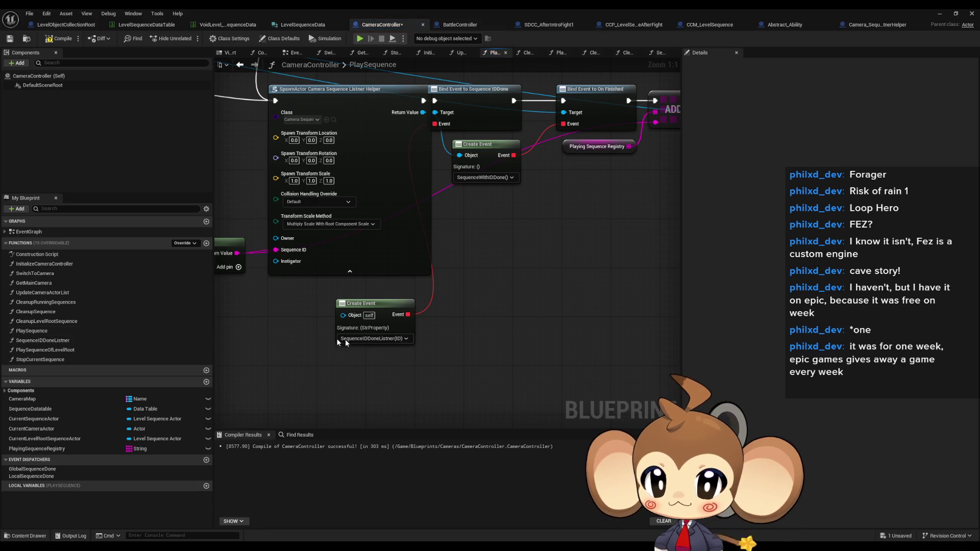
double_click(38, 341)
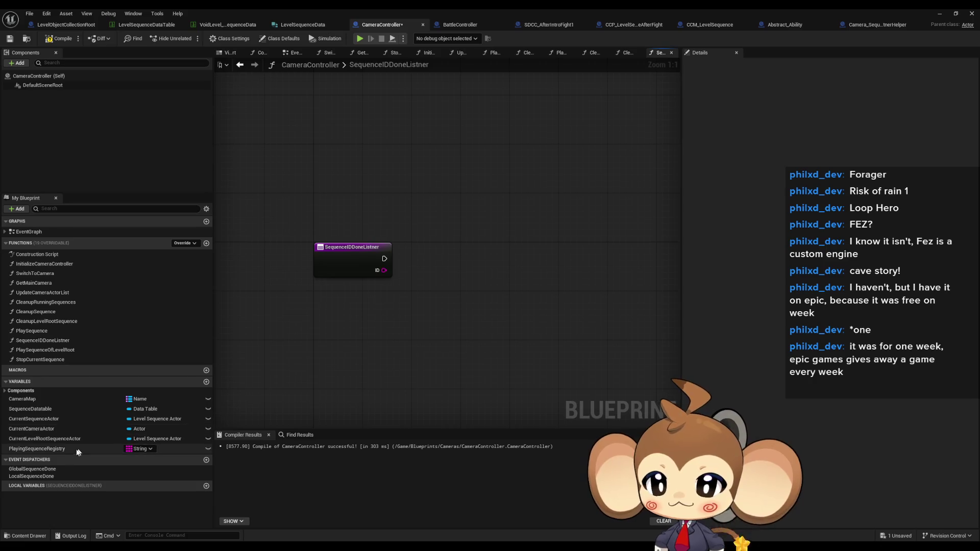
left_click_drag(57, 448, 321, 320)
left_click(347, 339)
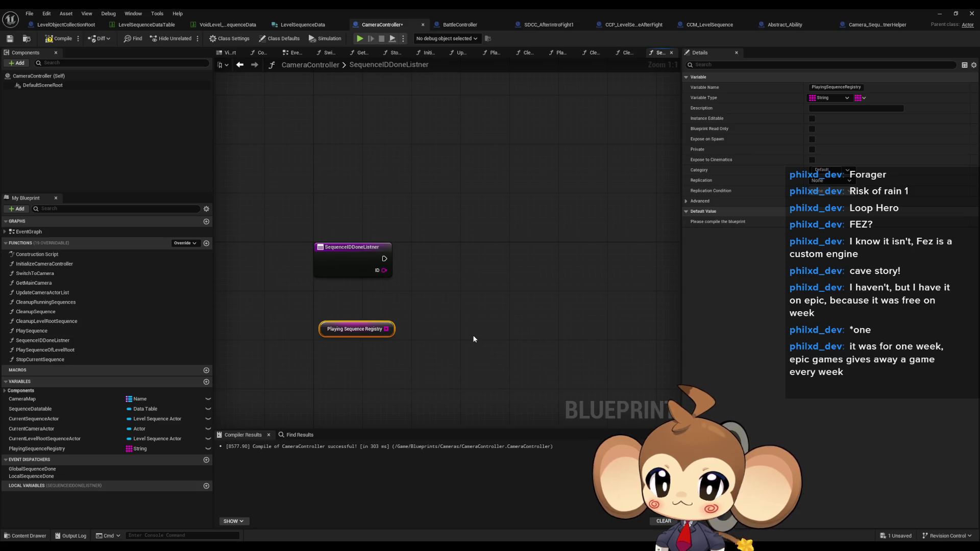
Add a registry Remove node with the sequence ID as its item, and tidy the nodes
left_click_drag(387, 329, 451, 326)
type("remove")
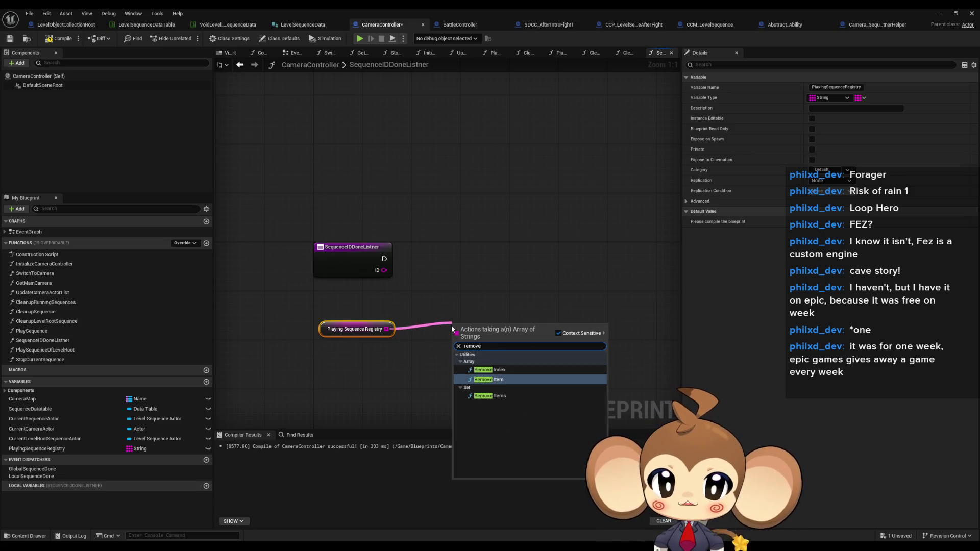
key("Return")
left_click_drag(456, 355, 384, 270)
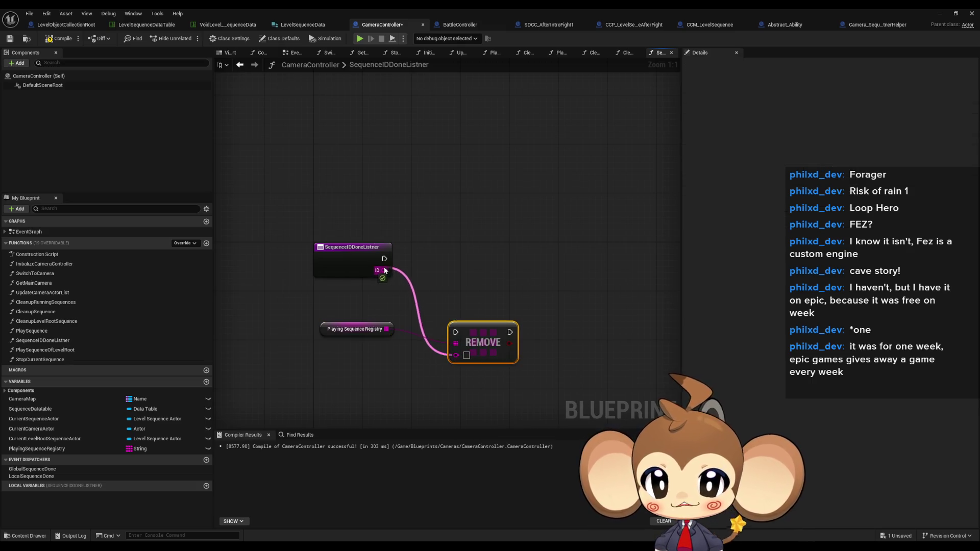
left_click_drag(476, 329, 445, 309)
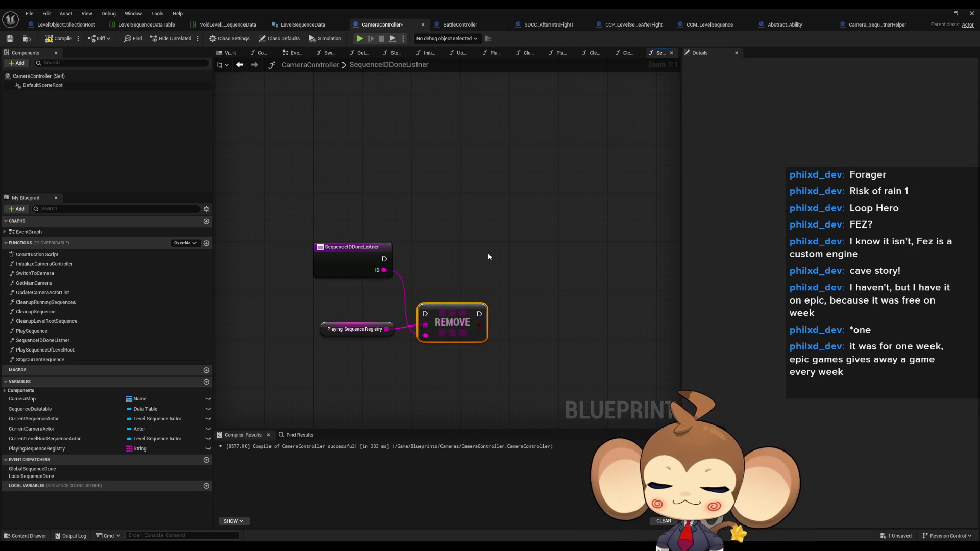
left_click_drag(326, 323, 325, 317)
left_click_drag(462, 322, 456, 322)
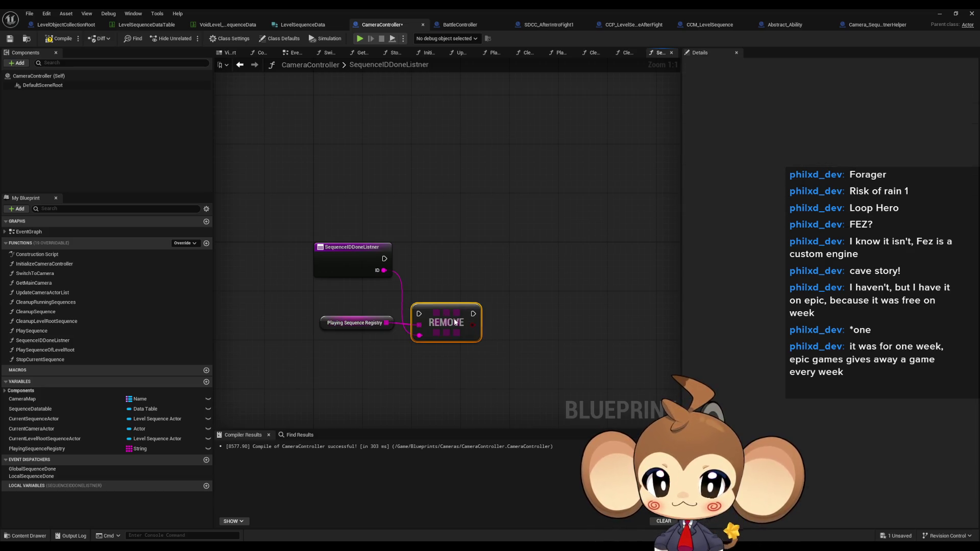
Add a Branch after the SequenceIDDoneListner entry node
left_click_drag(384, 259, 526, 257)
type("branch")
key("Return")
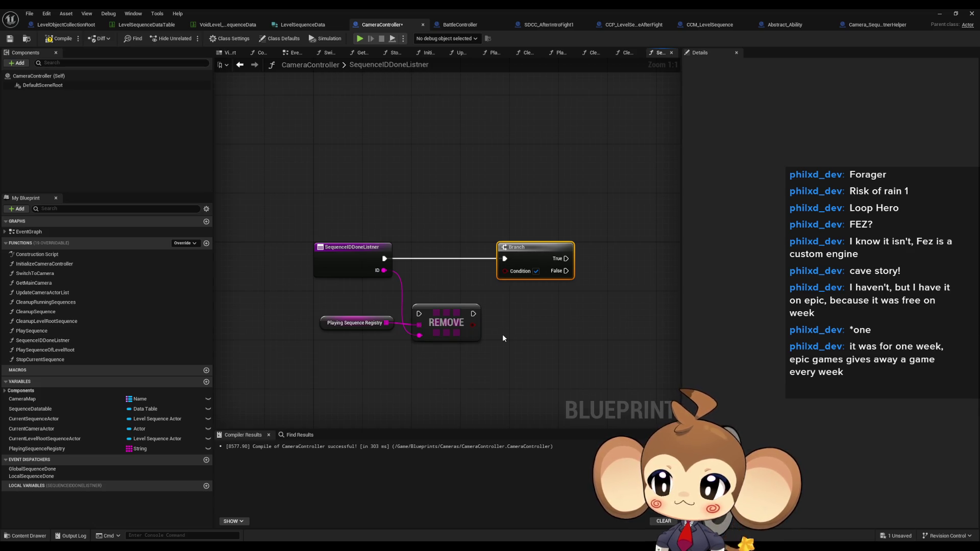
Change PlayingSequenceRegistry's container type to Map and confirm the type change
left_click(502, 333)
left_click(78, 447)
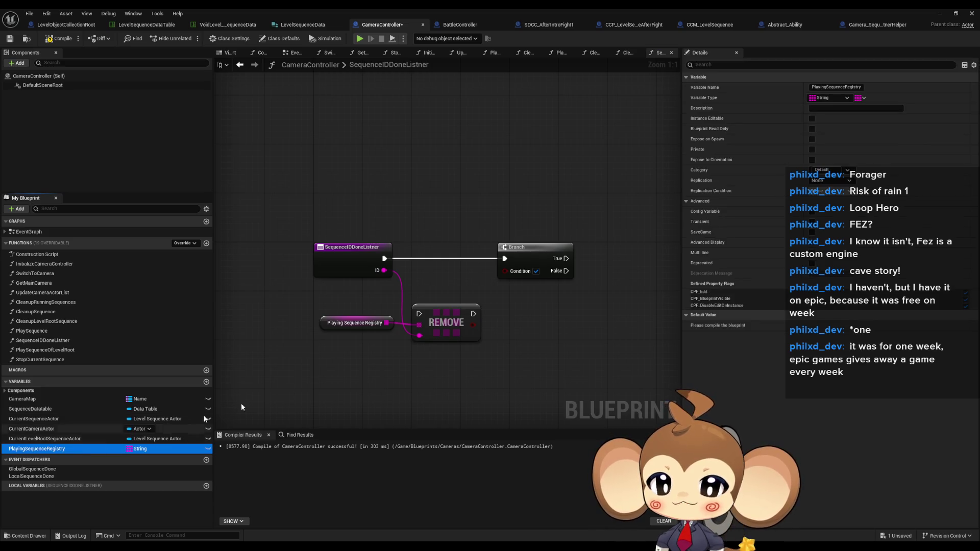
left_click(864, 98)
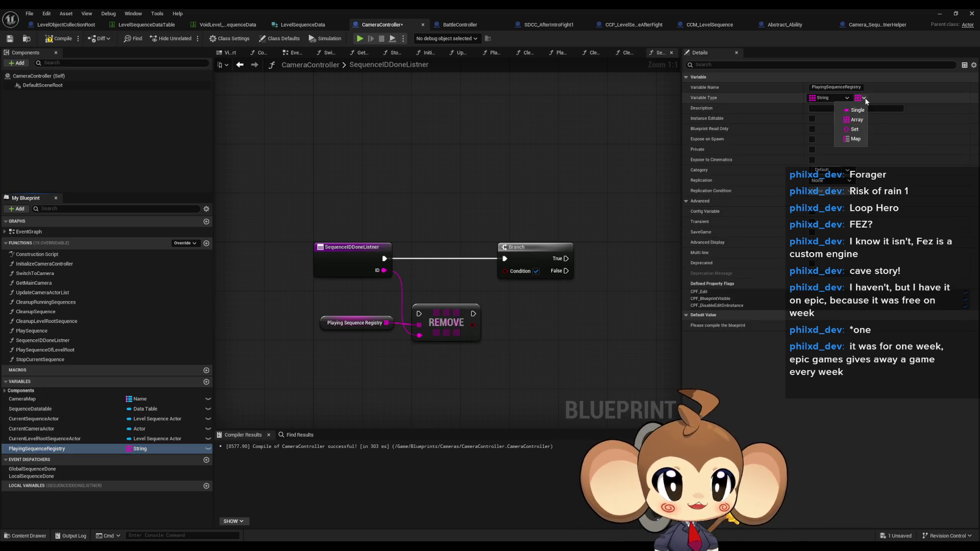
left_click(855, 138)
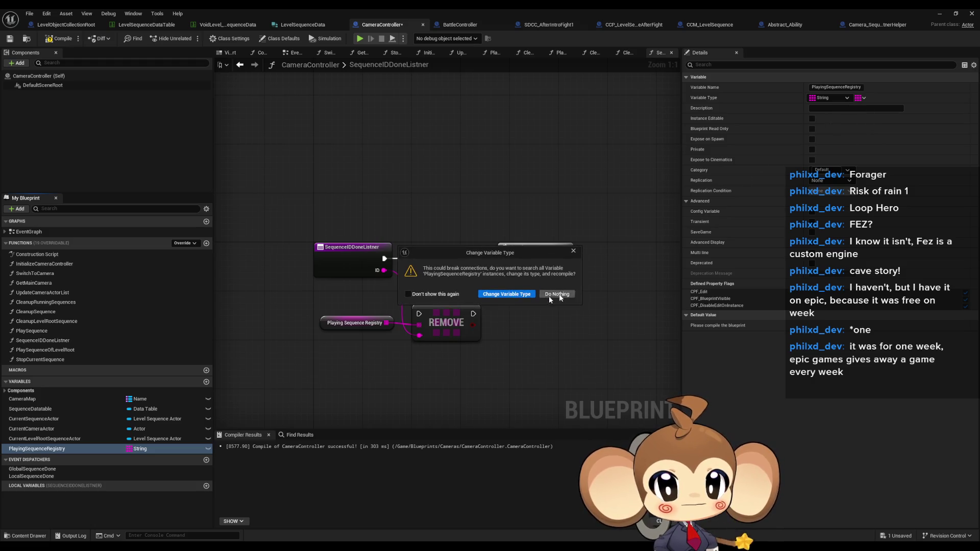
left_click(508, 294)
Open the PlaySequence graph and bring the sequence player creation nodes into view
left_click(38, 331)
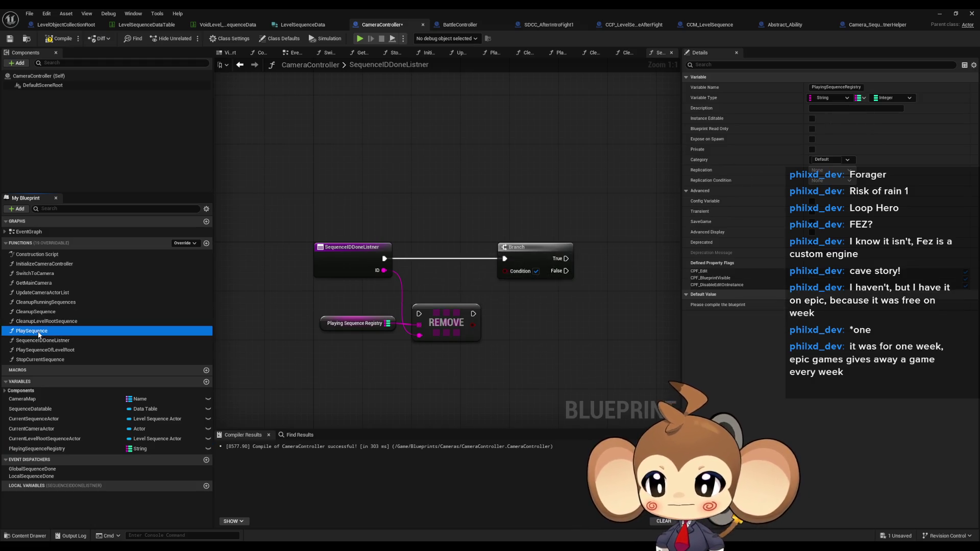
double_click(39, 332)
scroll(417, 192, "down", 2)
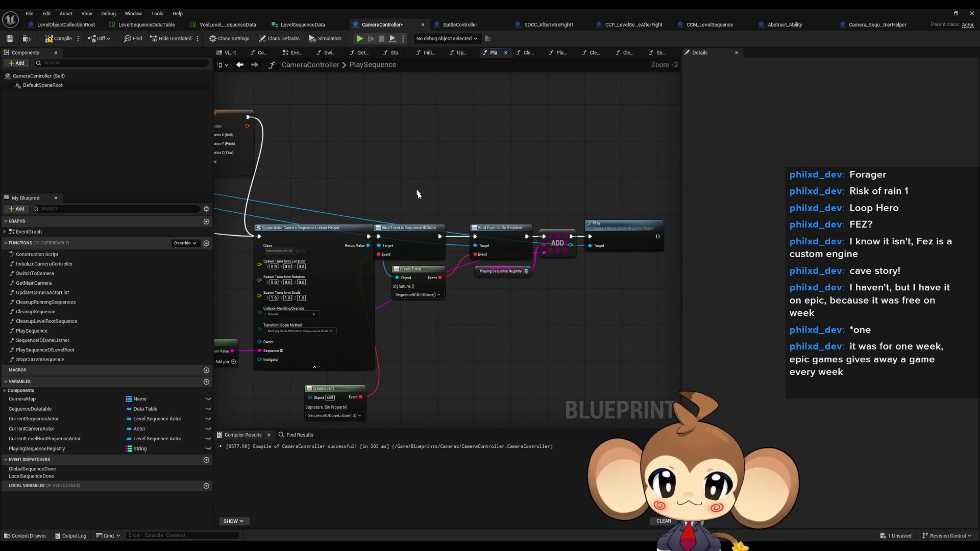
scroll(444, 329, "down", 3)
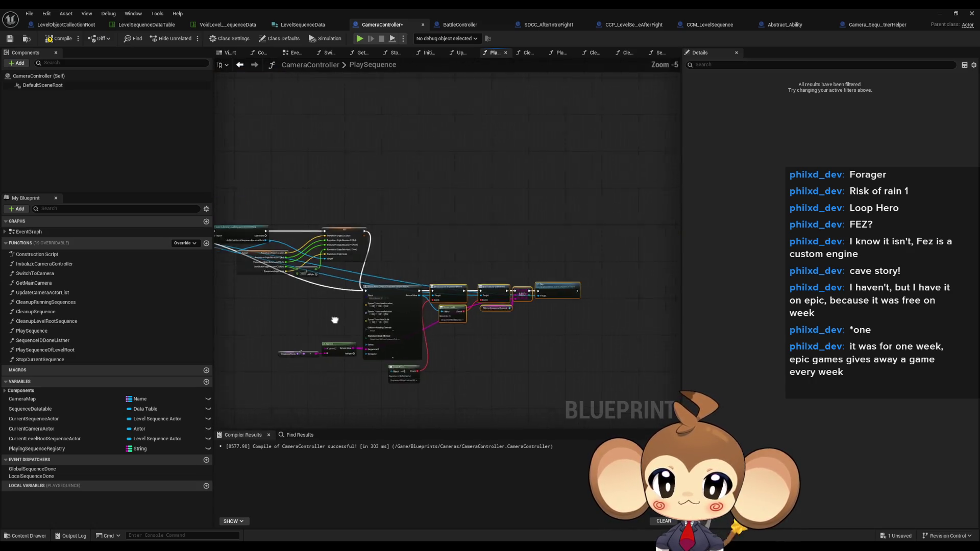
scroll(328, 322, "up", 4)
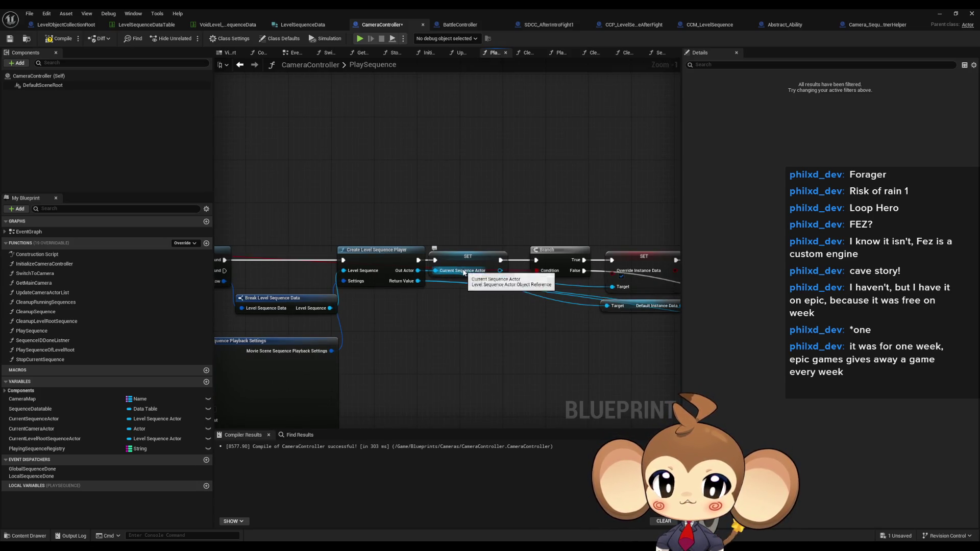
mouse_move(370, 393)
left_mouse_down()
mouse_move(181, 349)
mouse_move(361, 356)
mouse_move(409, 280)
mouse_move(434, 296)
left_mouse_up()
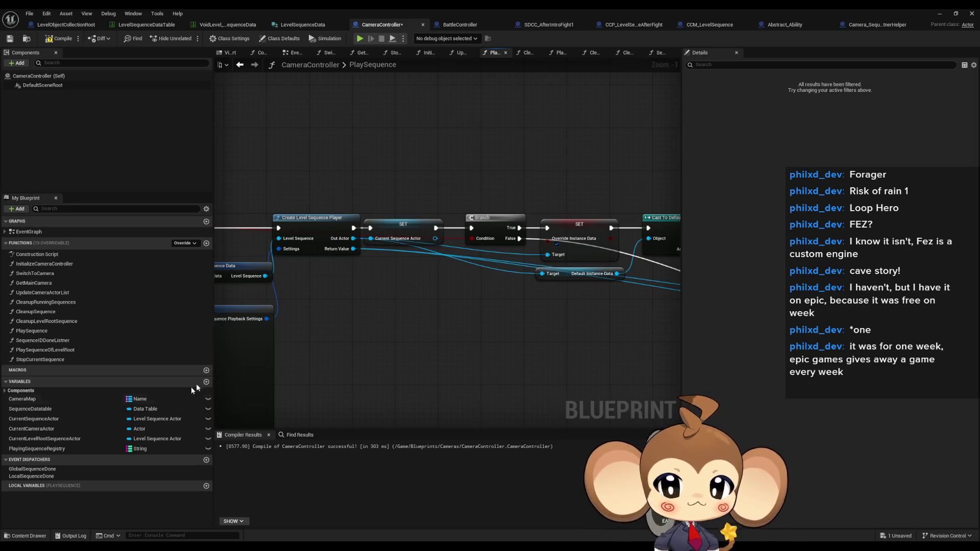
Set the registry map's value type to Level Sequence Actor and confirm
left_click(105, 448)
left_click(905, 98)
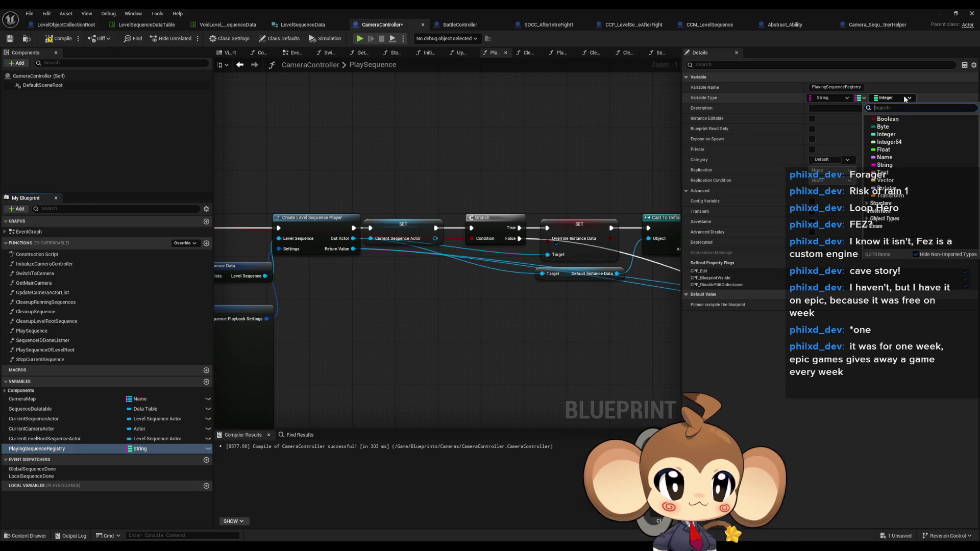
type("seq actor lev")
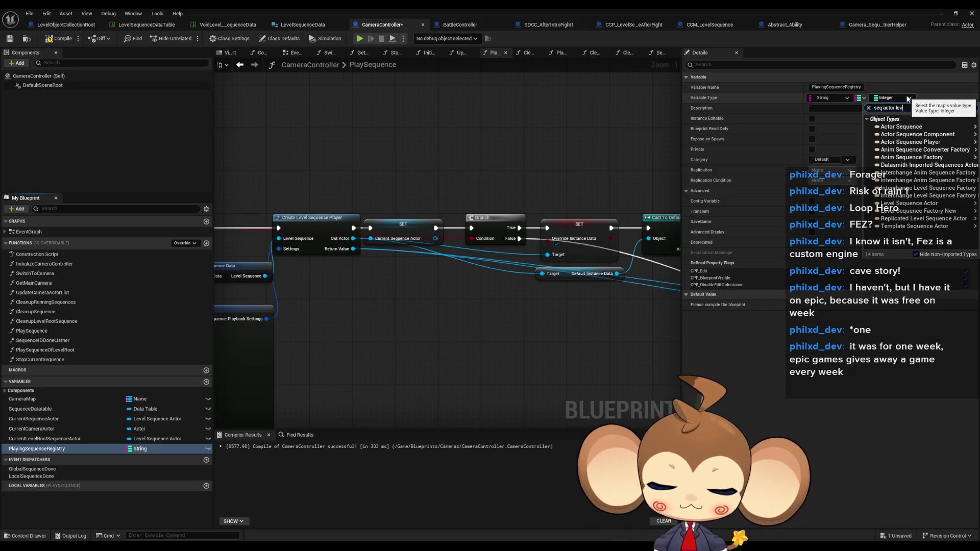
type("el")
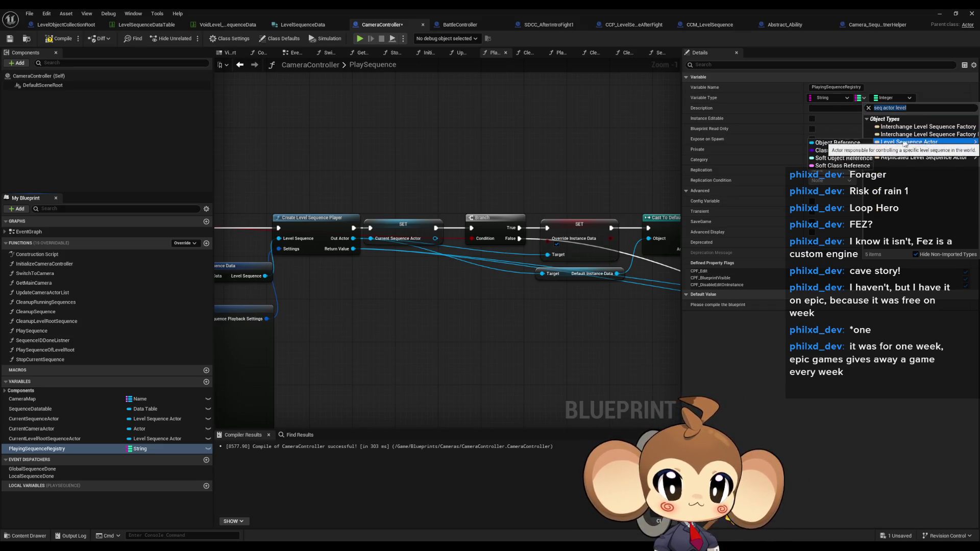
left_click(841, 146)
left_click(503, 293)
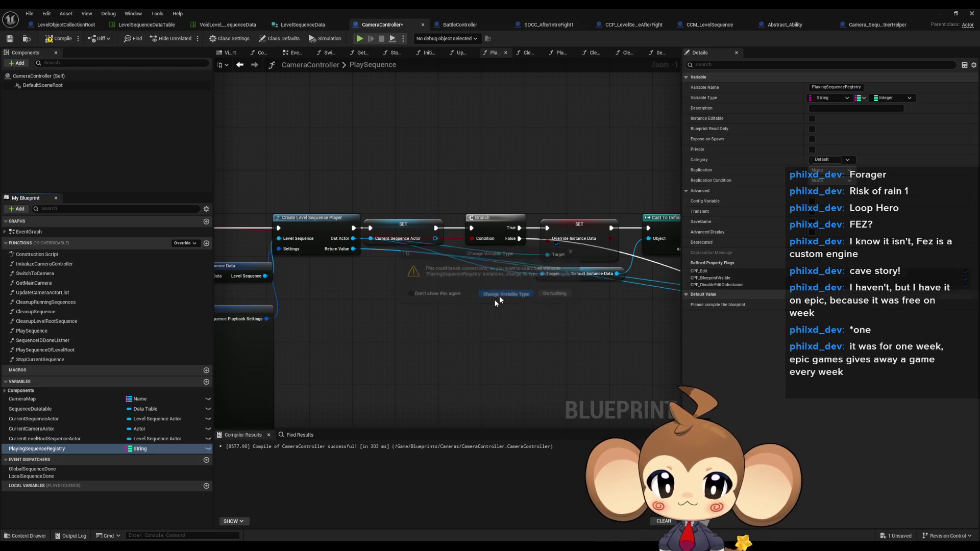
Drop the registry into PlaySequence and add an Add node next to SpawnActor
mouse_move(75, 446)
left_mouse_down()
mouse_move(429, 335)
mouse_move(365, 314)
mouse_move(359, 343)
mouse_move(521, 375)
mouse_move(458, 313)
mouse_move(216, 224)
left_mouse_up()
scroll(470, 306, "down", 3)
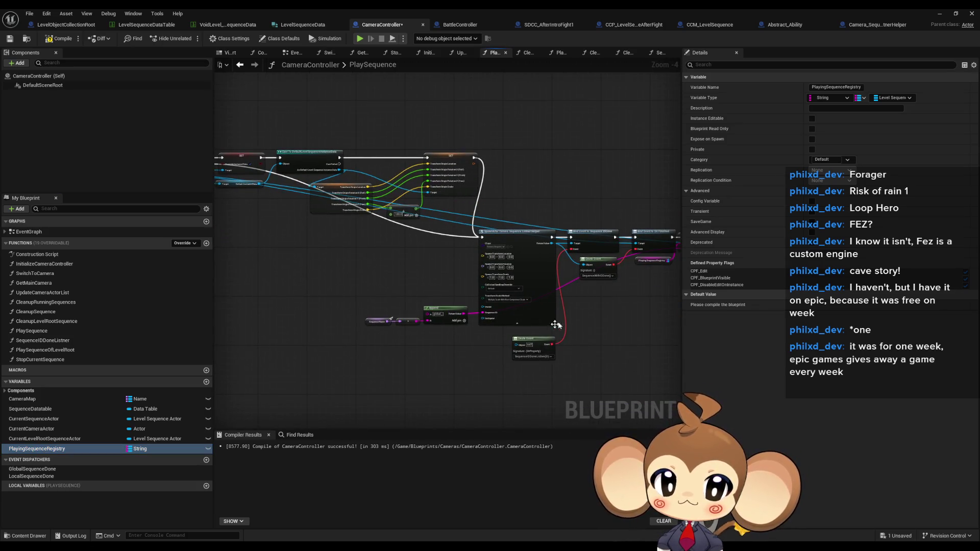
scroll(554, 325, "up", 2)
mouse_move(554, 325)
left_mouse_down()
mouse_move(526, 244)
mouse_move(556, 253)
mouse_move(600, 225)
mouse_move(605, 199)
mouse_move(559, 259)
mouse_move(574, 194)
mouse_move(591, 209)
mouse_move(329, 345)
mouse_move(256, 319)
mouse_move(260, 310)
left_mouse_up()
left_click(592, 308)
Move the Current Sequence Actor setter and Branch, and wire execution into Create Level Sequence Player
mouse_move(591, 221)
left_mouse_down()
mouse_move(461, 224)
mouse_move(470, 208)
mouse_move(416, 186)
mouse_move(517, 143)
mouse_move(465, 138)
left_mouse_up()
mouse_move(519, 206)
left_mouse_down()
mouse_move(360, 206)
mouse_move(359, 240)
left_mouse_up()
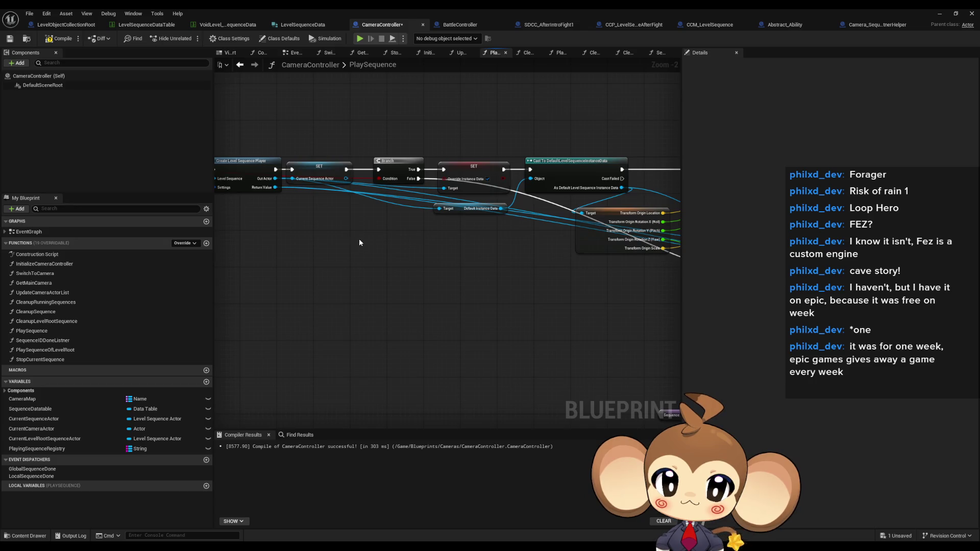
mouse_move(313, 172)
left_mouse_down()
mouse_move(322, 108)
mouse_move(340, 140)
left_mouse_up()
left_click_drag(395, 199, 292, 206)
mouse_move(559, 236)
left_mouse_down()
mouse_move(232, 180)
mouse_move(219, 162)
left_mouse_up()
Check the Play and Append nodes in PlaySequence, then go back to SequenceIDDoneListner
mouse_move(403, 263)
left_mouse_down()
mouse_move(250, 183)
mouse_move(407, 272)
mouse_move(379, 259)
left_mouse_up()
left_click_drag(458, 272, 399, 268)
left_click_drag(483, 258, 465, 250)
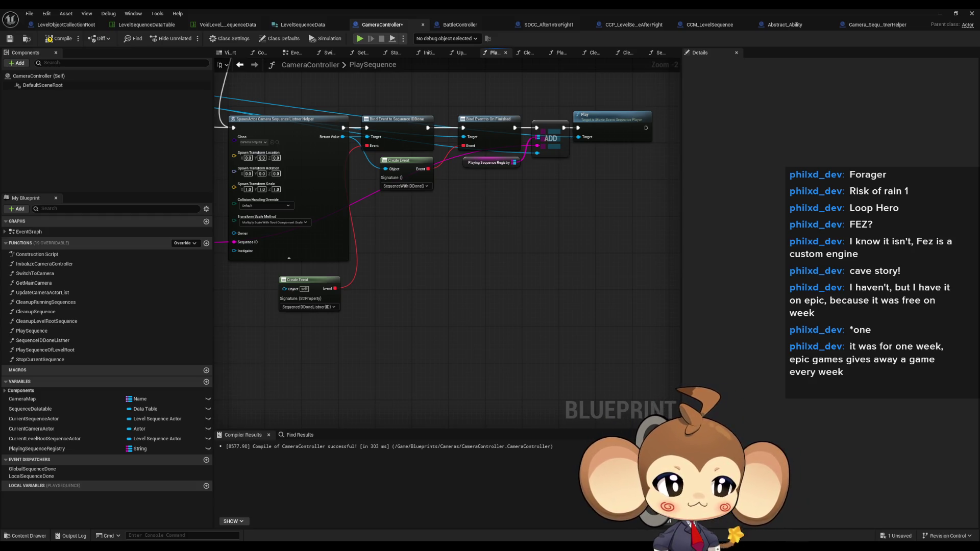
left_click_drag(492, 301, 579, 305)
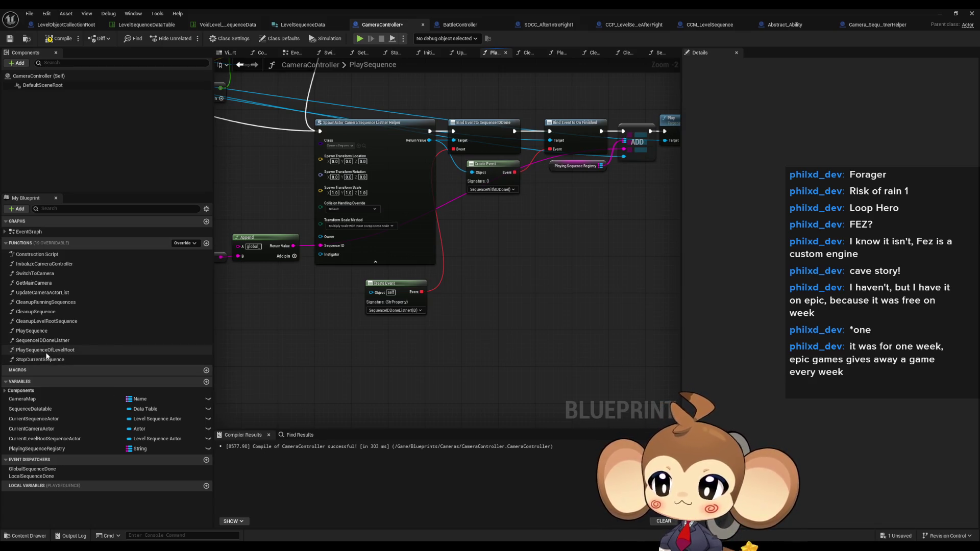
double_click(46, 341)
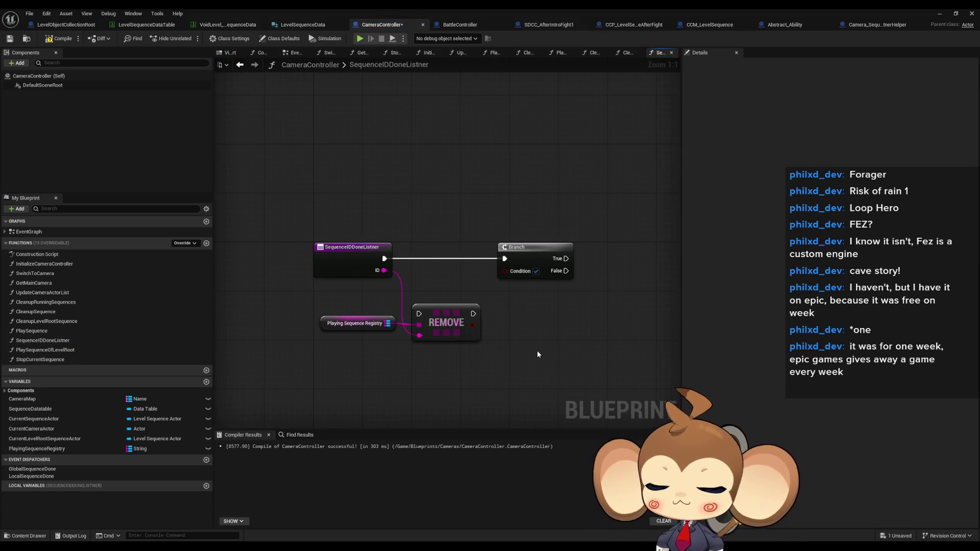
Move Remove lower and add a registry Find node keyed by the sequence ID
left_click_drag(449, 315, 524, 359)
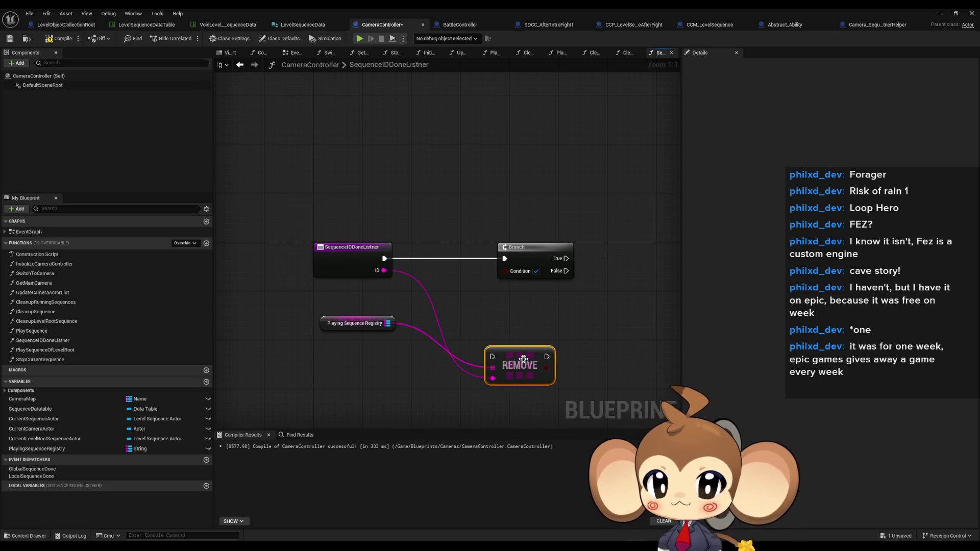
left_click_drag(387, 324, 413, 314)
type("find")
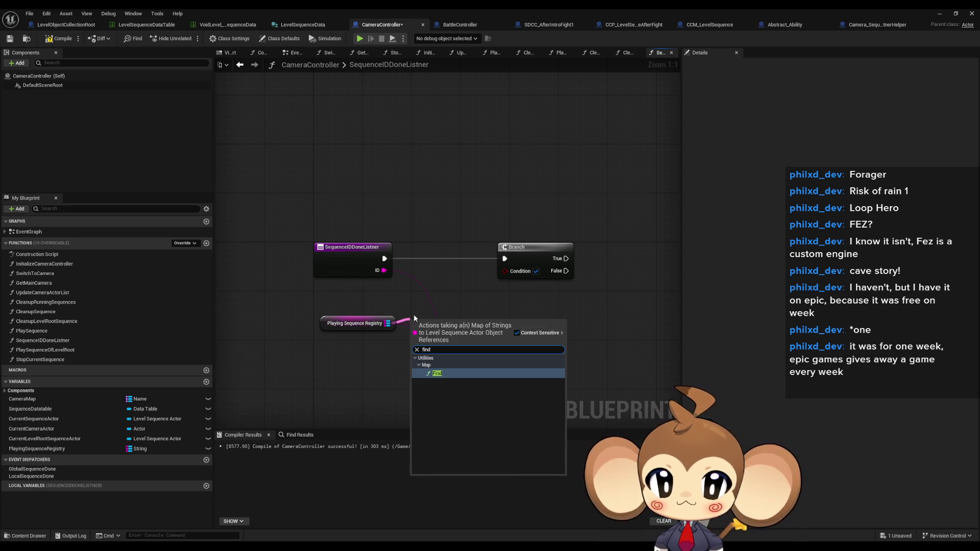
key("Return")
mouse_move(425, 337)
left_mouse_down()
mouse_move(405, 281)
mouse_move(384, 270)
mouse_move(436, 320)
mouse_move(442, 305)
left_mouse_up()
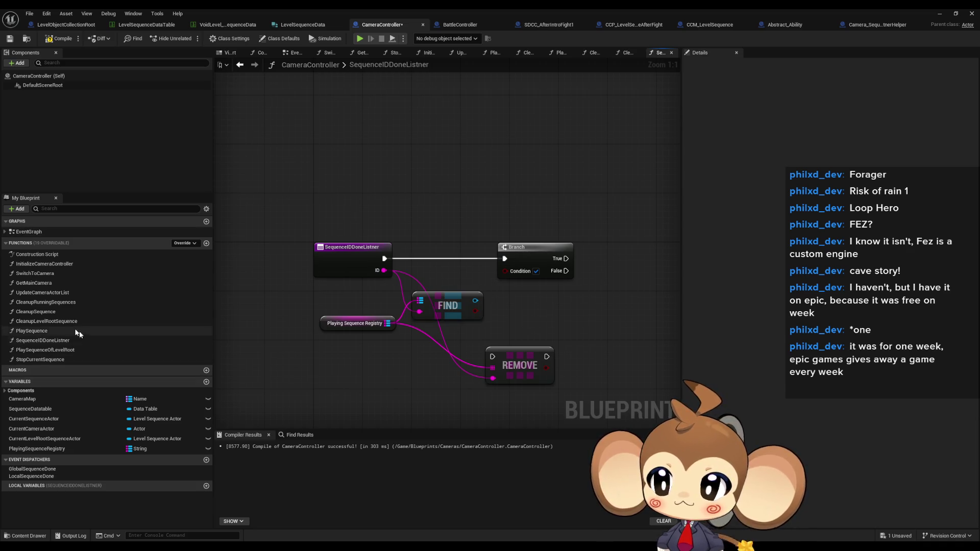
double_click(36, 312)
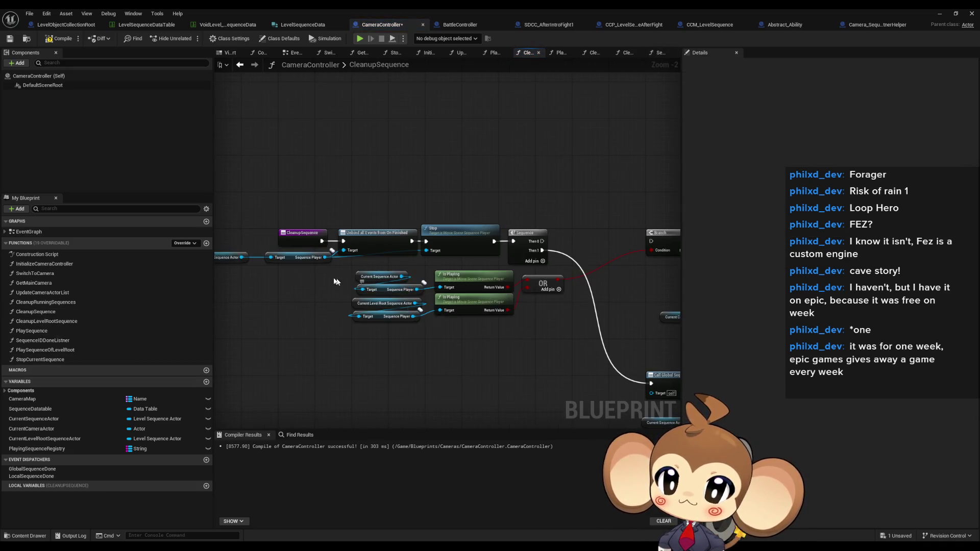
scroll(341, 279, "up", 2)
left_click_drag(405, 190, 491, 197)
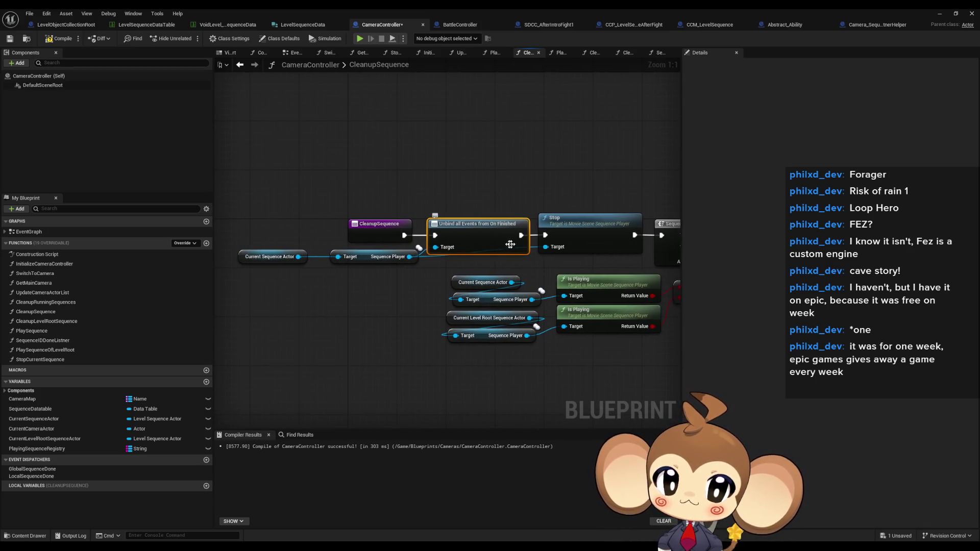
scroll(505, 214, "down", 4)
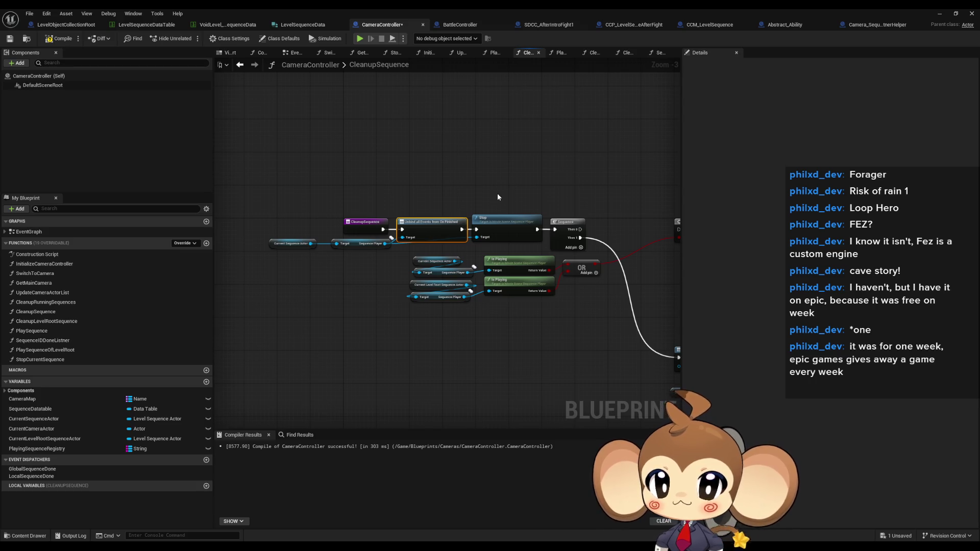
left_click_drag(498, 197, 381, 261)
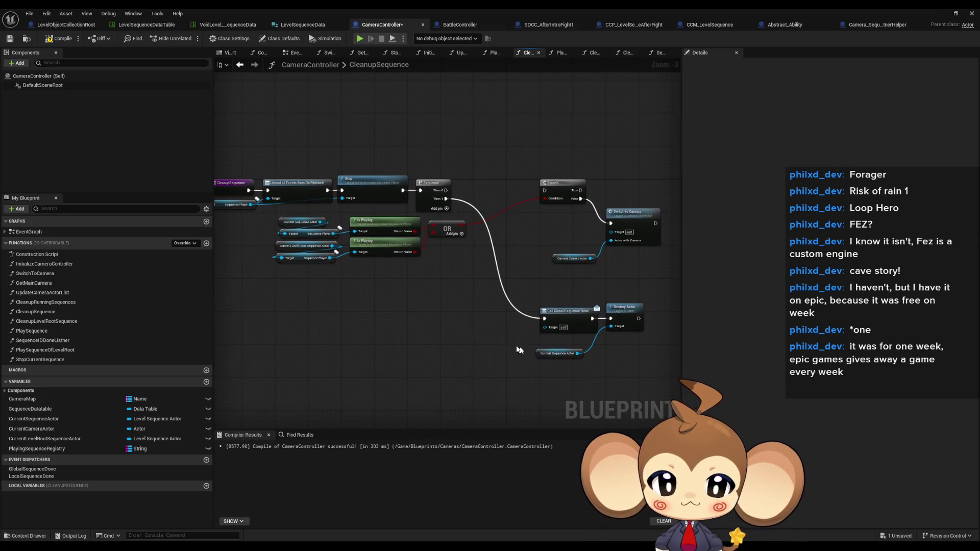
left_click(558, 353)
left_click(486, 343)
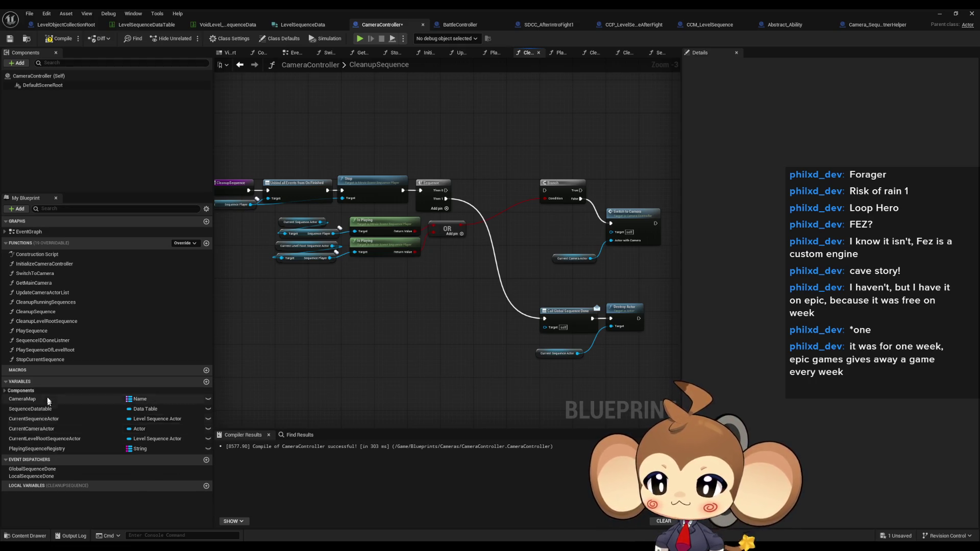
In SequenceIDDoneListner, add Parse Into Array from the ID and delete a stray Gate node
double_click(45, 351)
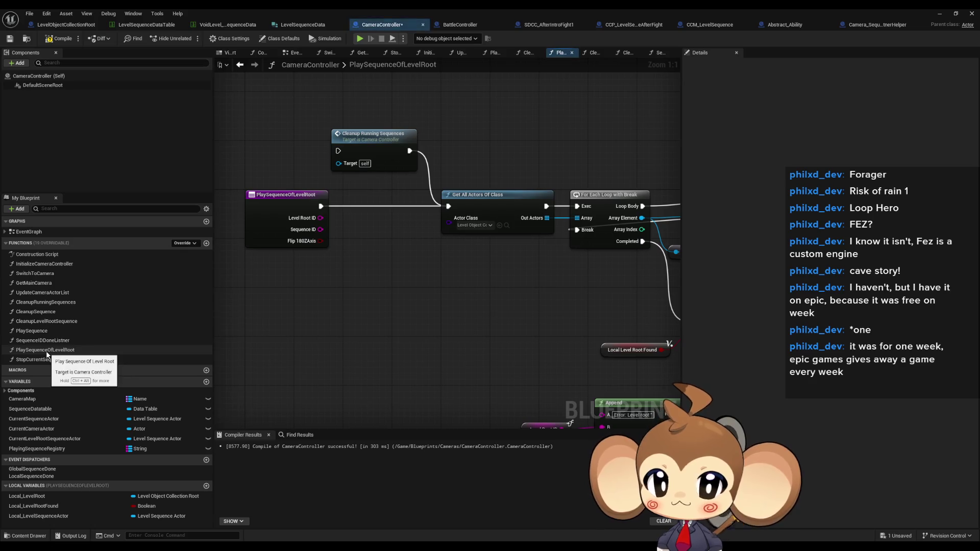
double_click(40, 342)
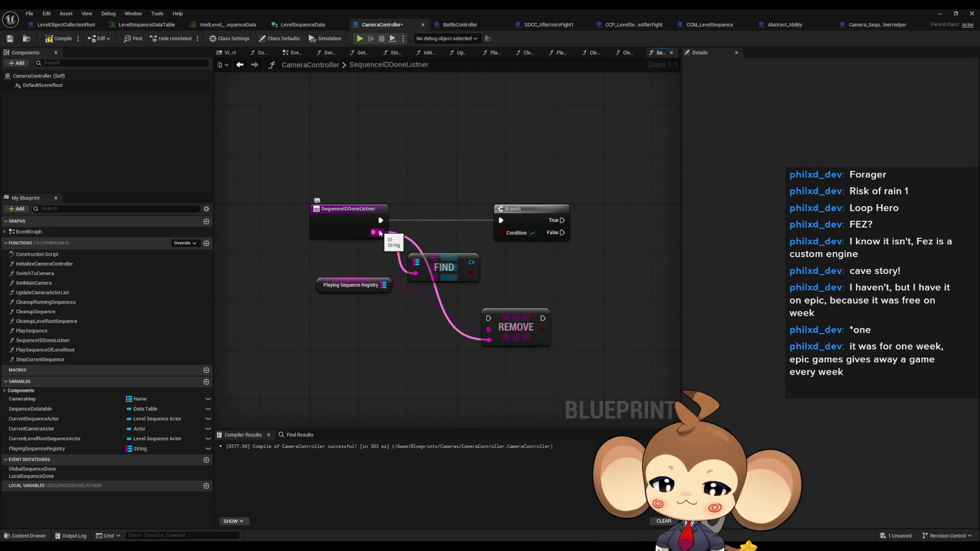
mouse_move(380, 233)
left_mouse_down()
mouse_move(425, 166)
mouse_move(429, 137)
left_mouse_up()
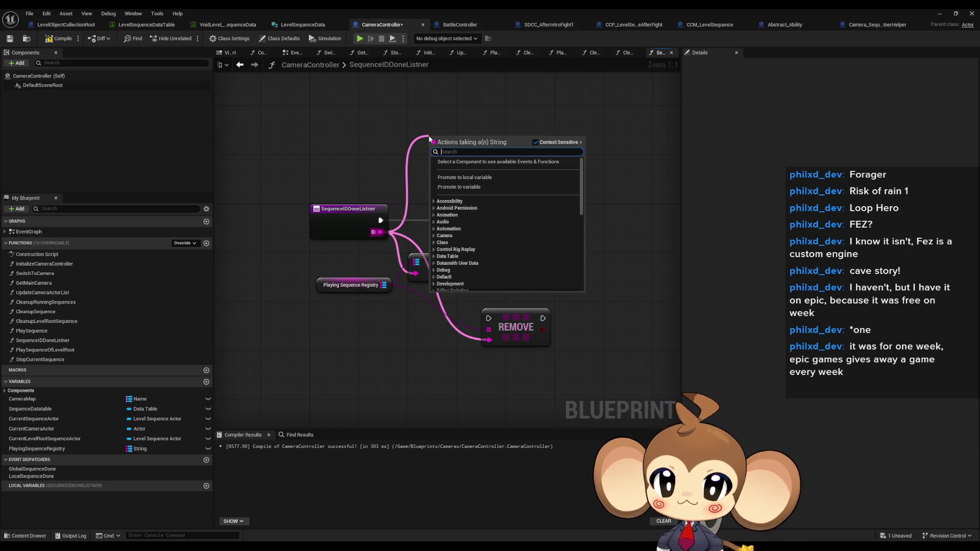
type("parse")
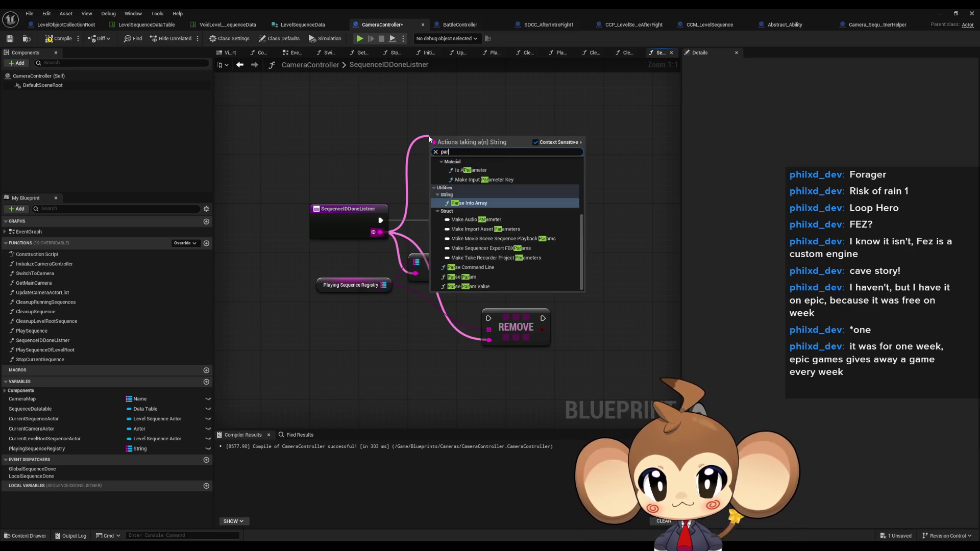
key("Return")
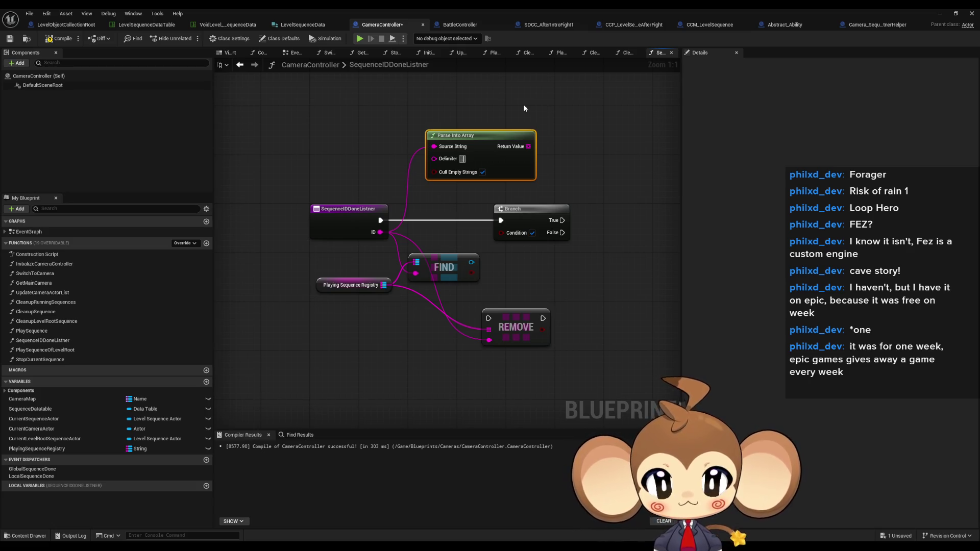
left_click(562, 151)
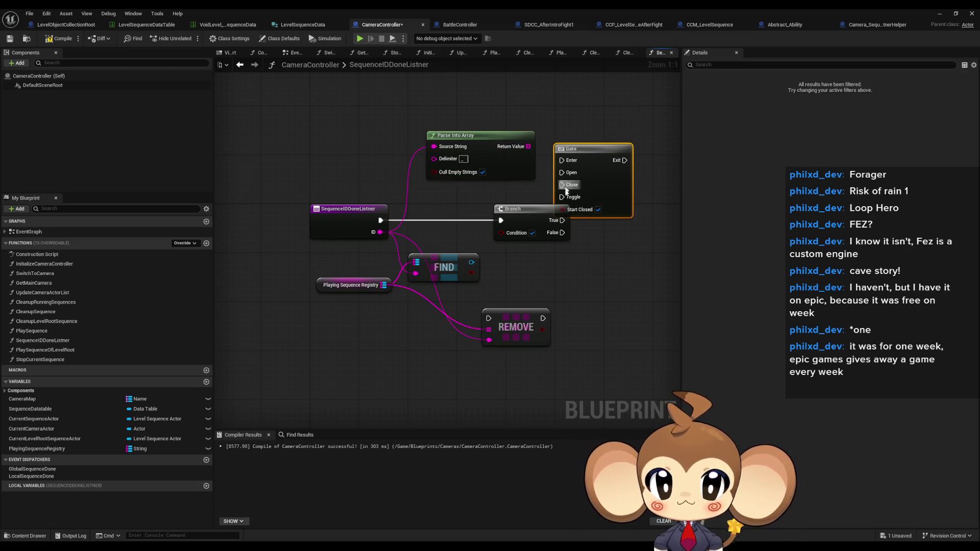
key("Delete")
Add a GET on the parsed array feeding a new Switch on String
left_click_drag(528, 146, 564, 147)
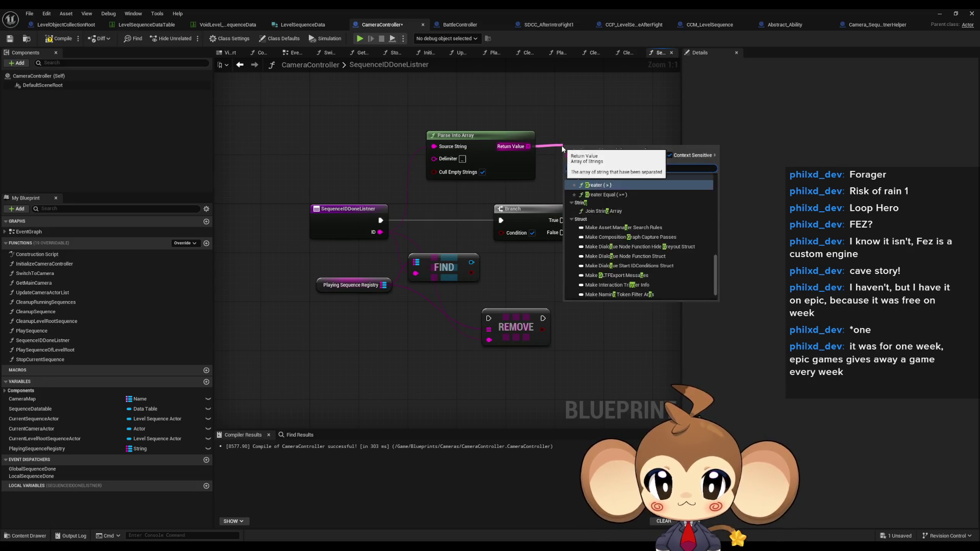
type("gerget")
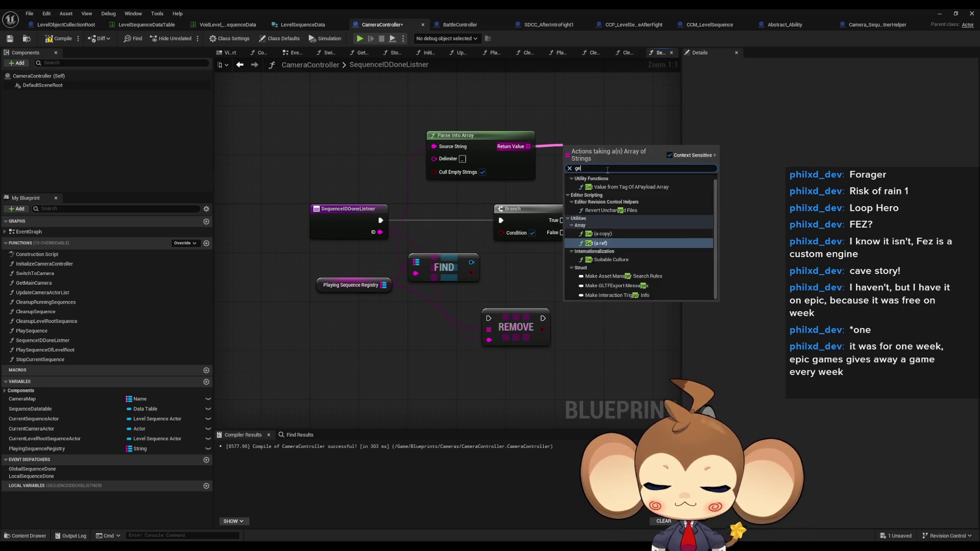
key("Return")
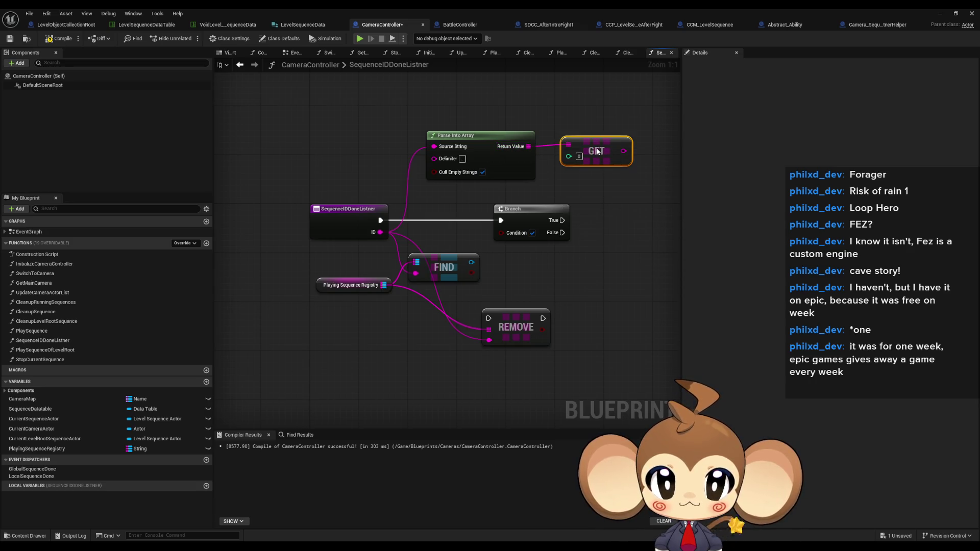
mouse_move(630, 161)
left_mouse_down()
mouse_move(525, 173)
mouse_move(553, 227)
left_mouse_up()
type("Switch")
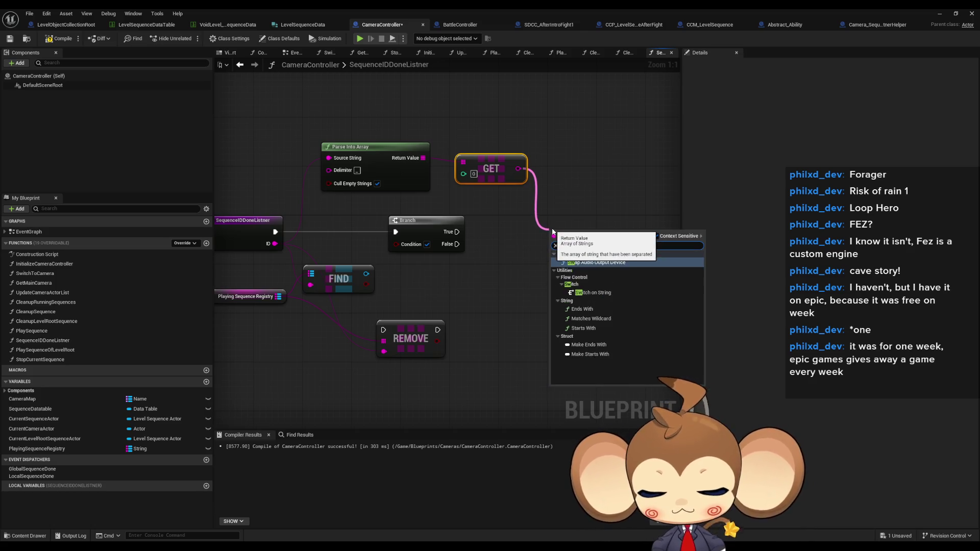
key("Return")
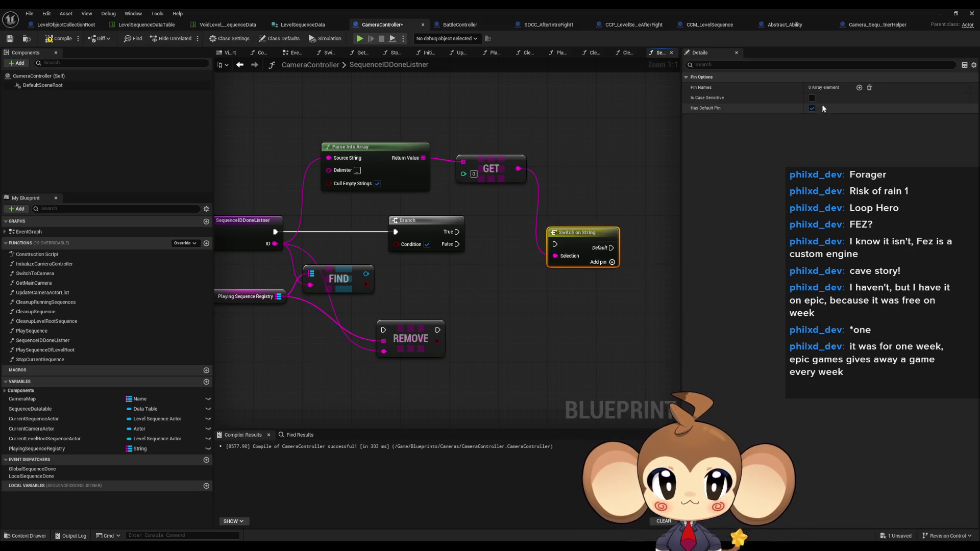
Give the Switch on String two pins named global and local
left_click(859, 87)
left_click(860, 87)
left_click(826, 98)
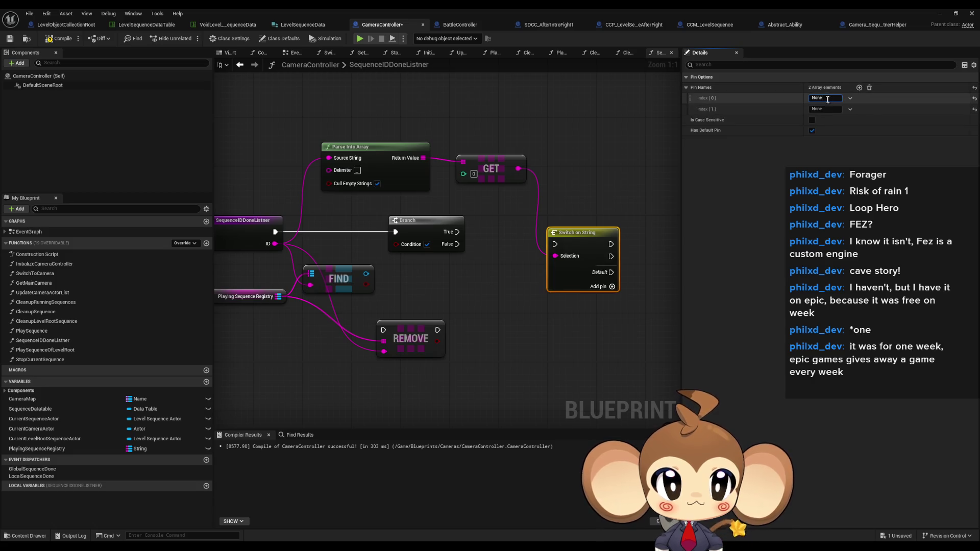
type("Glob")
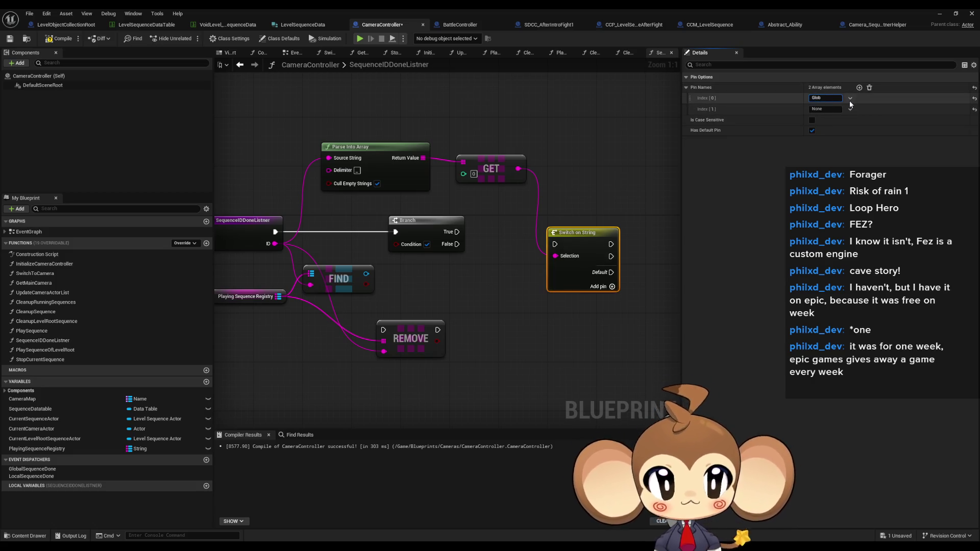
key("BackSpace")
key("BackSpace")
key("BackSpace")
type("S")
type("bal")
key("Return")
key("Tab")
type("local")
key("Return")
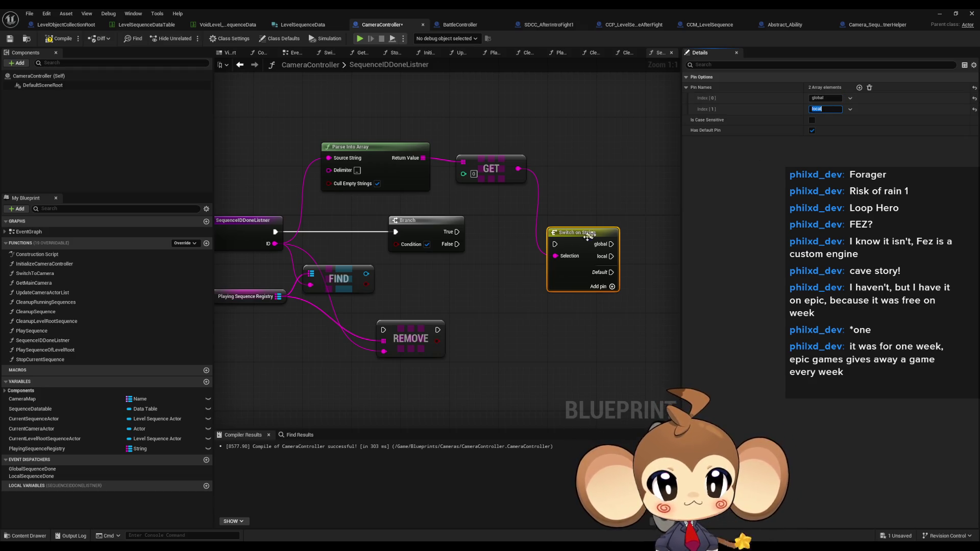
Route the listener's execution into the Switch, then delete the Branch and REMOVE nodes
left_click_drag(292, 235, 555, 244)
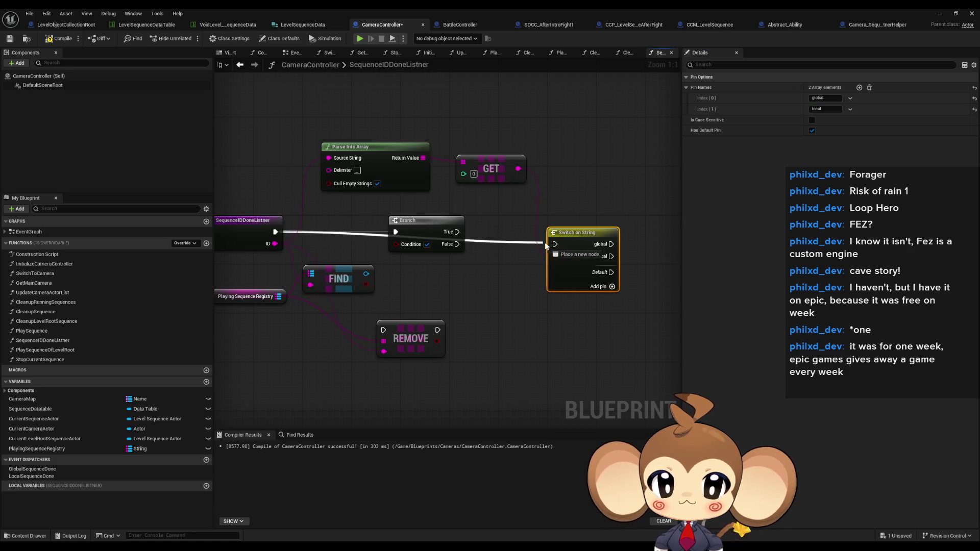
left_click_drag(420, 201, 455, 240)
key("Delete")
key("Home")
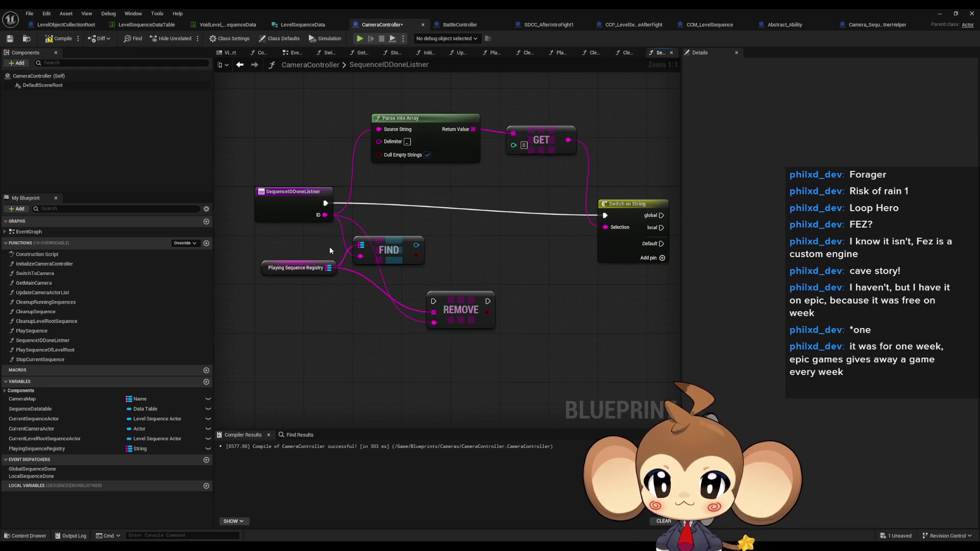
left_click_drag(392, 250, 558, 362)
left_click(460, 310)
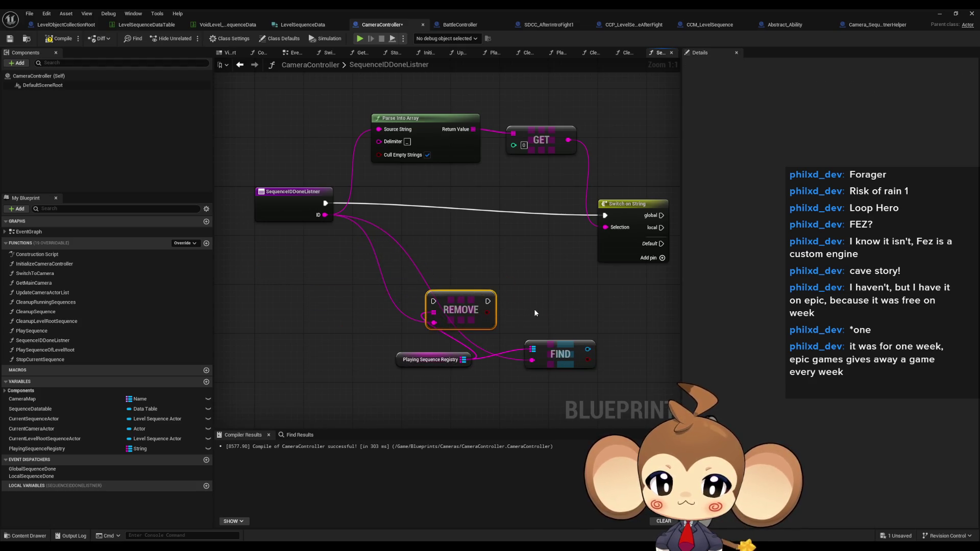
key("Delete")
key("Home")
Rearrange Parse Into Array, GET, Switch on String and the registry Find nodes neatly
left_click_drag(305, 339, 345, 321)
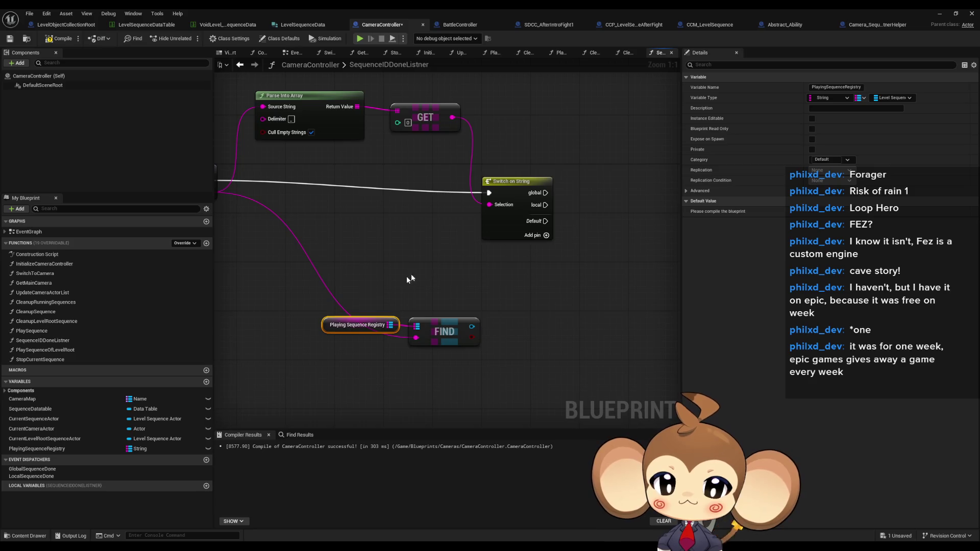
mouse_move(323, 119)
left_mouse_down()
mouse_move(503, 180)
mouse_move(489, 234)
mouse_move(491, 291)
left_mouse_up()
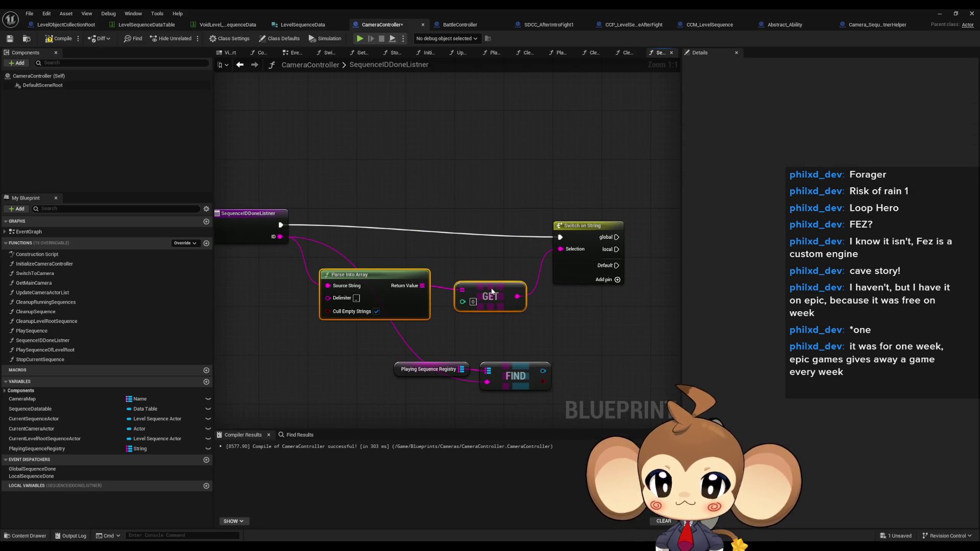
left_click_drag(568, 244, 556, 232)
mouse_move(378, 239)
left_mouse_down()
mouse_move(477, 289)
mouse_move(467, 253)
left_mouse_up()
left_click(456, 262)
left_click_drag(557, 220, 520, 219)
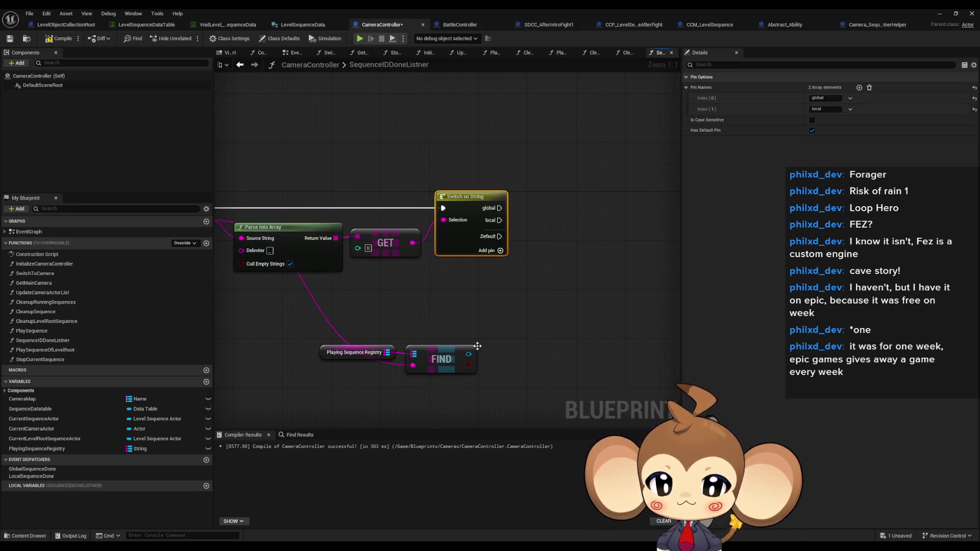
mouse_move(394, 328)
left_mouse_down()
mouse_move(429, 363)
mouse_move(518, 281)
left_mouse_up()
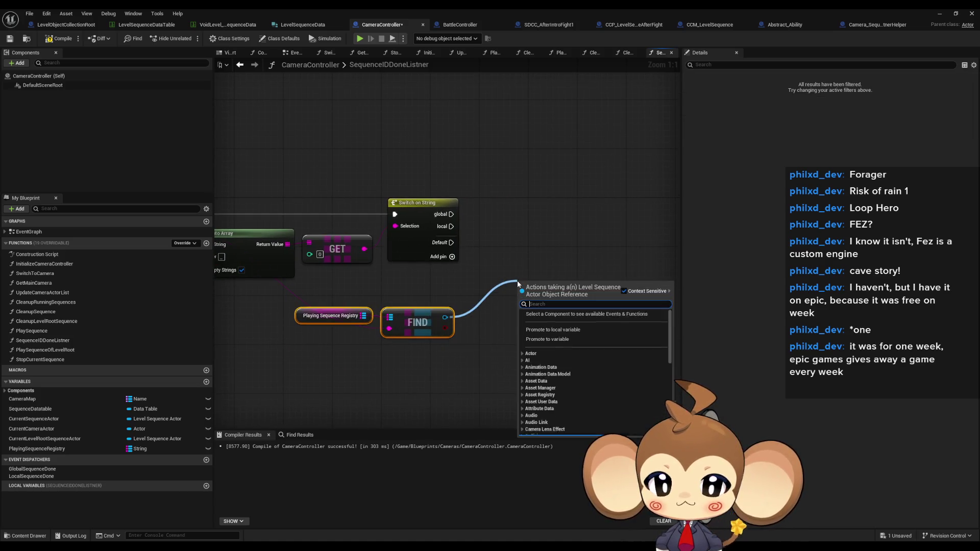
From the found sequence actor, add Destroy Actor and a Stop on its sequence player
type("dest")
key("Return")
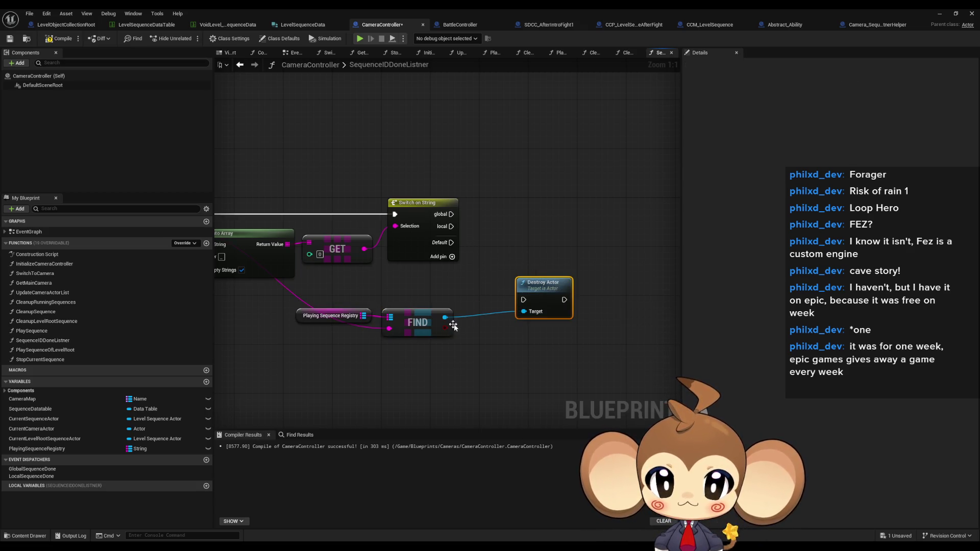
left_click_drag(445, 317, 471, 276)
type("stop")
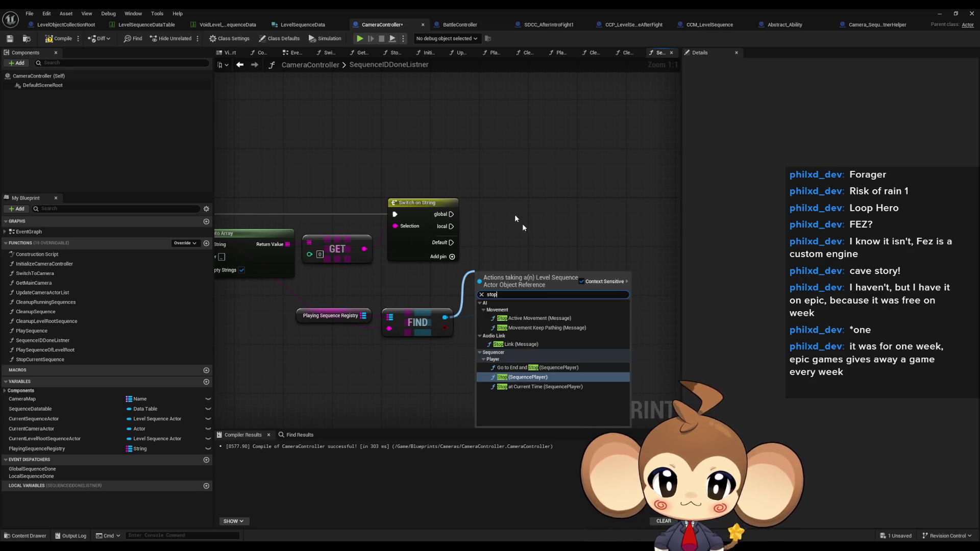
left_click(536, 381)
left_click_drag(512, 278, 608, 212)
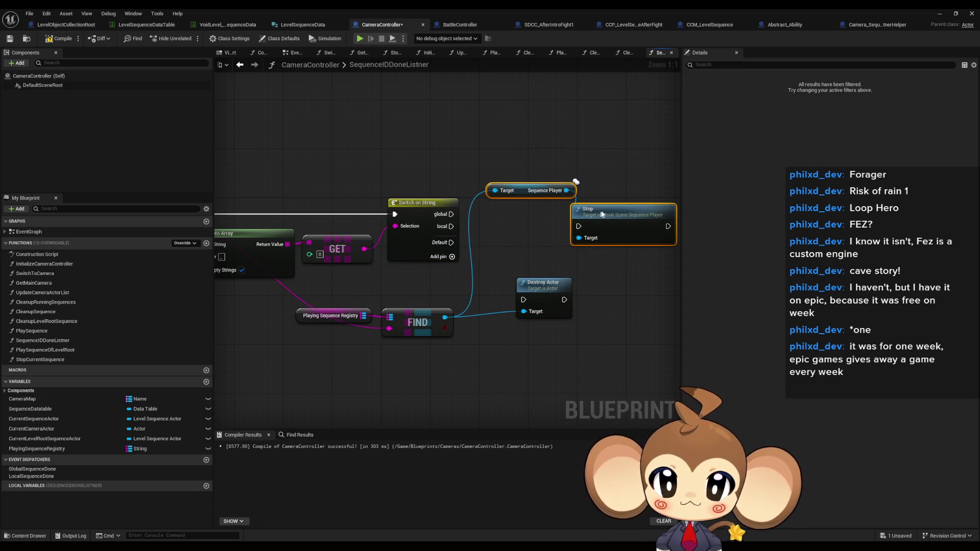
Look over the CleanupSequence graph's Switch to Camera node for reference
double_click(53, 313)
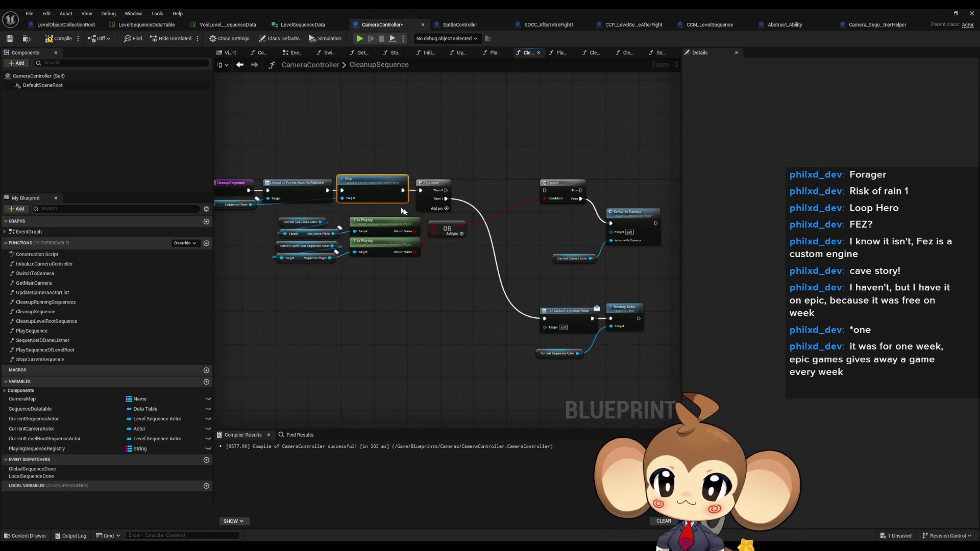
left_click(572, 204)
left_click(593, 274)
left_click_drag(632, 274, 567, 282)
Back in SequenceIDDoneListner, connect the Switch's global output to Stop
double_click(45, 341)
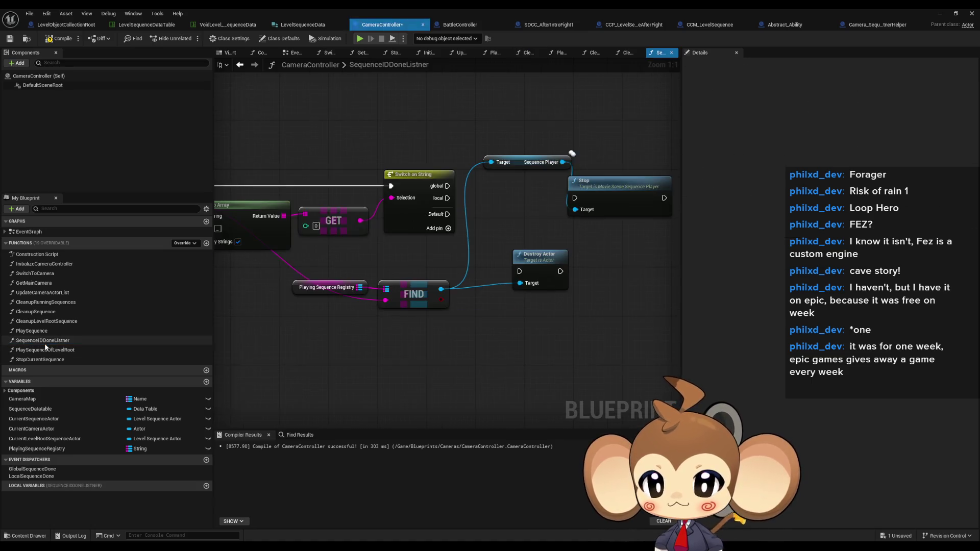
mouse_move(451, 182)
left_mouse_down()
mouse_move(397, 197)
mouse_move(521, 212)
left_mouse_up()
left_click_drag(467, 285, 610, 213)
left_click_drag(388, 302, 503, 291)
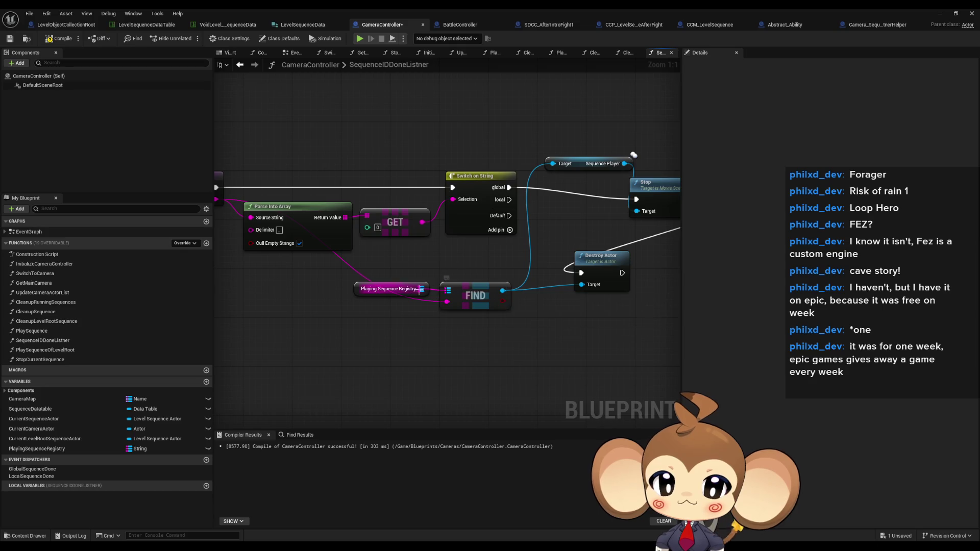
Add a Map REMOVE on a copied Playing Sequence Registry, keyed by an ID getter
left_click(388, 289)
key("ctrl+c")
key("ctrl+v")
left_click_drag(489, 350, 526, 350)
type("remove")
key("Return")
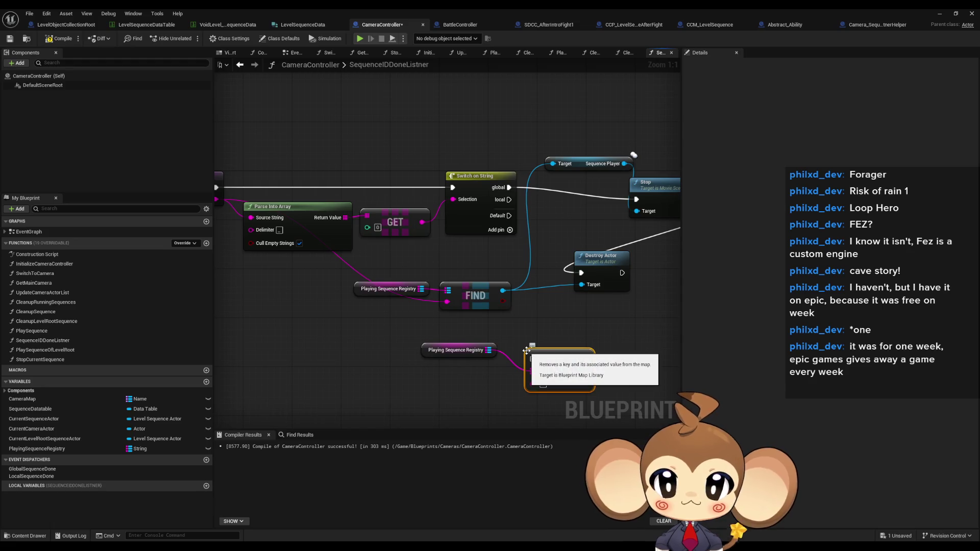
right_click(451, 351)
type("get id")
scroll(528, 446, "down", 10)
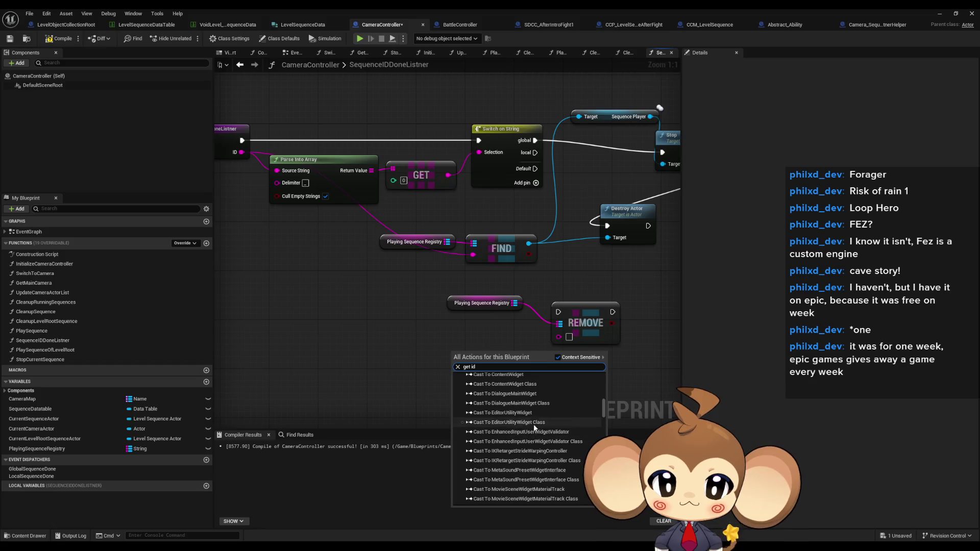
scroll(604, 411, "down", 5)
scroll(507, 463, "up", 10)
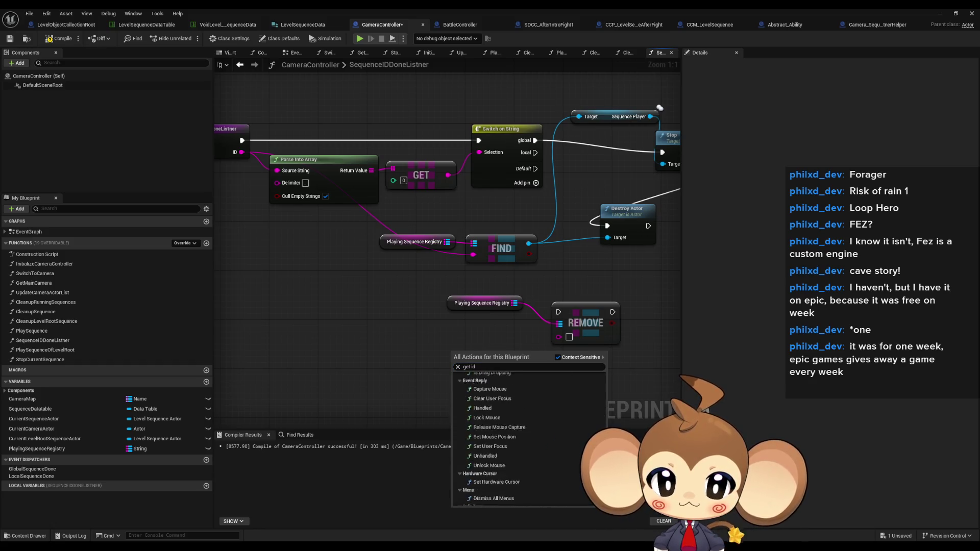
left_click(477, 453)
left_click_drag(559, 337, 488, 357)
Chain Destroy Actor's exec into REMOVE and arrange Stop, Destroy Actor and REMOVE together
mouse_move(480, 305)
left_mouse_down()
mouse_move(440, 351)
mouse_move(512, 346)
left_mouse_up()
left_click(470, 358, "ctrl")
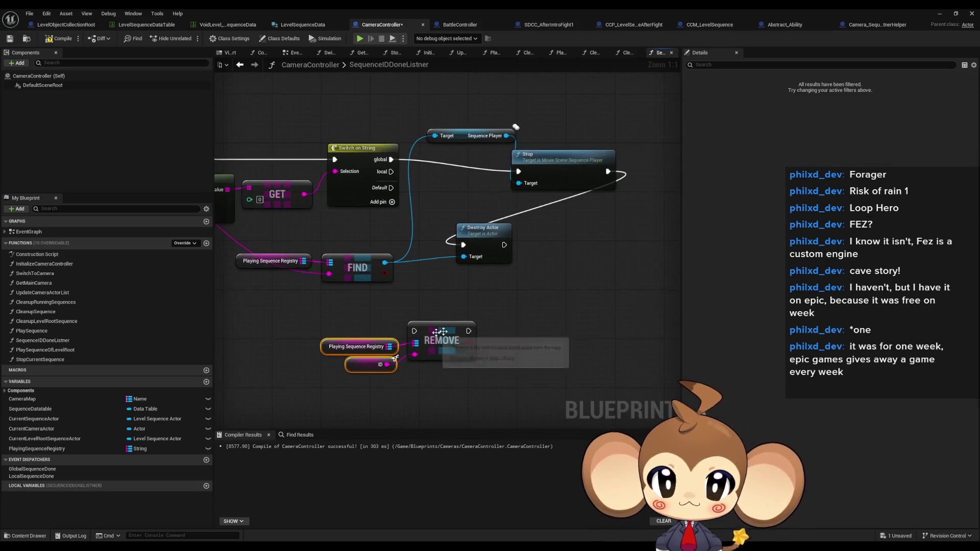
mouse_move(505, 245)
left_mouse_down()
mouse_move(414, 331)
mouse_move(589, 271)
mouse_move(560, 261)
left_mouse_up()
left_click(443, 327, "ctrl")
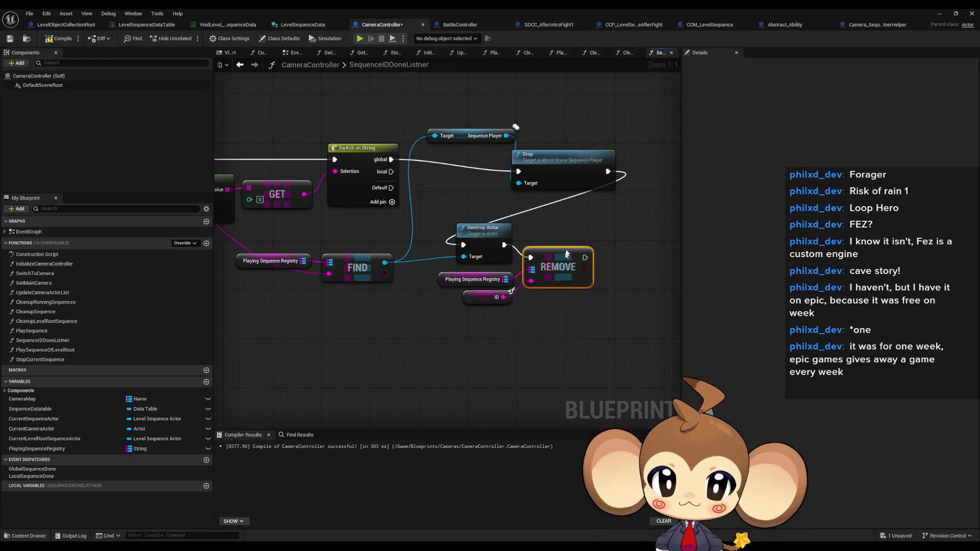
left_click(477, 230, "ctrl")
mouse_move(477, 230)
left_mouse_down()
mouse_move(409, 280)
mouse_move(559, 278)
mouse_move(573, 206)
left_mouse_up()
left_click(406, 221, "ctrl")
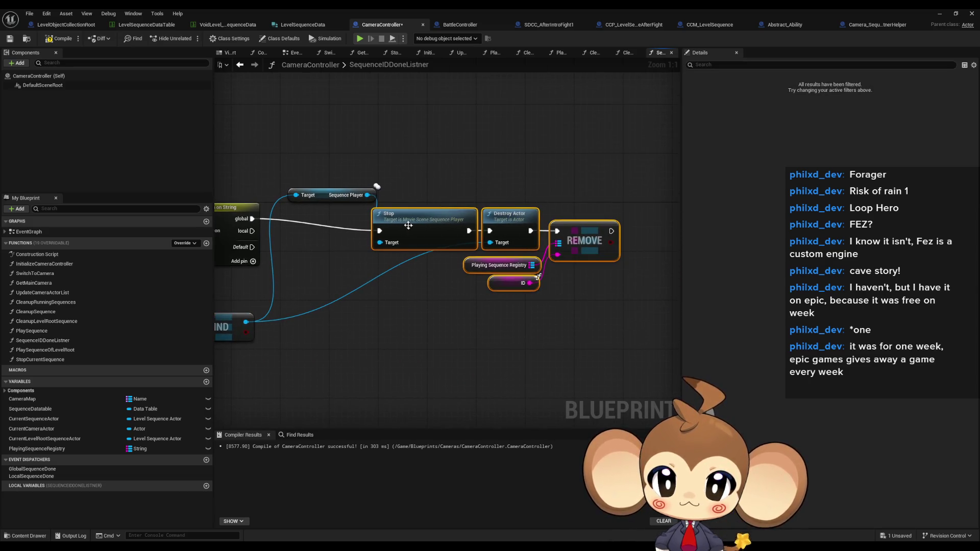
left_click_drag(407, 222, 419, 209)
left_click_drag(325, 195, 324, 255)
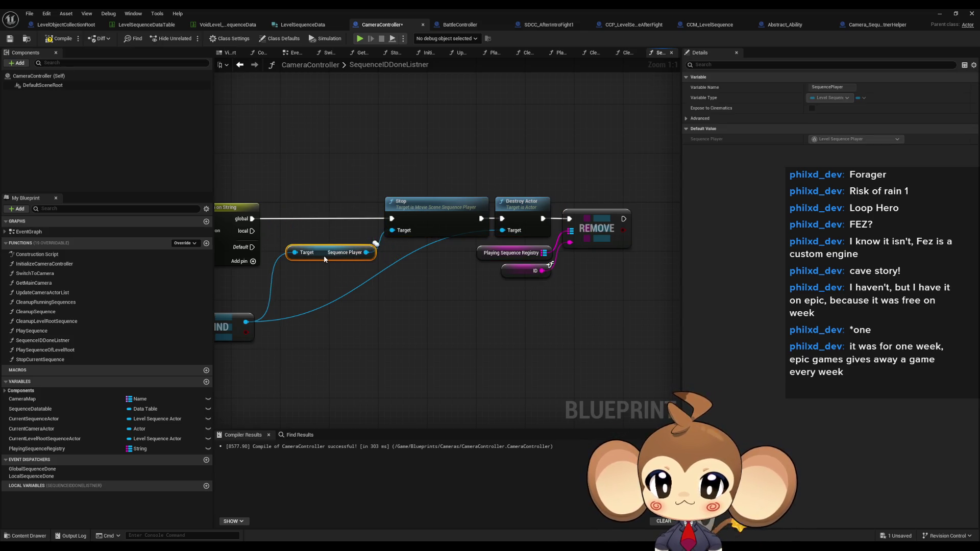
mouse_move(294, 303)
left_mouse_down()
mouse_move(375, 317)
mouse_move(381, 293)
left_mouse_up()
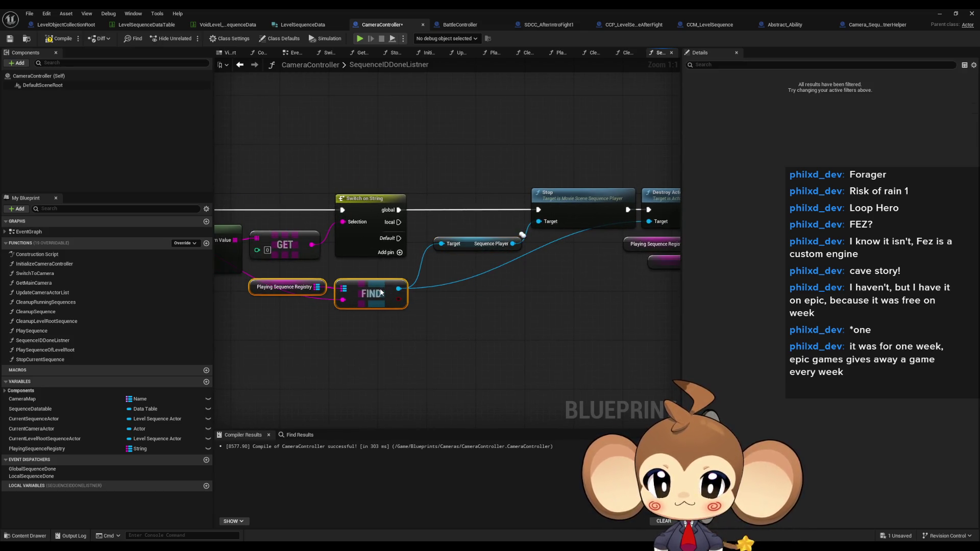
Copy the ID getter into FIND's key input and position FIND with its inputs
scroll(437, 308, "down", 1)
mouse_move(437, 308)
left_mouse_down()
mouse_move(420, 317)
mouse_move(375, 245)
mouse_move(502, 354)
mouse_move(418, 332)
left_mouse_up()
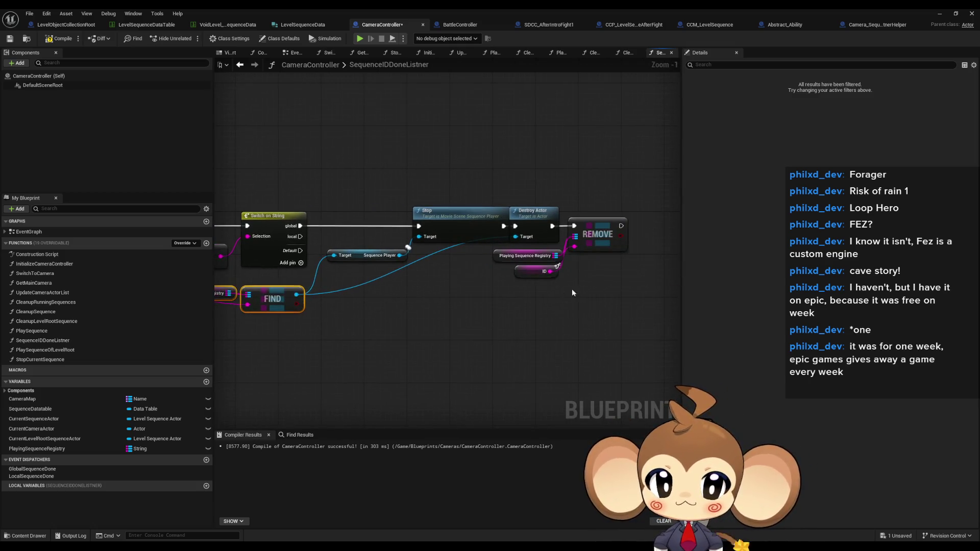
mouse_move(526, 276)
left_mouse_down()
mouse_move(566, 321)
mouse_move(596, 317)
left_mouse_up()
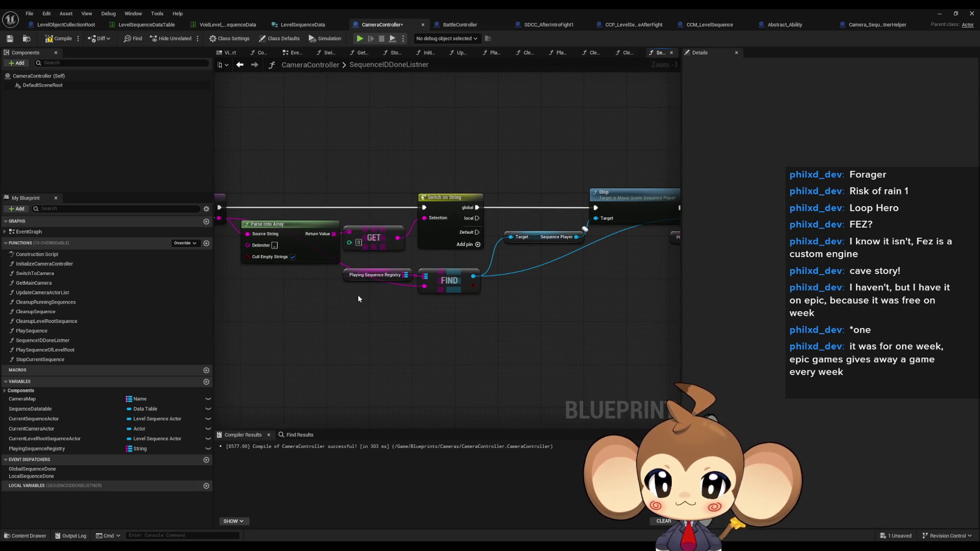
key("ctrl+v")
left_click_drag(424, 299, 377, 298)
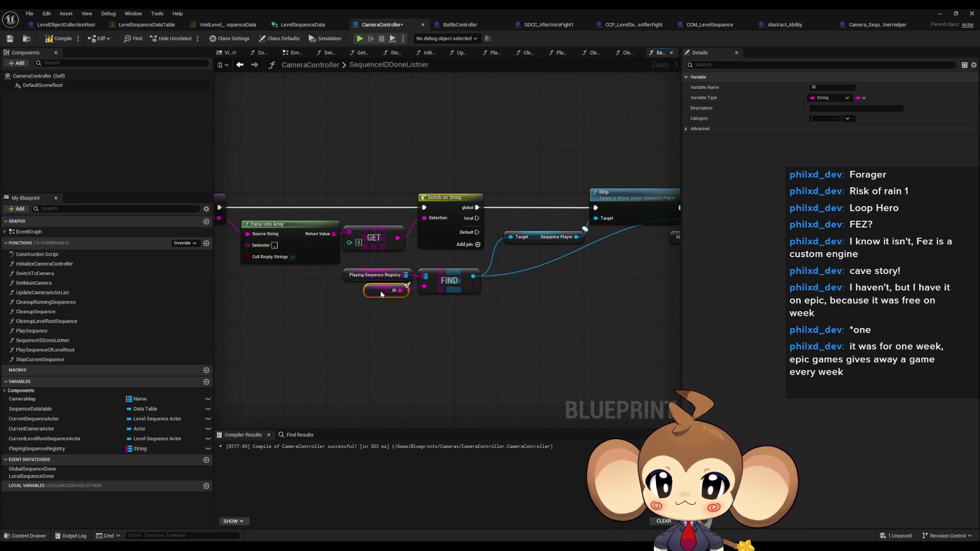
left_click(449, 281, "ctrl")
mouse_move(522, 310)
left_mouse_down()
mouse_move(355, 321)
mouse_move(421, 280)
mouse_move(574, 263)
left_mouse_up()
Place the Destroy Actor/REMOVE group right of Stop and duplicate the whole stop-and-remove chain
left_click(515, 366)
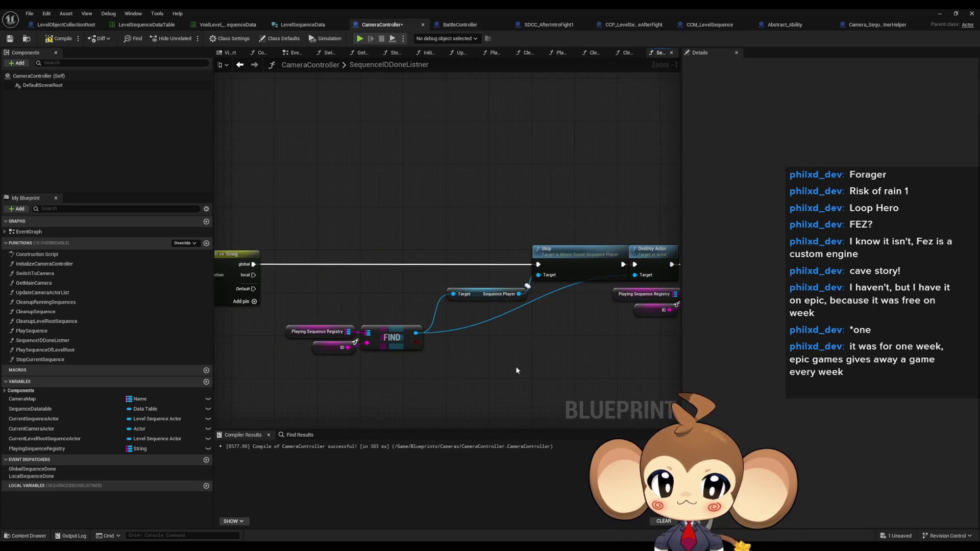
left_click_drag(516, 366, 286, 366)
mouse_move(526, 227)
left_mouse_down()
mouse_move(473, 292)
mouse_move(388, 322)
left_mouse_up()
left_click_drag(453, 263, 481, 263)
left_click_drag(219, 357, 365, 328)
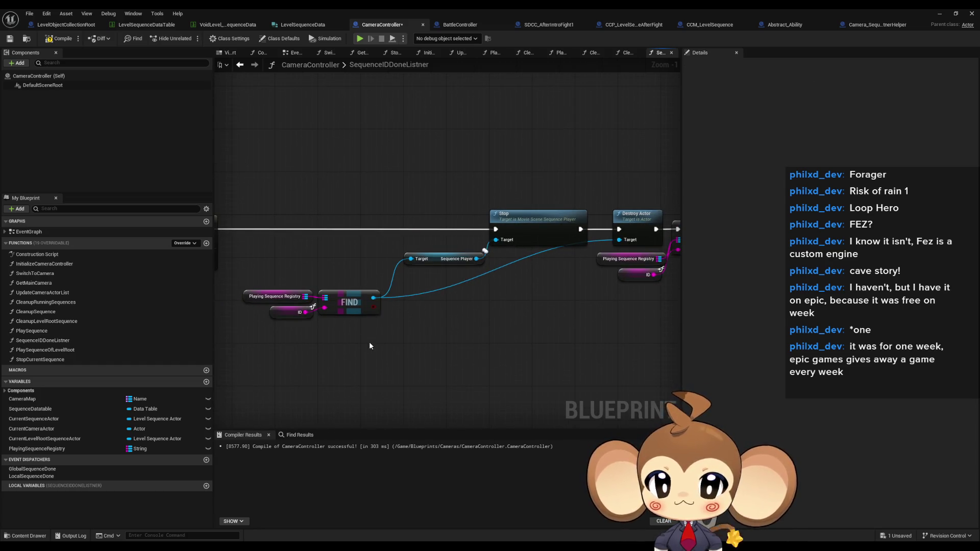
scroll(347, 345, "down", 2)
left_click_drag(301, 196, 647, 341)
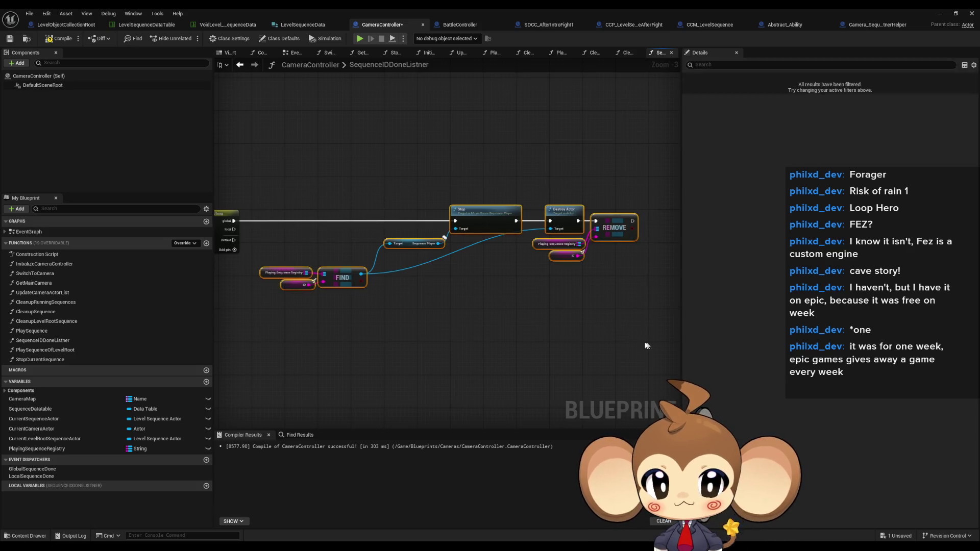
key("ctrl+c")
key("ctrl+v")
mouse_move(442, 273)
left_mouse_down()
mouse_move(442, 286)
mouse_move(481, 290)
left_mouse_up()
Delete the duplicate Destroy Actor and wire Switch on String's 'local' case into the duplicate Stop chain
left_click(460, 306)
left_click(529, 278)
key("Delete")
left_click_drag(420, 286, 231, 181)
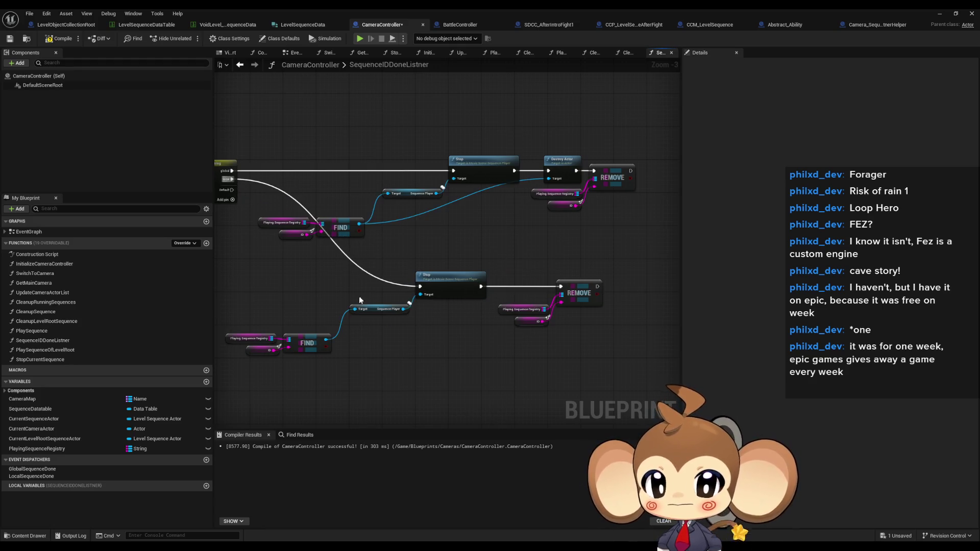
left_click_drag(612, 380, 235, 265)
scroll(466, 295, "up", 2)
left_click_drag(466, 295, 503, 262)
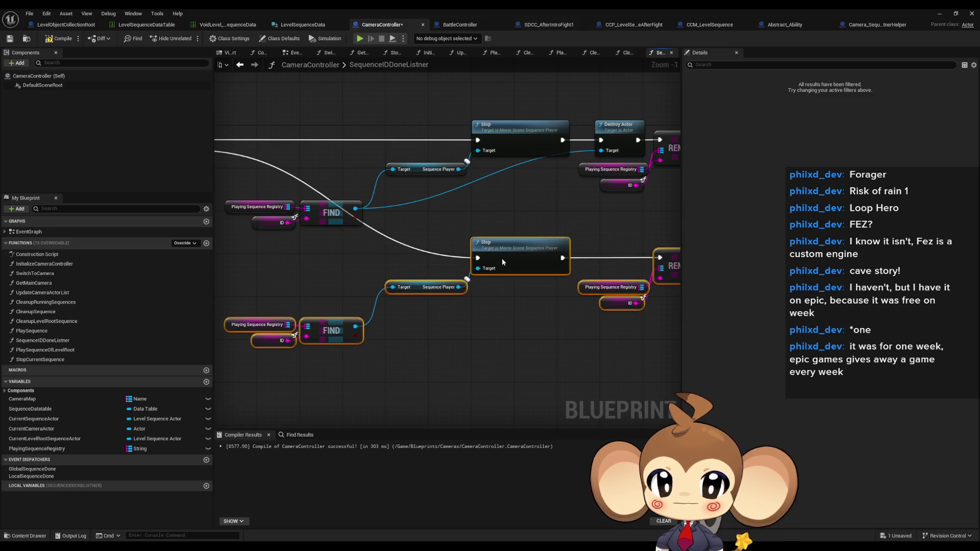
left_click(600, 254)
left_click_drag(601, 254, 557, 242)
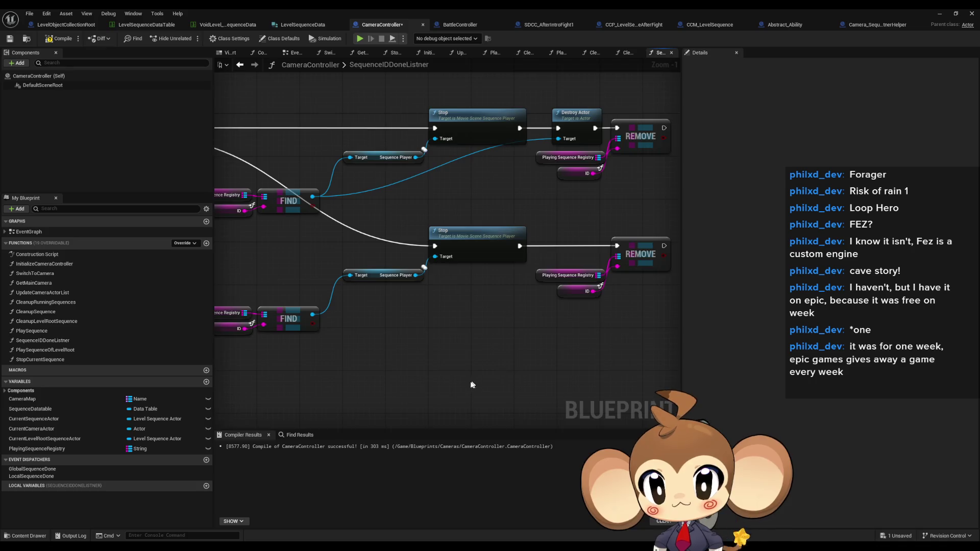
Open the PlaySequence function graph from My Blueprint
scroll(558, 355, "down", 2)
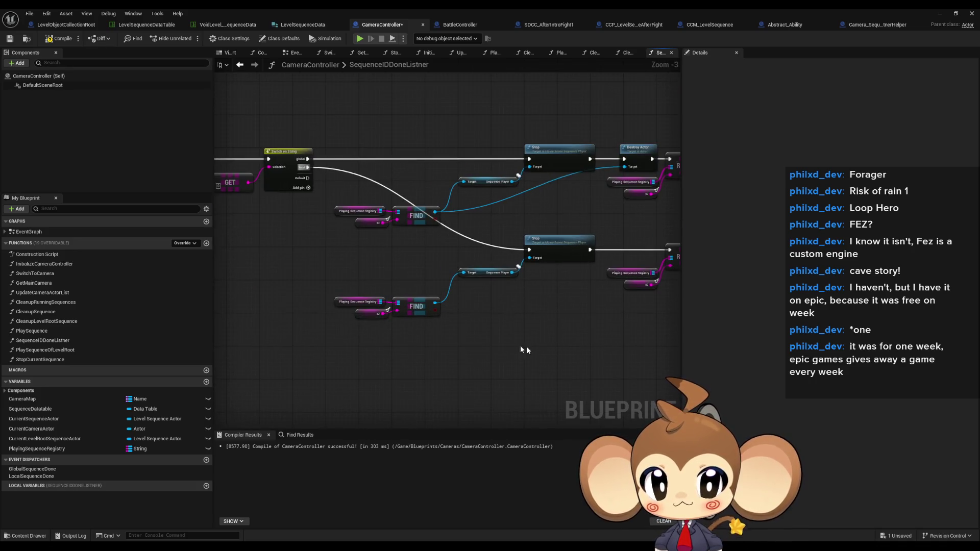
scroll(531, 348, "down", 3)
scroll(474, 329, "up", 3)
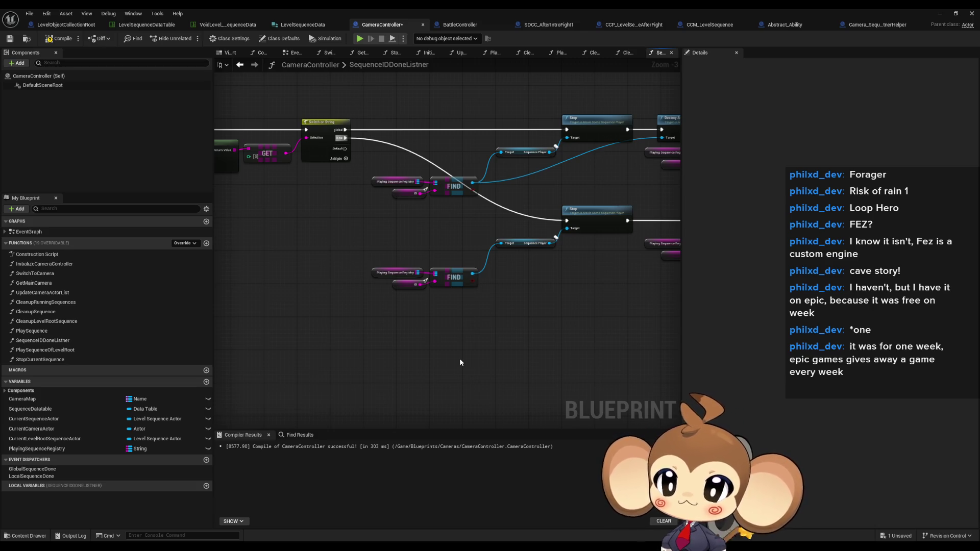
left_click(52, 331)
double_click(52, 332)
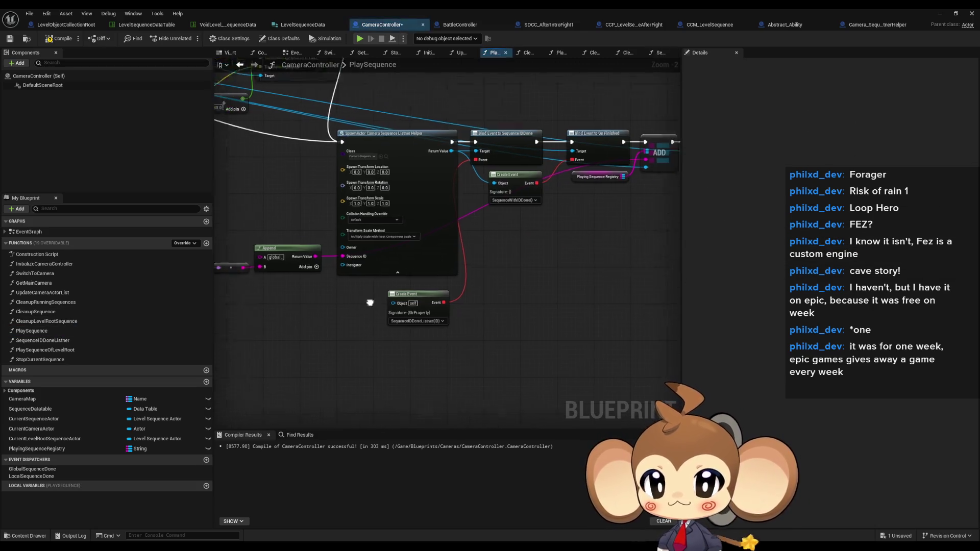
Add a Playing Sequence Registry getter with a Map FIND node in PlaySequence
scroll(406, 322, "up", 3)
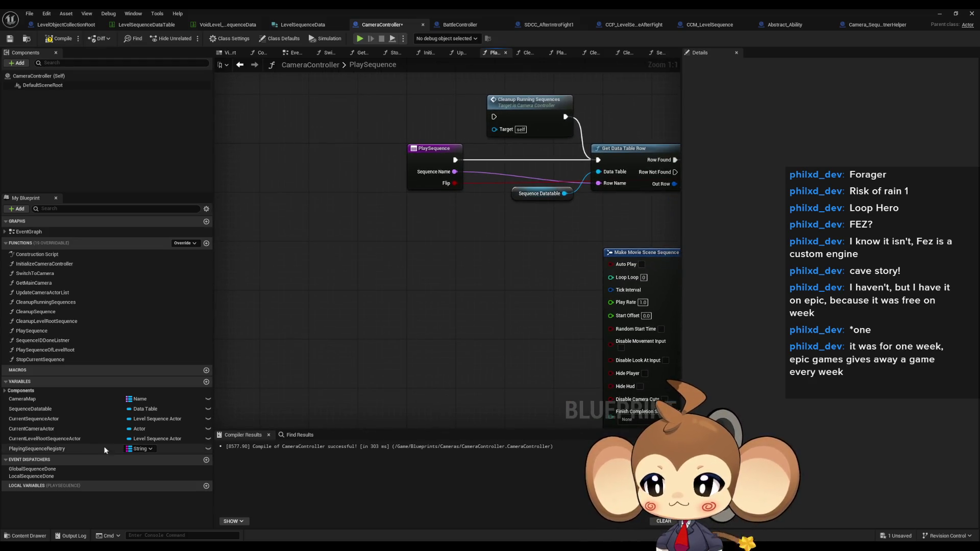
left_click_drag(47, 449, 270, 302)
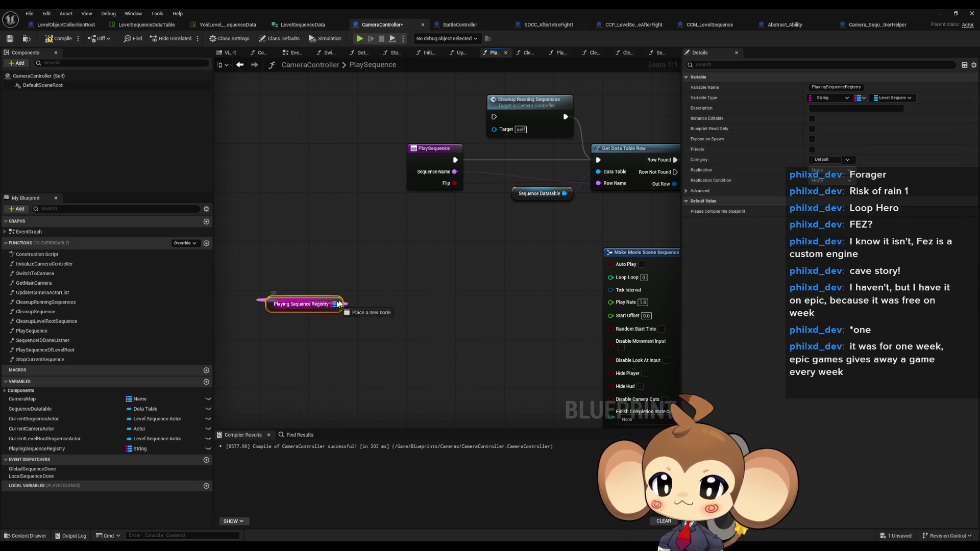
left_click_drag(336, 304, 366, 300)
type("find")
key("Return")
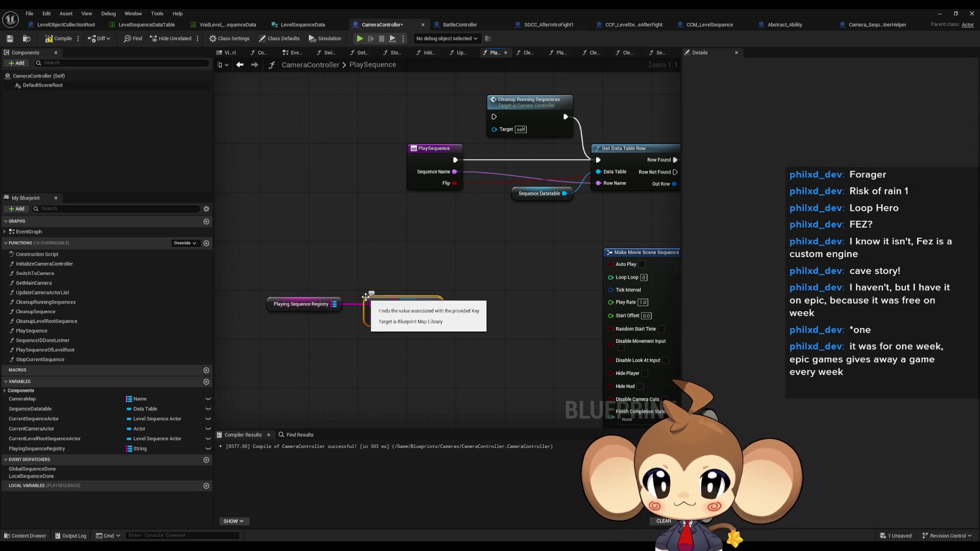
mouse_move(316, 279)
left_mouse_down()
mouse_move(398, 312)
mouse_move(413, 270)
left_mouse_up()
Paste the Sequence Name and Append nodes that build the "global" sequence ID
left_click_drag(474, 213, 428, 274)
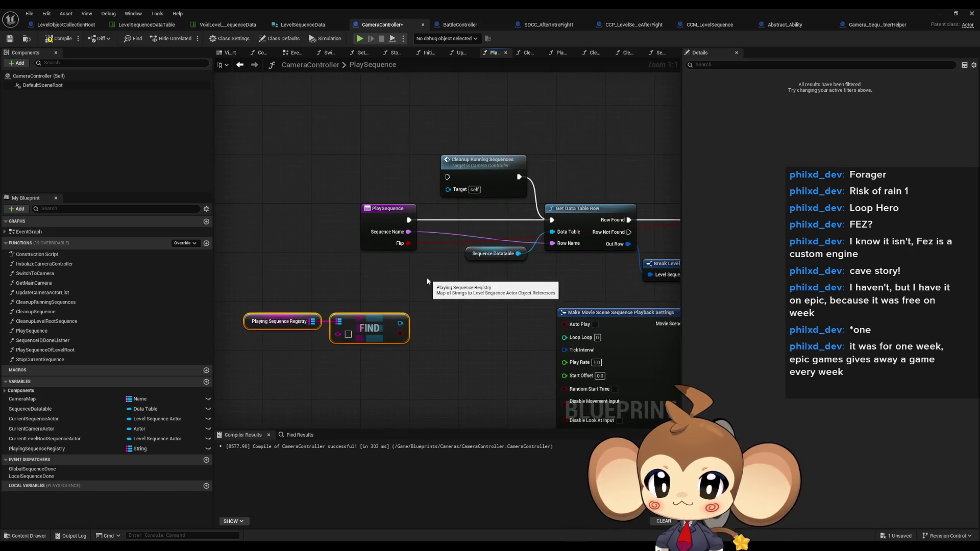
mouse_move(411, 236)
left_mouse_down()
mouse_move(413, 324)
mouse_move(407, 287)
left_mouse_up()
left_click(439, 281)
scroll(323, 255, "down", 2)
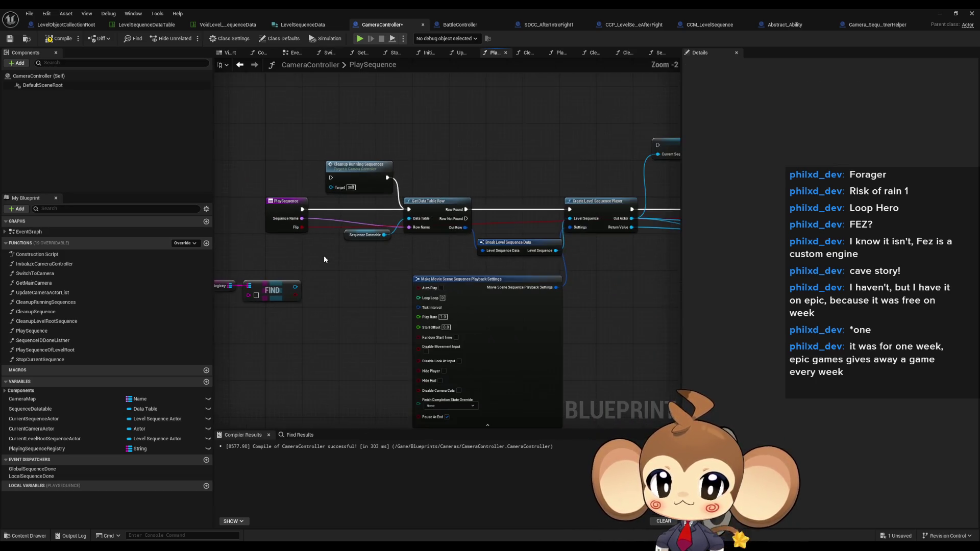
scroll(327, 259, "down", 3)
mouse_move(534, 299)
left_mouse_down()
mouse_move(319, 262)
mouse_move(337, 244)
left_mouse_up()
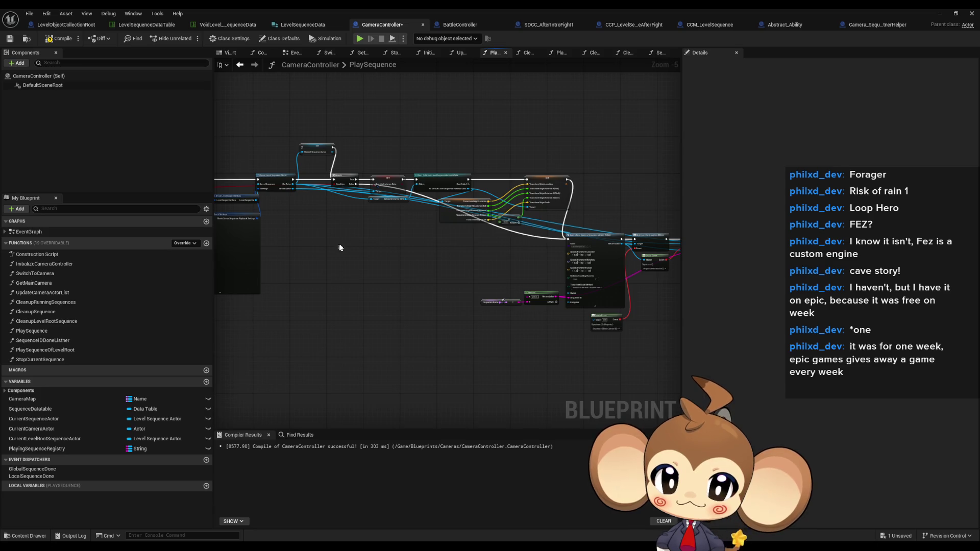
scroll(461, 301, "up", 3)
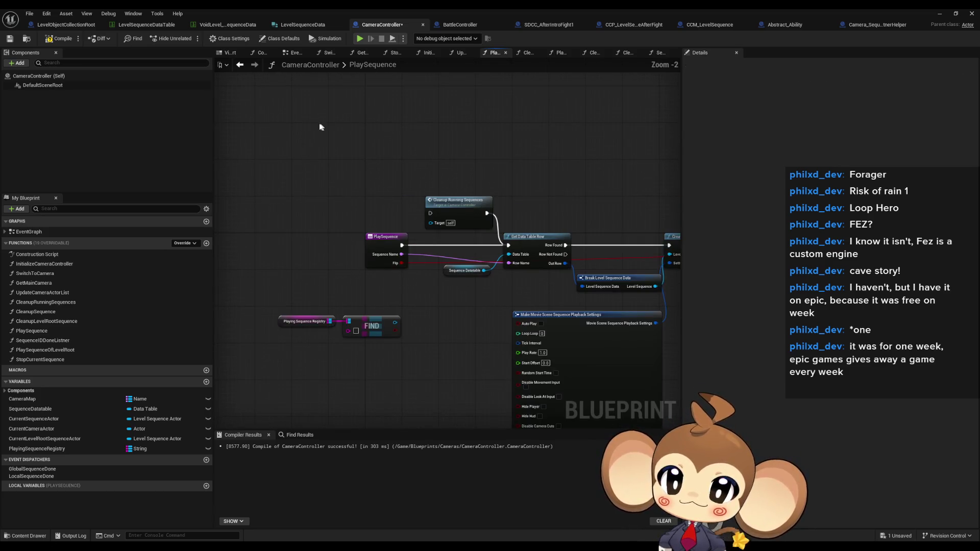
key("ctrl+v")
left_click_drag(417, 121, 443, 129)
Promote Append's result to a local variable named Local_SequenceID
type("local")
type(" o")
type("var")
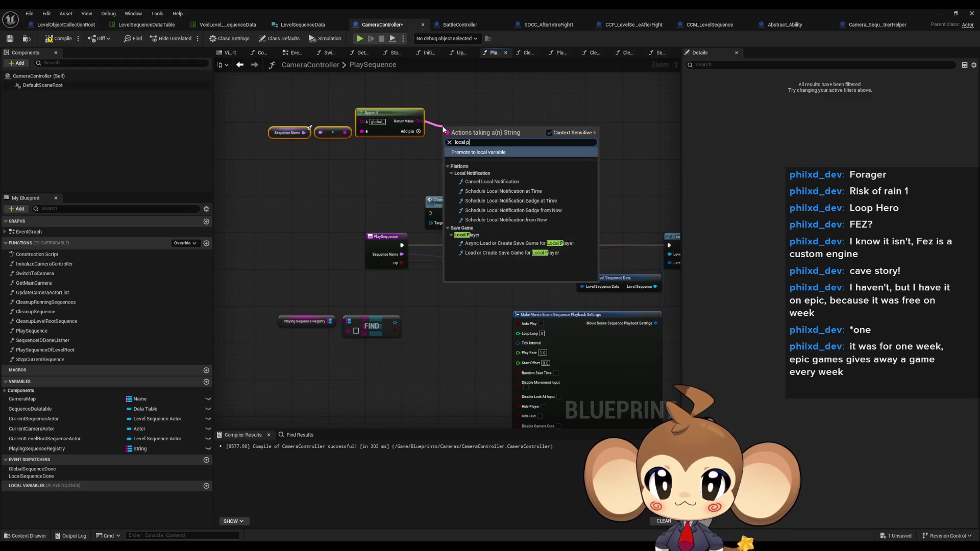
key("Return")
type("Local_Seque")
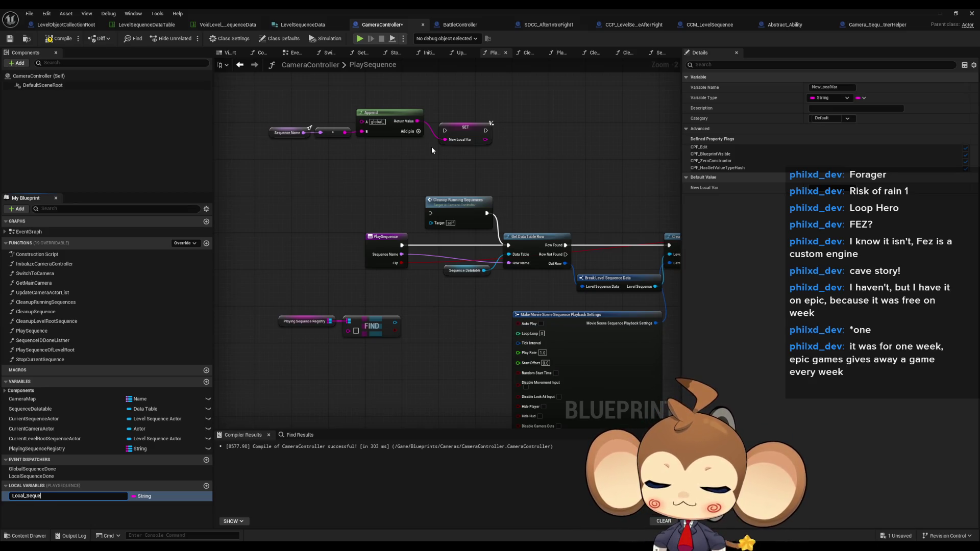
type("ID")
key("Return")
Route execution through the Local_SequenceID SET before Cleanup Running Sequences
mouse_move(402, 245)
left_mouse_down()
mouse_move(444, 131)
mouse_move(508, 245)
left_mouse_up()
left_click(460, 200)
left_click_drag(486, 213, 509, 245)
left_click(394, 283)
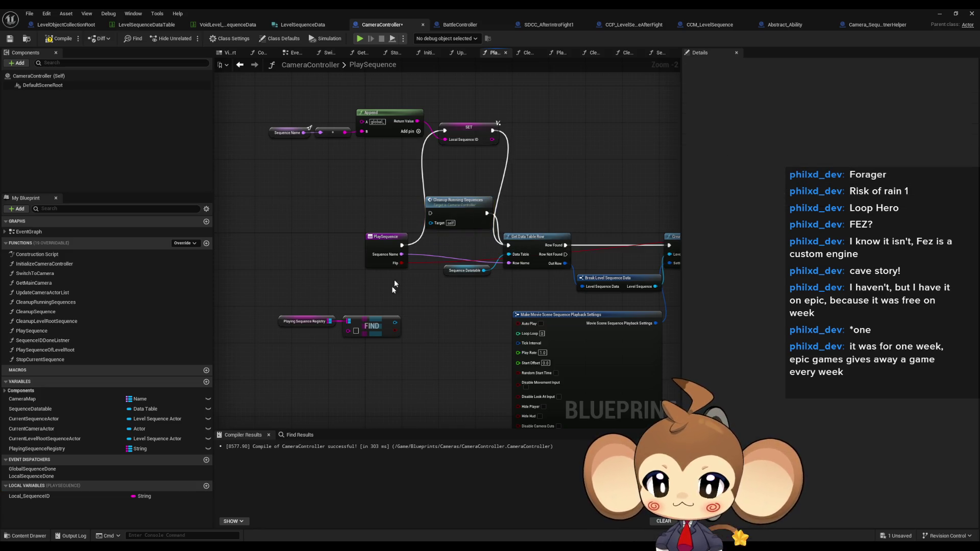
left_click(82, 497)
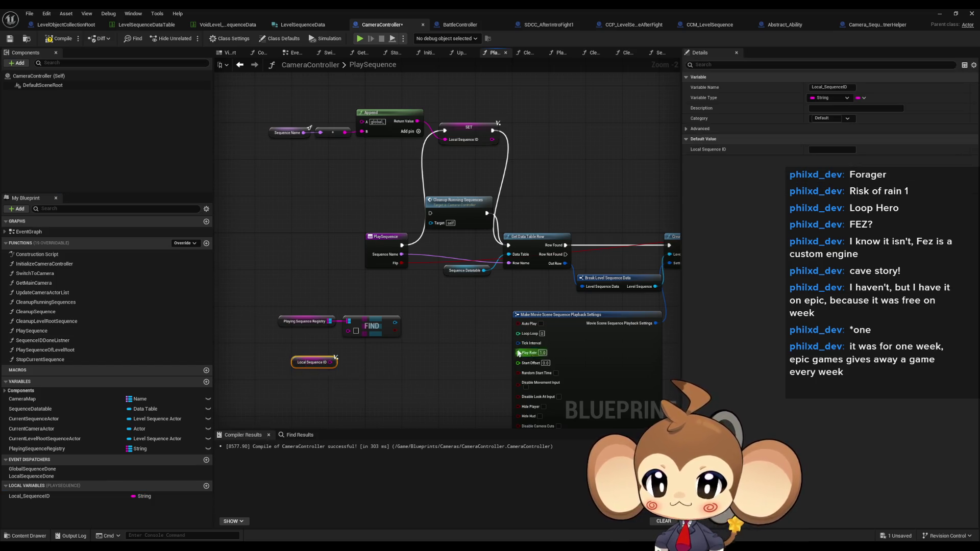
scroll(543, 356, "down", 5)
scroll(543, 356, "up", 5)
Wire Local_SequenceID getters into the spawn node's Sequence ID and the ADD key
left_click_drag(362, 314, 431, 310)
mouse_move(346, 305)
left_mouse_down()
mouse_move(396, 296)
mouse_move(397, 268)
left_mouse_up()
left_click(575, 246)
key("ctrl+v")
mouse_move(542, 259)
left_mouse_down()
mouse_move(604, 177)
mouse_move(557, 210)
mouse_move(559, 202)
left_mouse_up()
left_click_drag(507, 273, 686, 267)
left_click_drag(389, 275, 389, 275)
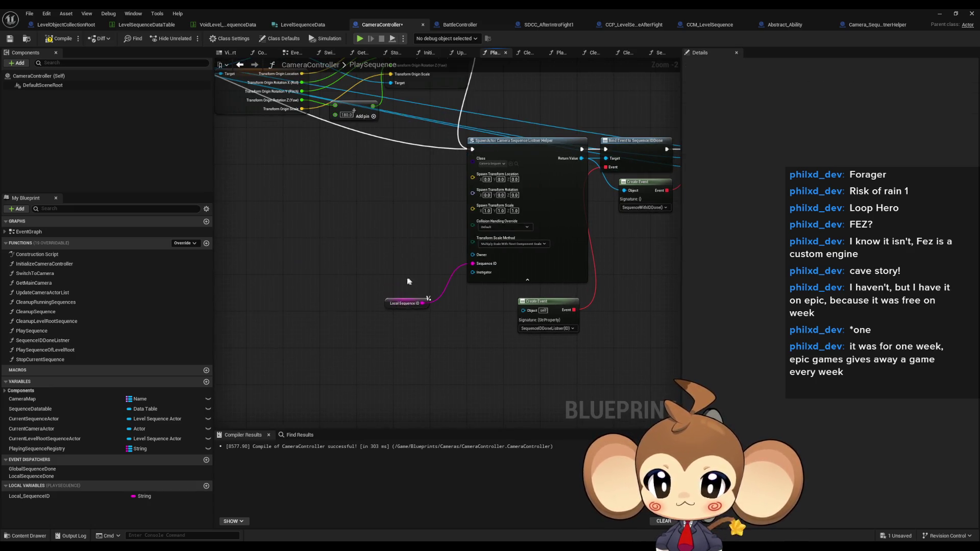
scroll(389, 275, "down", 3)
scroll(541, 210, "up", 3)
mouse_move(459, 261)
left_mouse_down()
mouse_move(393, 262)
mouse_move(438, 207)
mouse_move(487, 204)
left_mouse_up()
Feed Local_SequenceID to FIND, branch on its result with False to Get Data Table Row, and add a SequenceIDDoneListner call
mouse_move(360, 324)
left_mouse_down()
mouse_move(377, 293)
mouse_move(335, 306)
left_mouse_up()
mouse_move(419, 292)
left_mouse_down()
mouse_move(453, 290)
mouse_move(487, 270)
mouse_move(407, 260)
left_mouse_up()
type("branch")
key("Return")
left_click_drag(413, 296, 452, 195)
left_click_drag(373, 286, 345, 195)
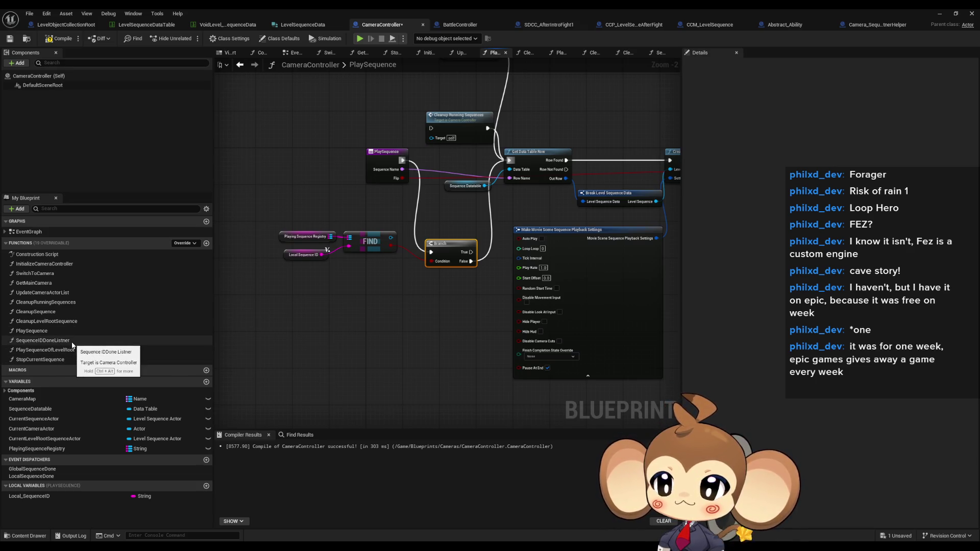
left_click_drag(72, 345, 351, 305)
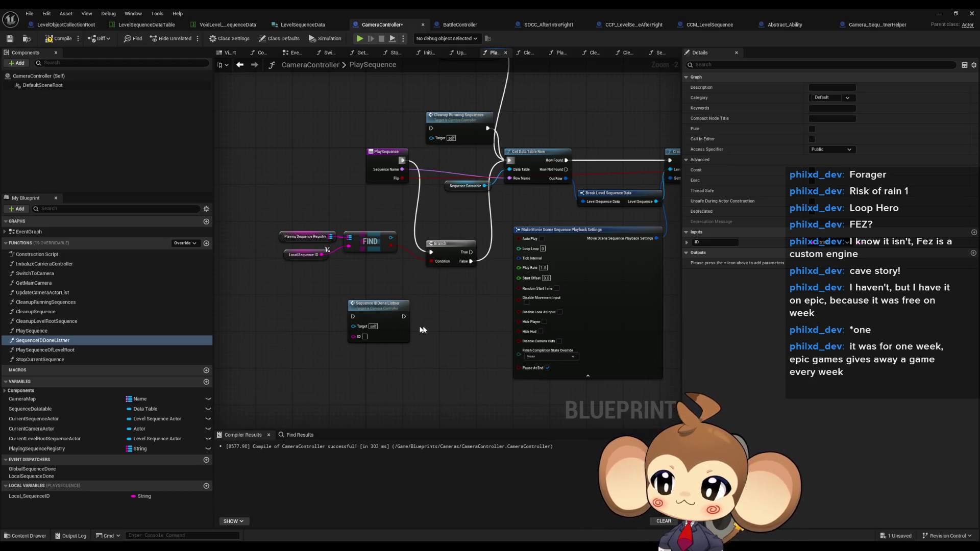
Open the SequenceIDDoneListner function graph from its call node
left_click(393, 320)
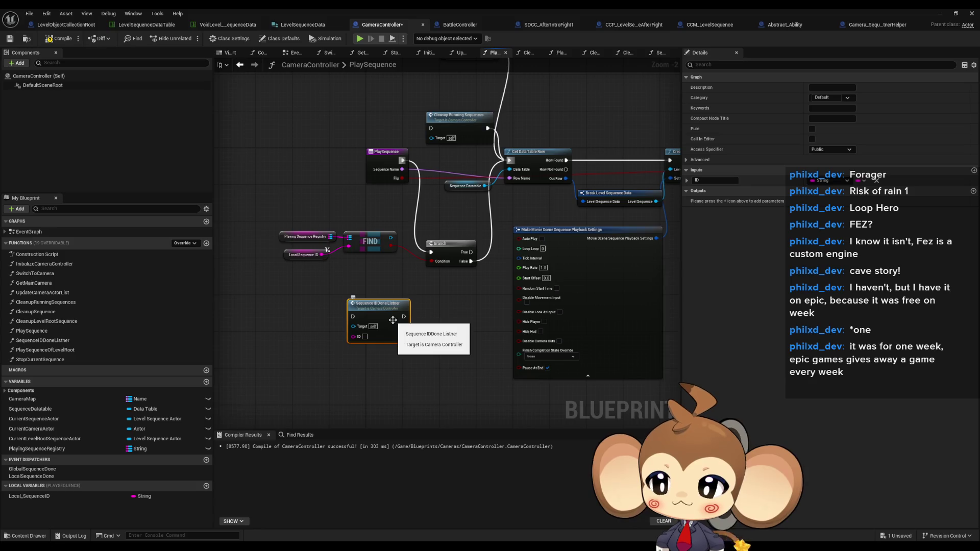
double_click(392, 320)
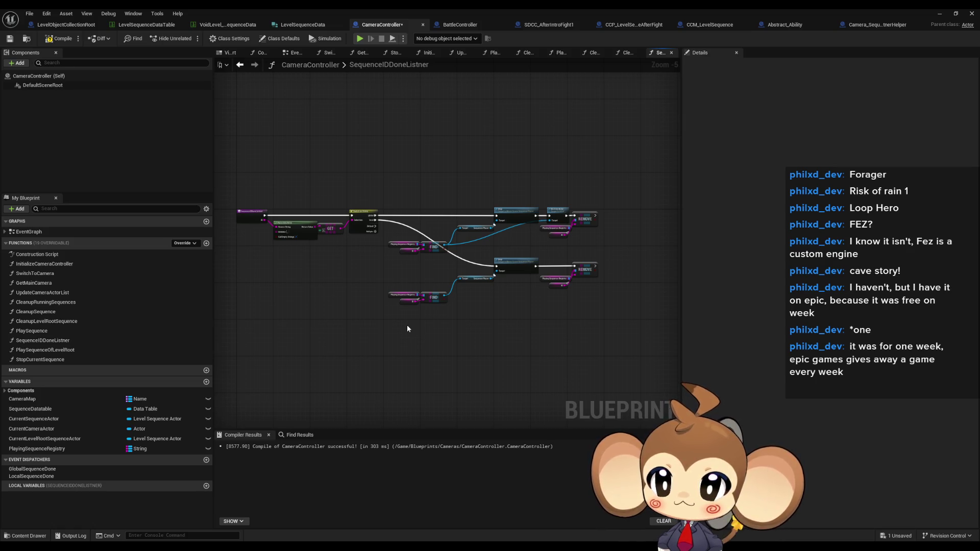
scroll(421, 328, "up", 1)
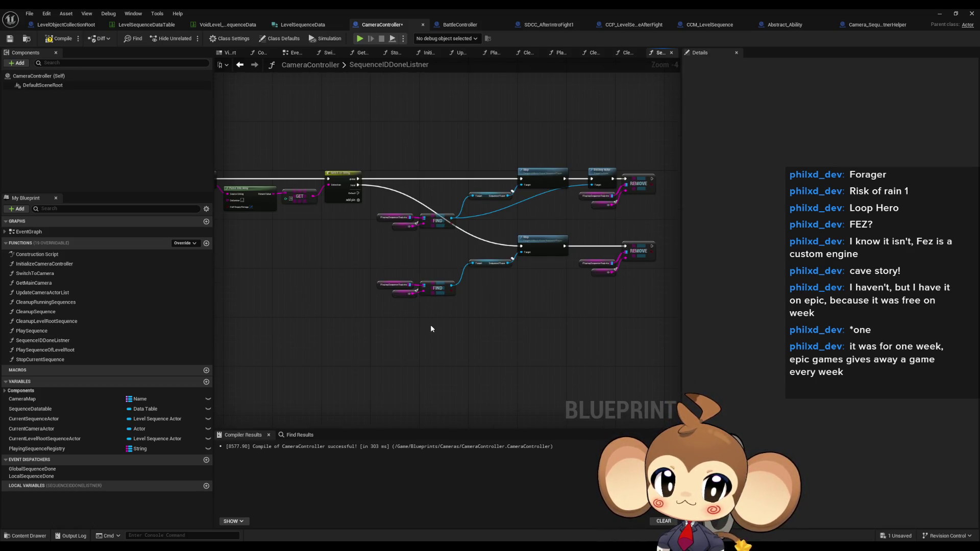
Inspect the Destroy Actor and Stop nodes, then return to PlaySequence
left_click(602, 172)
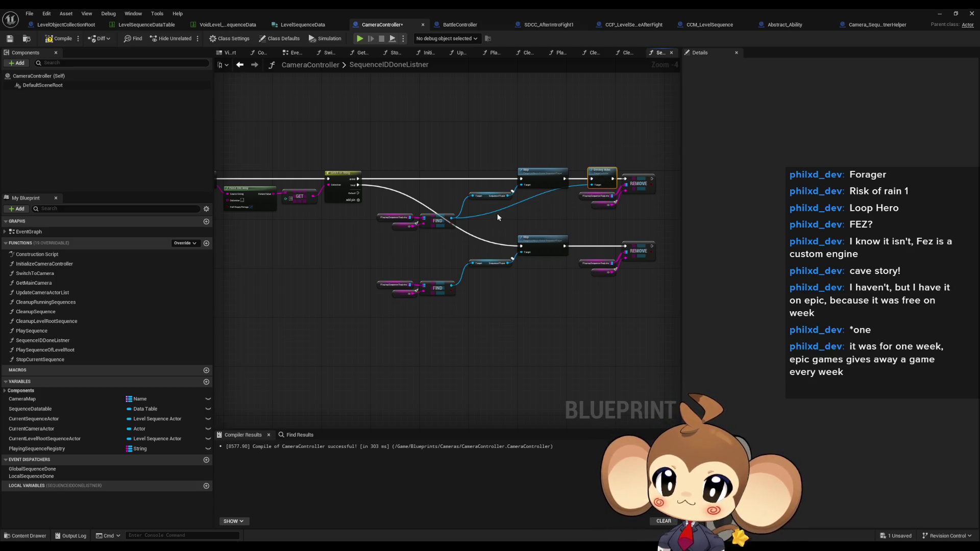
left_click_drag(502, 215, 523, 225)
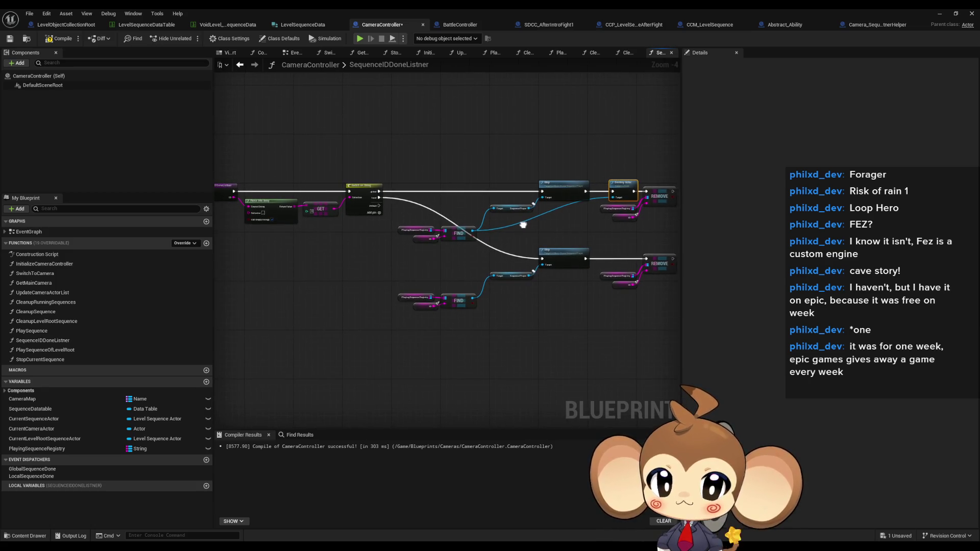
left_click(545, 182)
left_click_drag(511, 170, 552, 218)
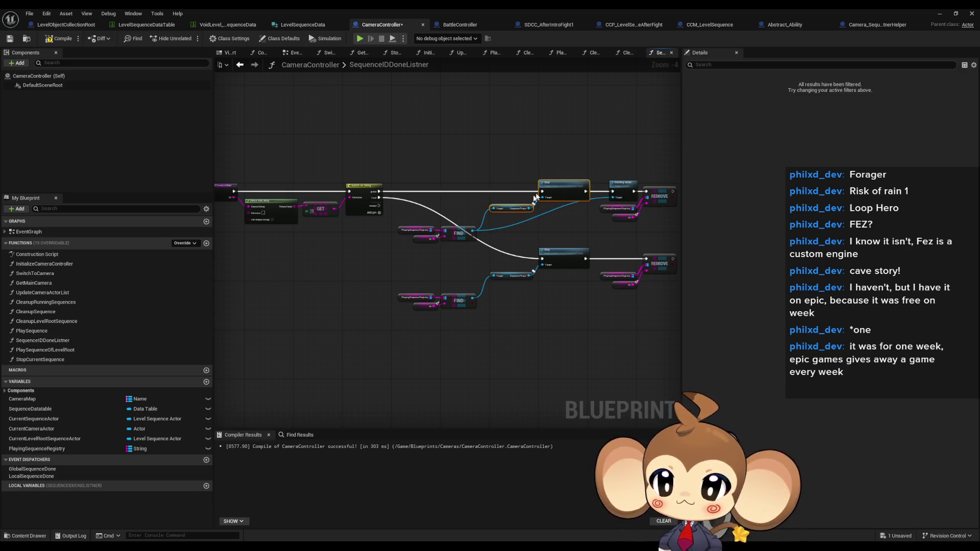
left_click(622, 184)
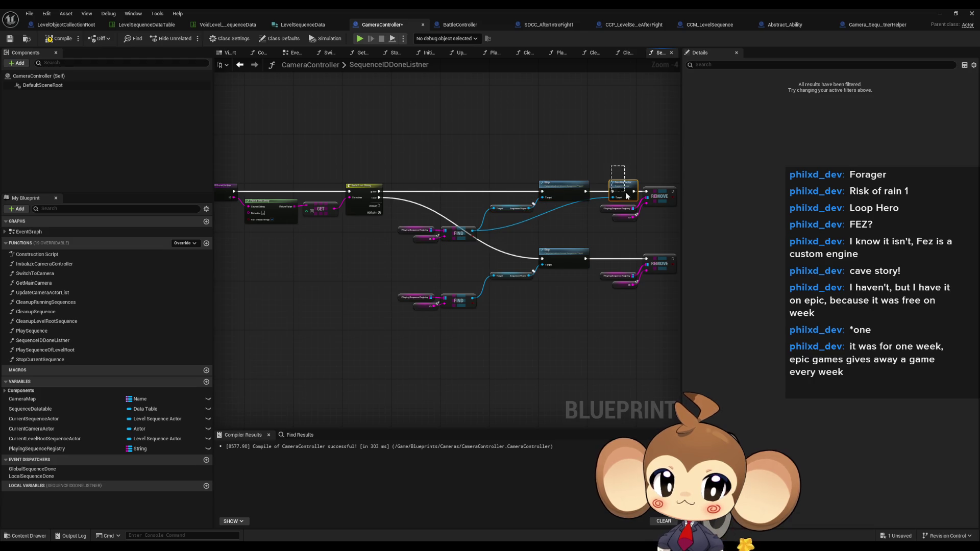
left_click(239, 64)
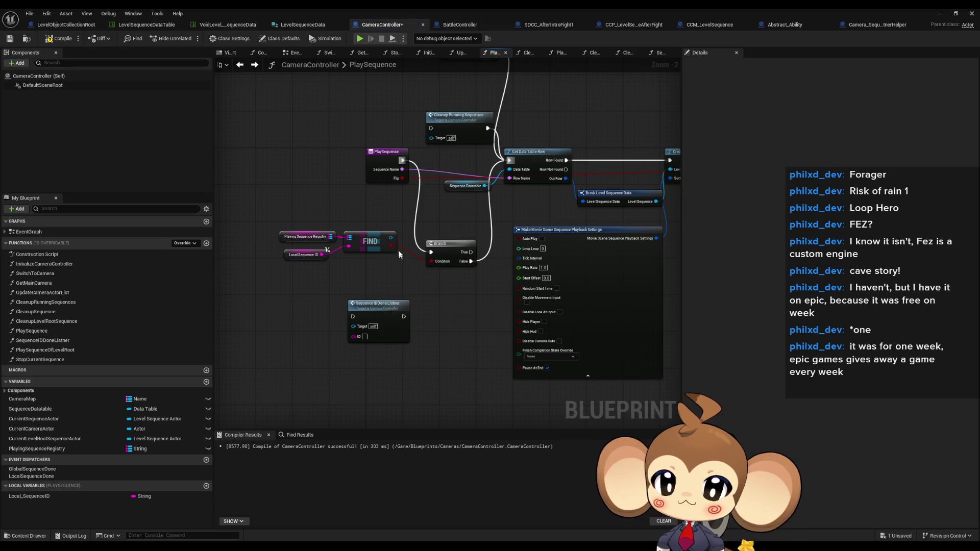
left_click_drag(391, 237, 417, 283)
Add Destroy Actor for the found actor on the Branch path and delete the SequenceIDDoneListner call
type("dest")
left_click(466, 322)
mouse_move(422, 299)
left_mouse_down()
mouse_move(470, 255)
mouse_move(433, 333)
mouse_move(473, 199)
left_mouse_up()
left_click(378, 303)
key("Delete")
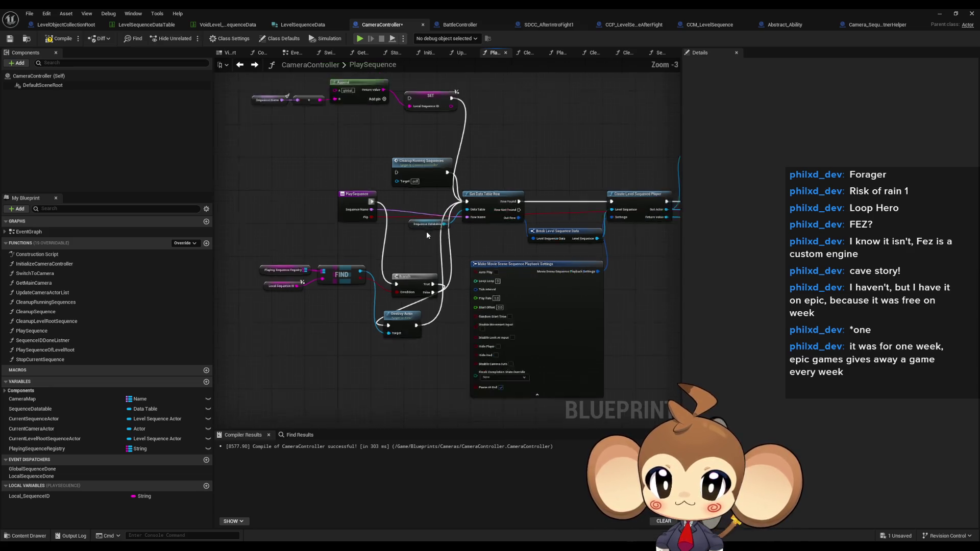
Rewire execution from PlaySequence's start through the SET node and tidy the Destroy Actor placement
scroll(426, 232, "down", 1)
scroll(439, 255, "up", 1)
left_click_drag(448, 271, 465, 287)
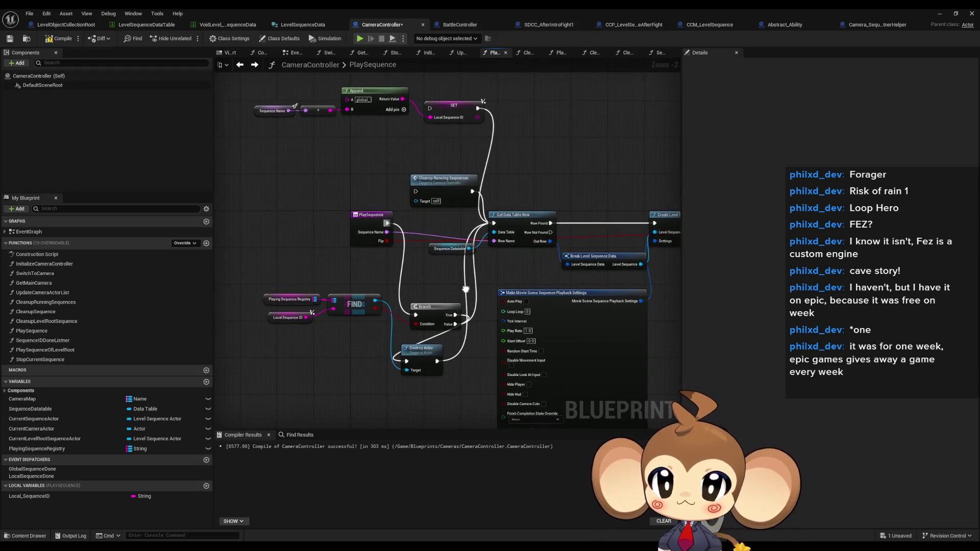
left_click_drag(430, 109, 388, 223)
mouse_move(478, 108)
left_mouse_down()
mouse_move(395, 326)
mouse_move(406, 337)
mouse_move(423, 302)
mouse_move(416, 296)
left_mouse_up()
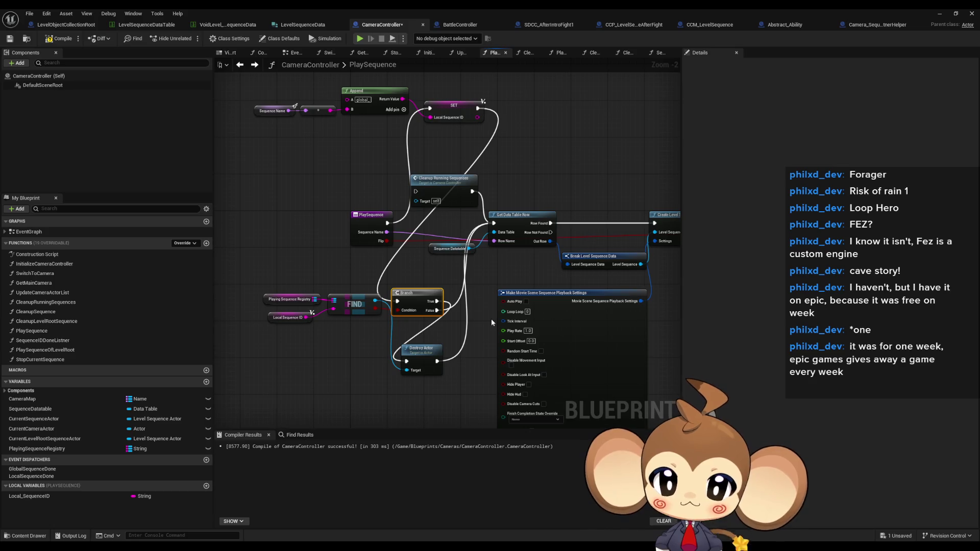
left_click_drag(422, 349, 436, 338)
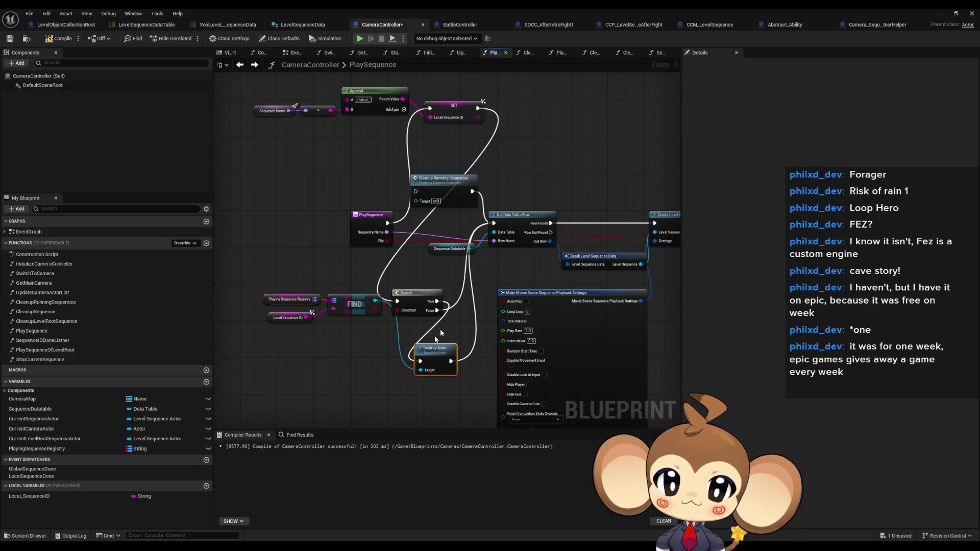
left_click(501, 274)
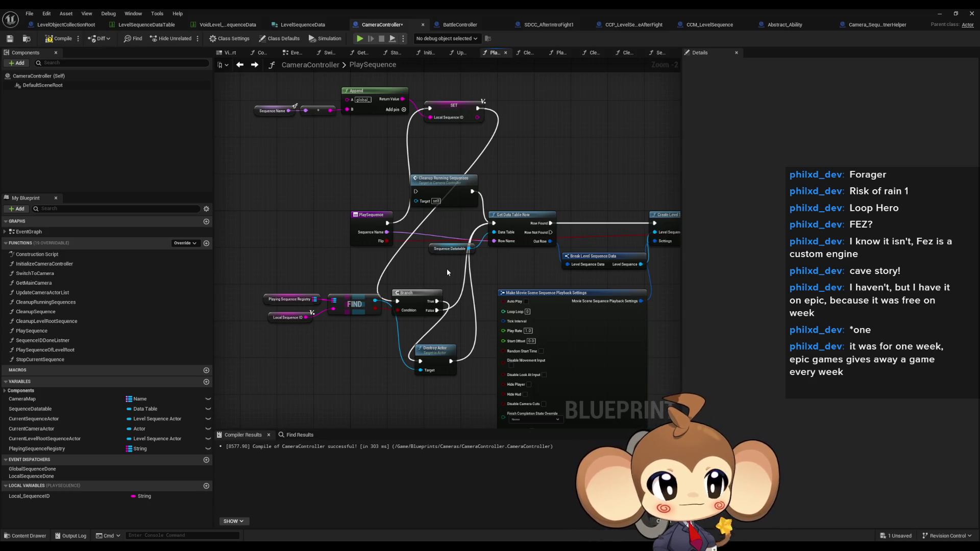
scroll(447, 272, "down", 1)
left_click_drag(459, 276, 273, 233)
mouse_move(491, 237)
left_mouse_down()
mouse_move(554, 236)
mouse_move(473, 249)
mouse_move(95, 207)
mouse_move(220, 202)
left_mouse_up()
scroll(557, 247, "down", 1)
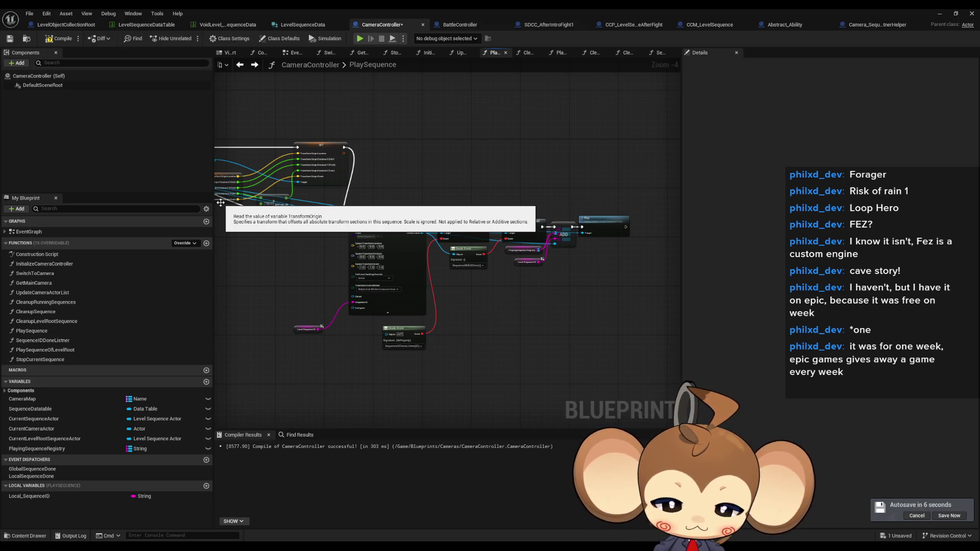
In SequenceIDDoneListner, add a Sequence node right after the listener event
double_click(43, 340)
scroll(454, 351, "up", 4)
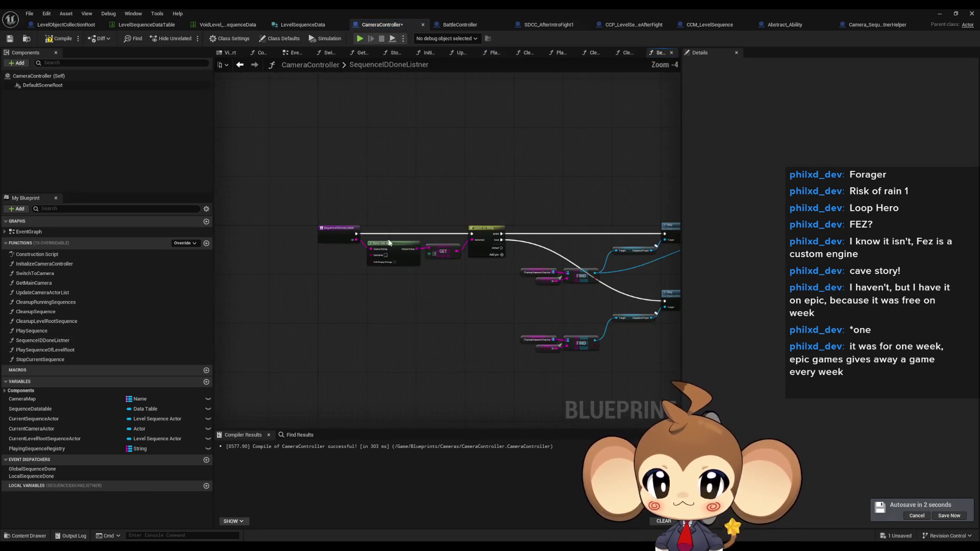
scroll(482, 307, "down", 1)
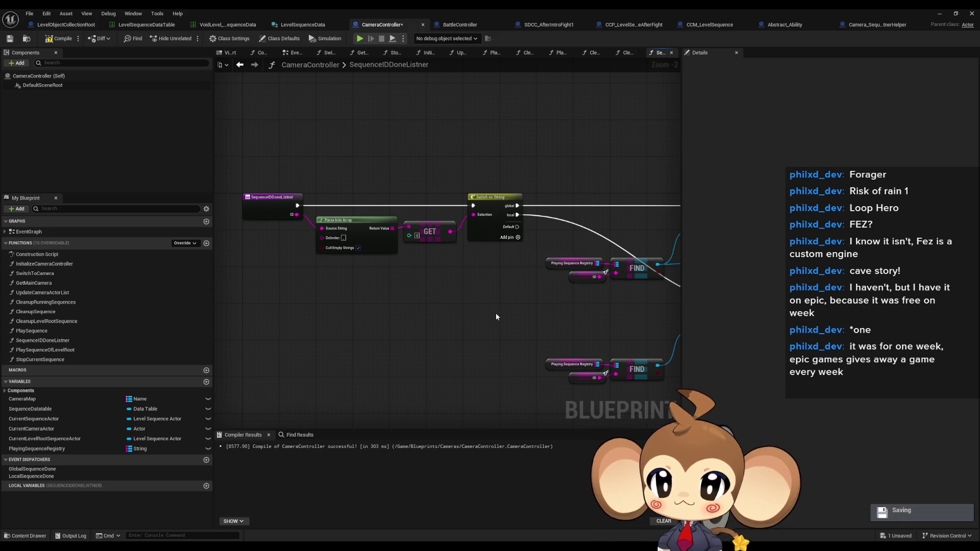
scroll(495, 314, "down", 1)
left_click_drag(496, 313, 332, 279)
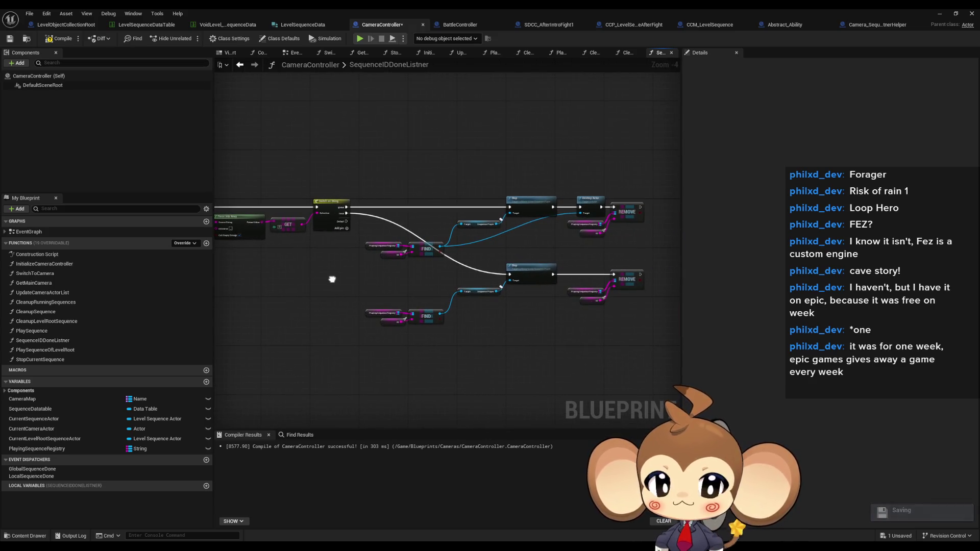
left_click_drag(332, 280, 492, 286)
scroll(366, 227, "up", 2)
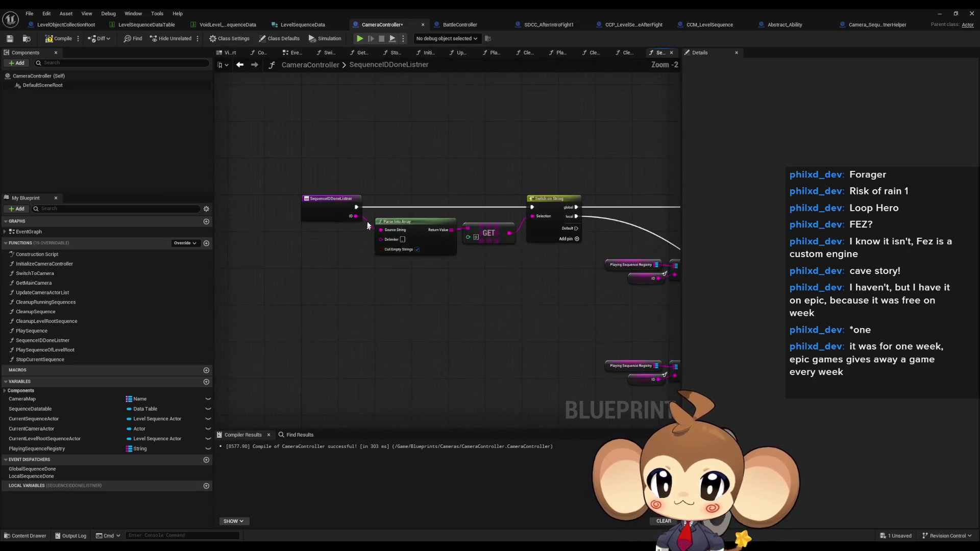
left_click_drag(357, 207, 407, 198)
type("eq")
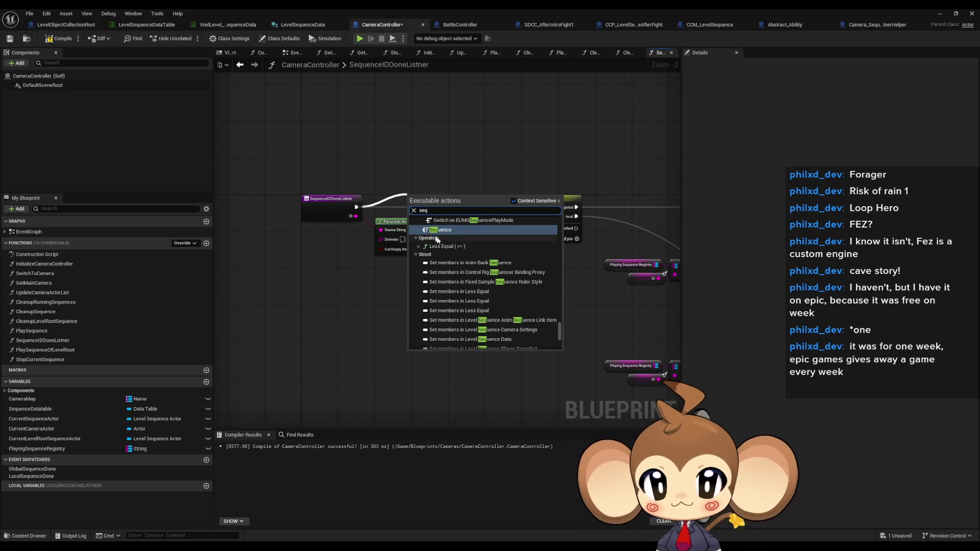
key("Return")
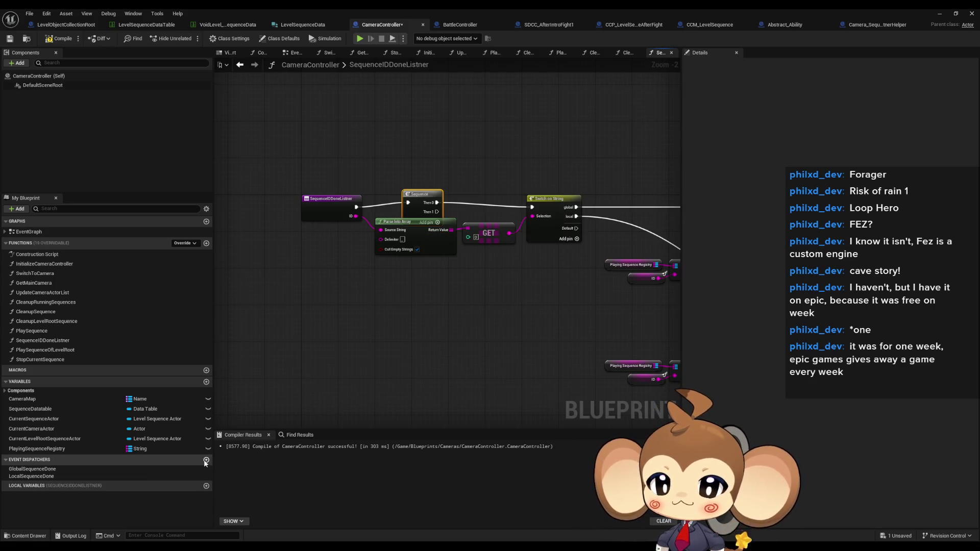
Rename the GlobalSequenceDone event dispatcher to AllSequencesDone
left_click(206, 460)
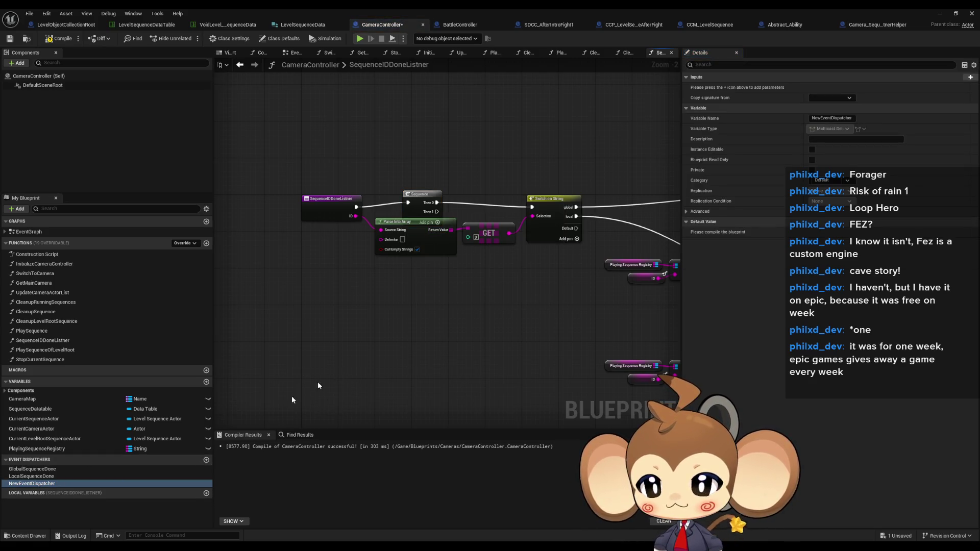
key("Delete")
left_click(50, 469)
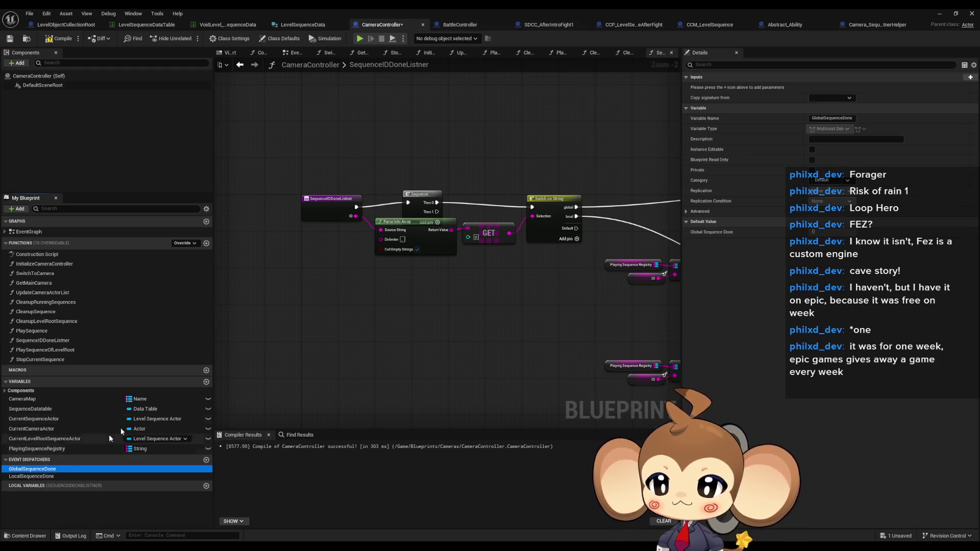
key("F2")
type("AllSequ")
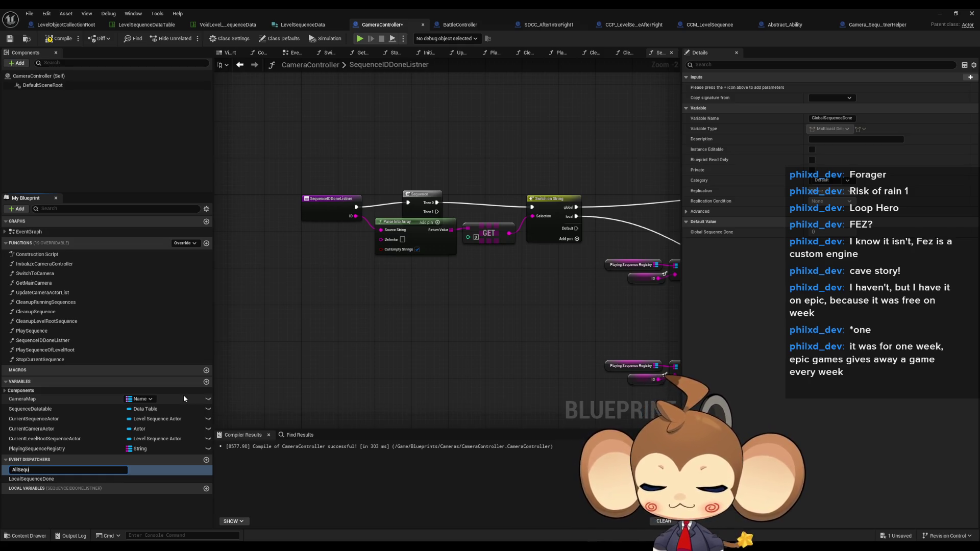
type("encesDone")
key("Return")
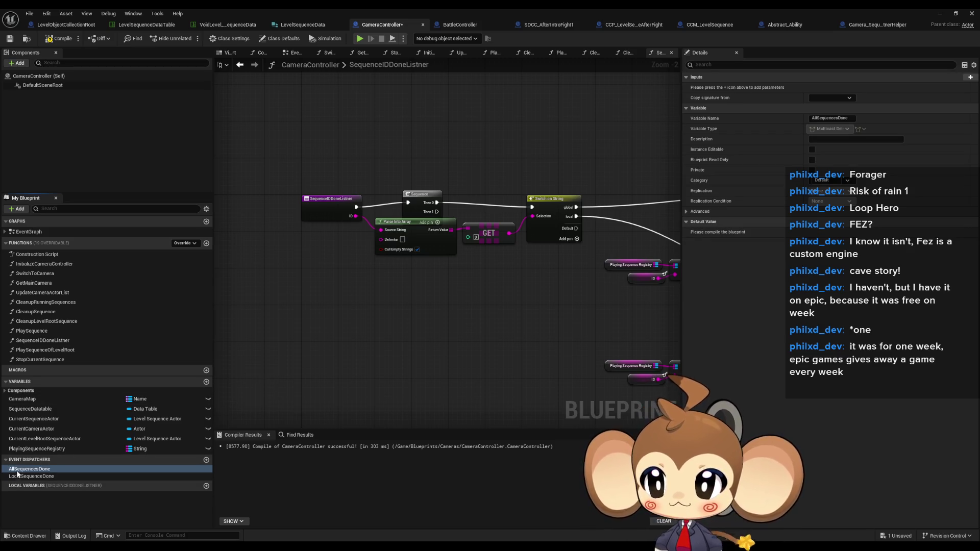
Place a Call AllSequencesDone node in the listener graph
left_click_drag(525, 313, 491, 314)
left_click_drag(26, 469, 384, 384)
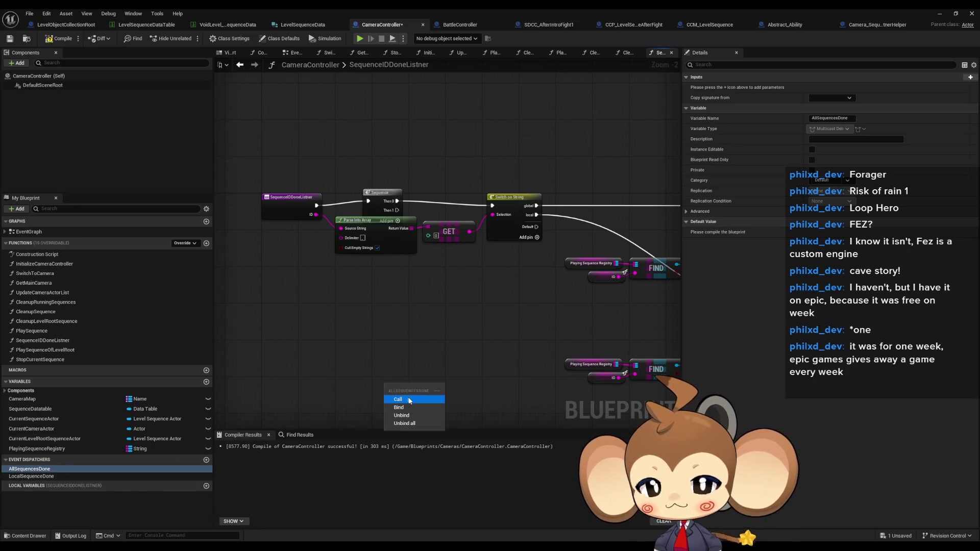
left_click(410, 399)
Duplicate the Playing Sequence Registry getter and pull a link from the copy
left_click_drag(455, 277, 437, 263)
left_click(573, 351)
key("ctrl+c")
key("ctrl+v")
left_click_drag(335, 304, 356, 300)
From Sequence's Then 1, branch on Playing Sequence Registry Is Empty, calling AllSequencesDone when true
type("is empt")
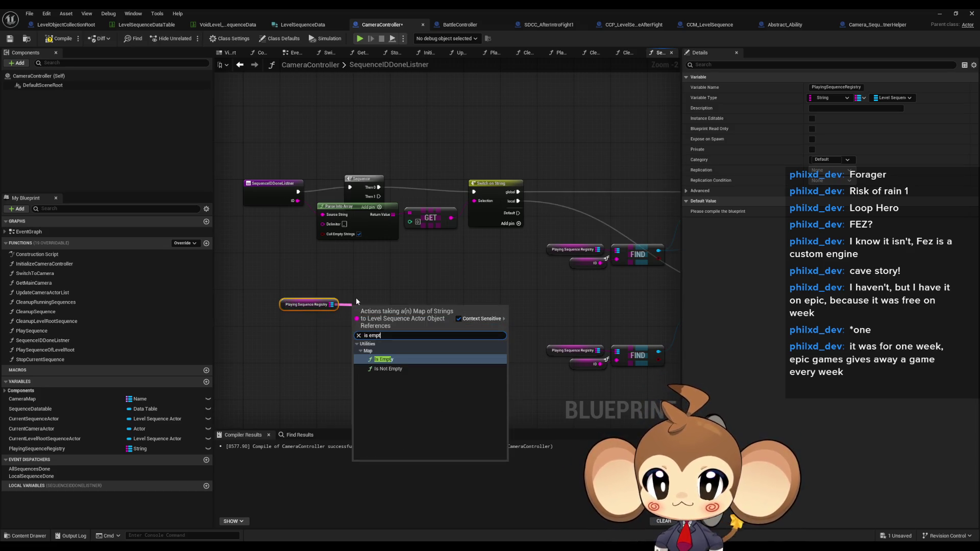
key("Return")
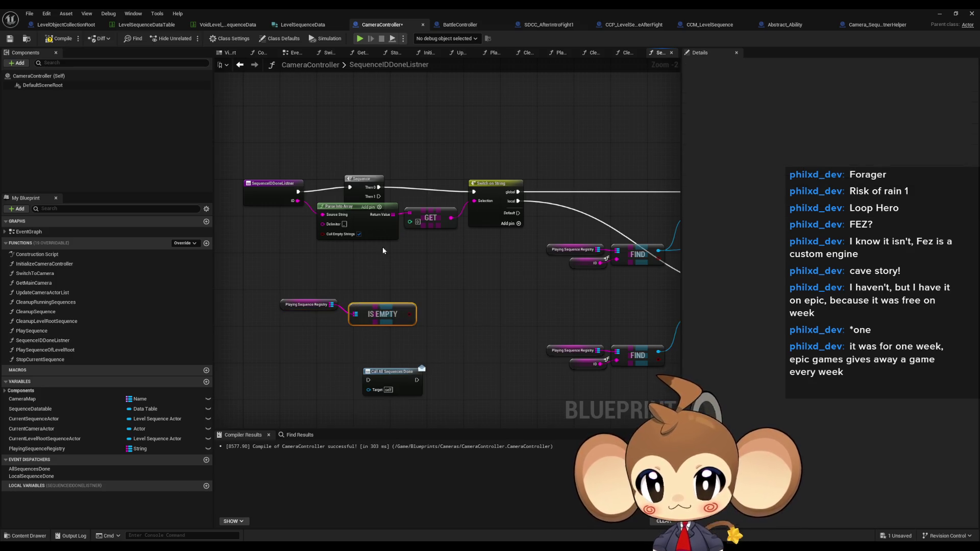
mouse_move(379, 196)
left_mouse_down()
mouse_move(445, 224)
mouse_move(449, 306)
mouse_move(441, 294)
mouse_move(368, 380)
left_mouse_up()
left_click(490, 306)
left_click_drag(346, 312, 331, 260)
Move the Is Empty, Branch, Parse Into Array and Sequence nodes lower, with the call beside True
left_click_drag(239, 232, 464, 335)
left_click_drag(445, 245, 432, 289)
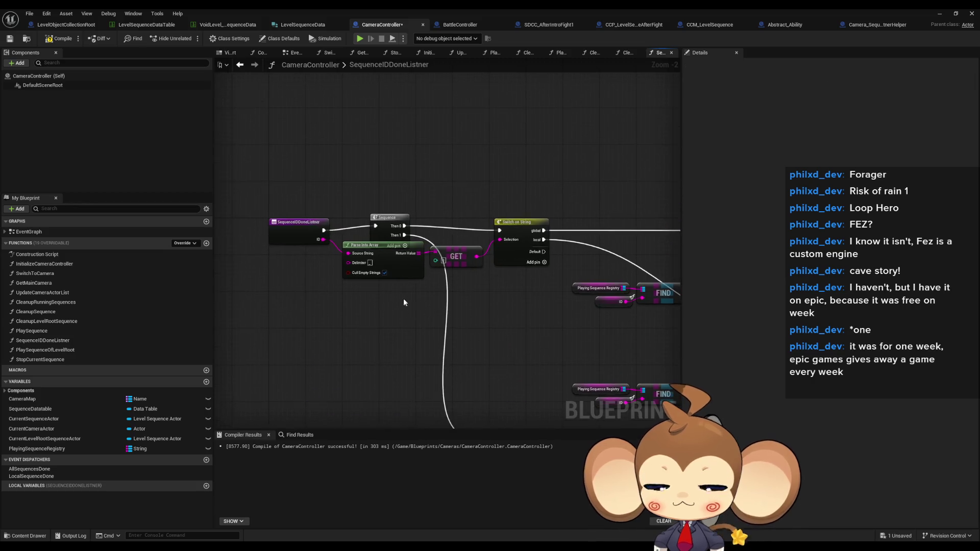
scroll(405, 305, "up", 2)
left_click_drag(485, 311, 327, 240)
left_click_drag(472, 245, 474, 280)
mouse_move(370, 193)
left_mouse_down()
mouse_move(404, 209)
mouse_move(349, 248)
mouse_move(422, 316)
left_mouse_up()
left_click(430, 166)
scroll(421, 203, "down", 4)
left_click_drag(314, 376, 428, 302)
Review the whole done-listener graph, then compile and save the CameraController Blueprint
left_click_drag(336, 351, 398, 329)
scroll(398, 328, "up", 2)
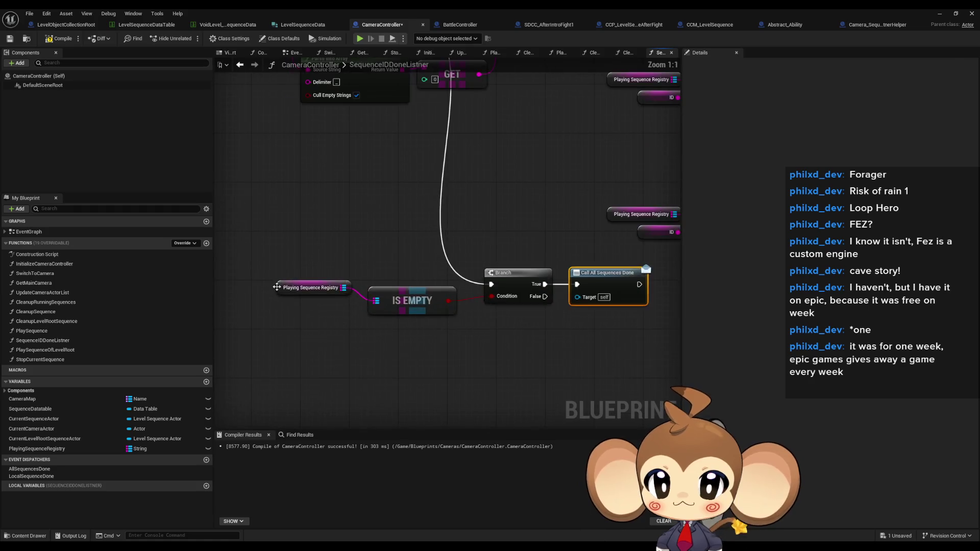
mouse_move(310, 261)
left_mouse_down()
mouse_move(424, 312)
mouse_move(382, 300)
left_mouse_up()
scroll(424, 312, "up", 3)
left_click_drag(269, 278, 546, 334)
left_click(513, 331)
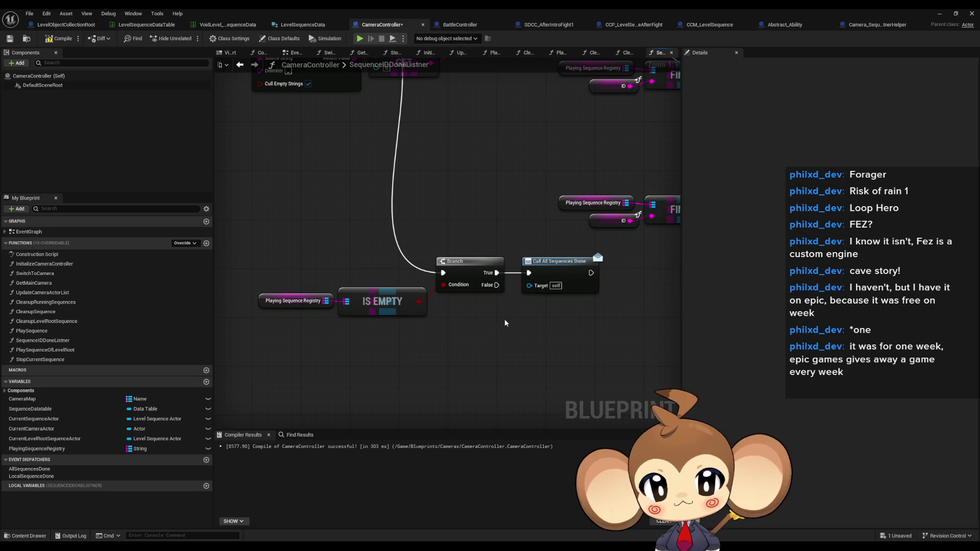
scroll(505, 318, "down", 2)
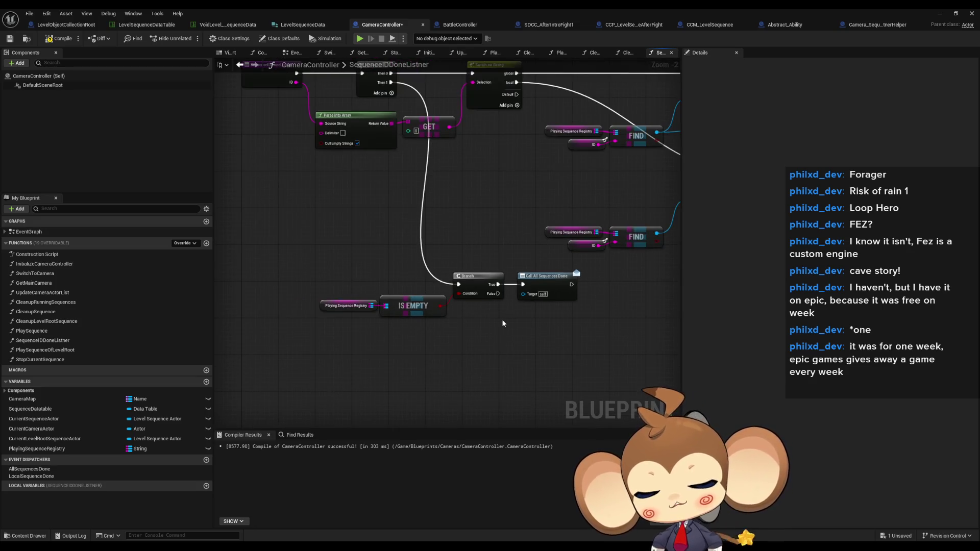
mouse_move(505, 320)
left_mouse_down()
mouse_move(561, 322)
mouse_move(481, 320)
left_mouse_up()
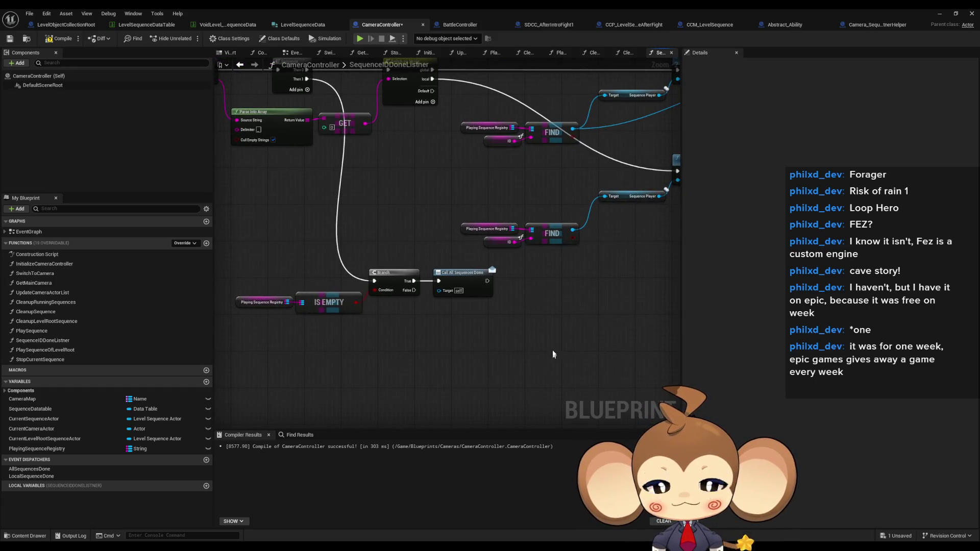
scroll(552, 351, "down", 2)
mouse_move(553, 351)
left_mouse_down()
mouse_move(322, 372)
mouse_move(333, 361)
left_mouse_up()
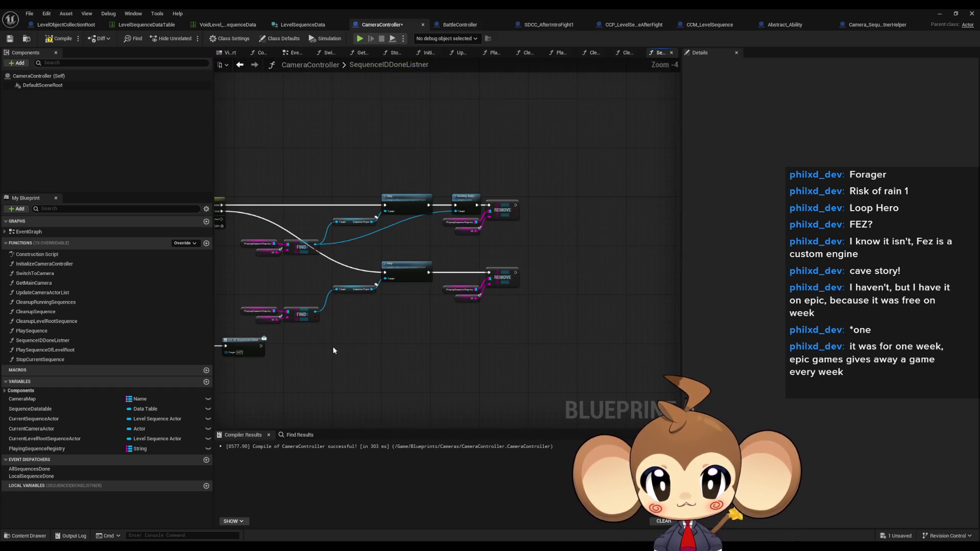
scroll(396, 287, "up", 2)
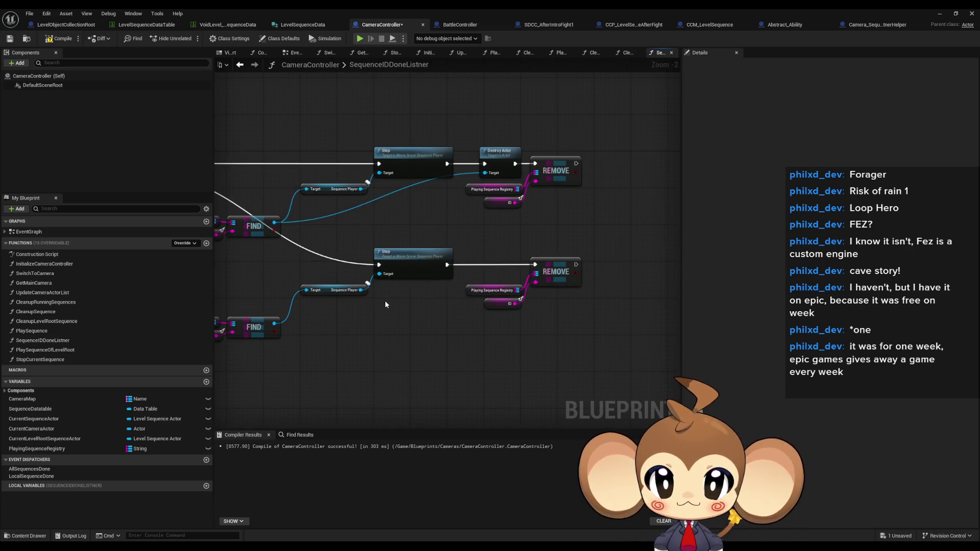
scroll(385, 305, "down", 1)
left_click_drag(385, 305, 670, 340)
left_click_drag(503, 321, 523, 296)
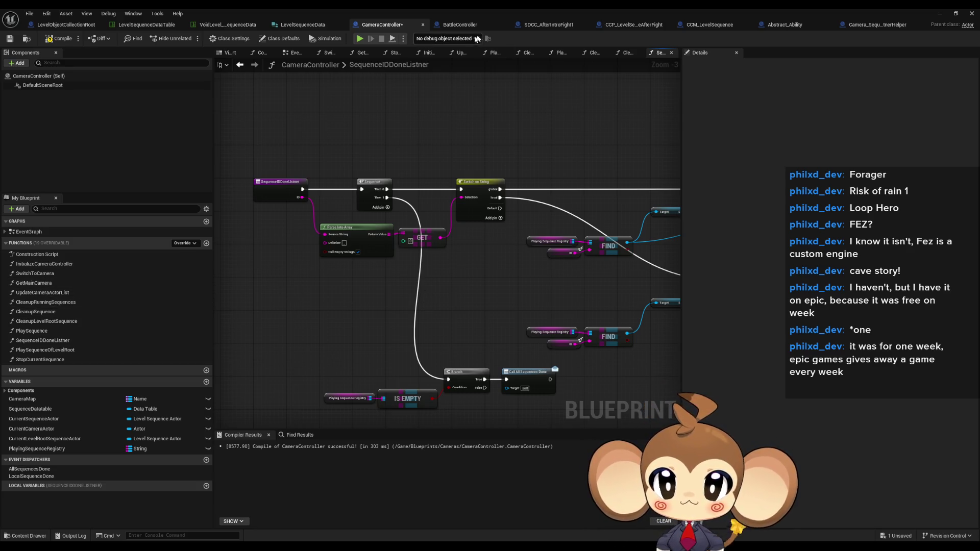
left_click(59, 38)
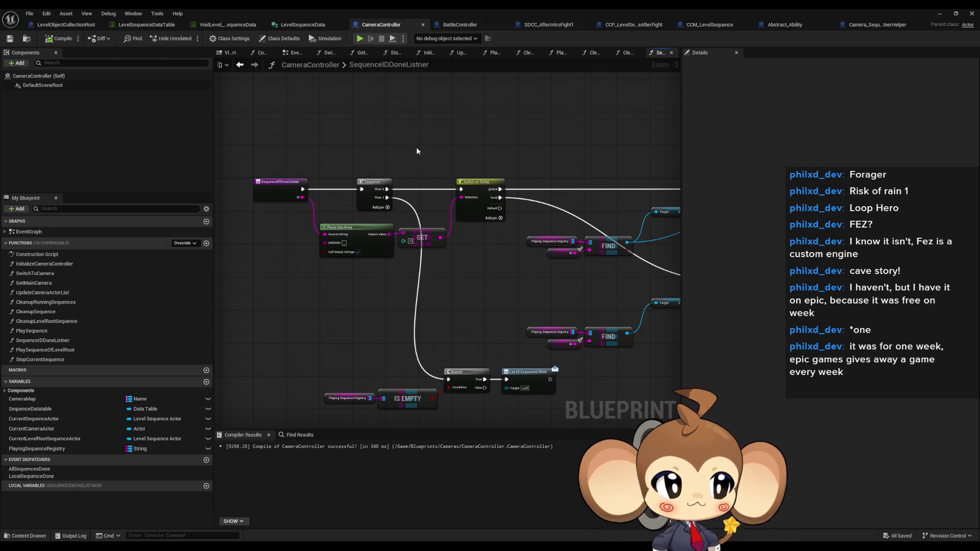
View the PlaySequence graph, move PlaySequenceOfLevelRoot above SequenceIDDoneListner, and view its graph
double_click(66, 333)
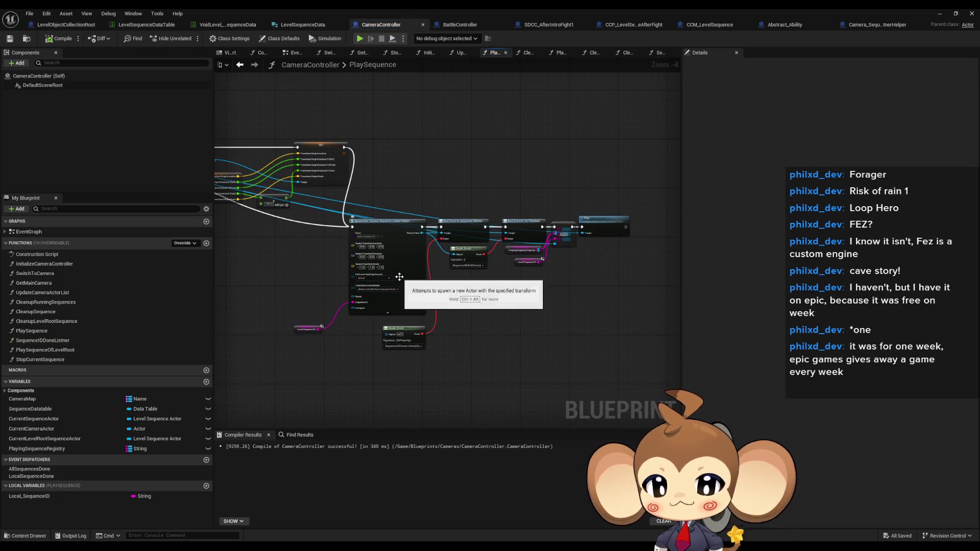
scroll(407, 301, "down", 1)
left_click_drag(307, 284, 442, 271)
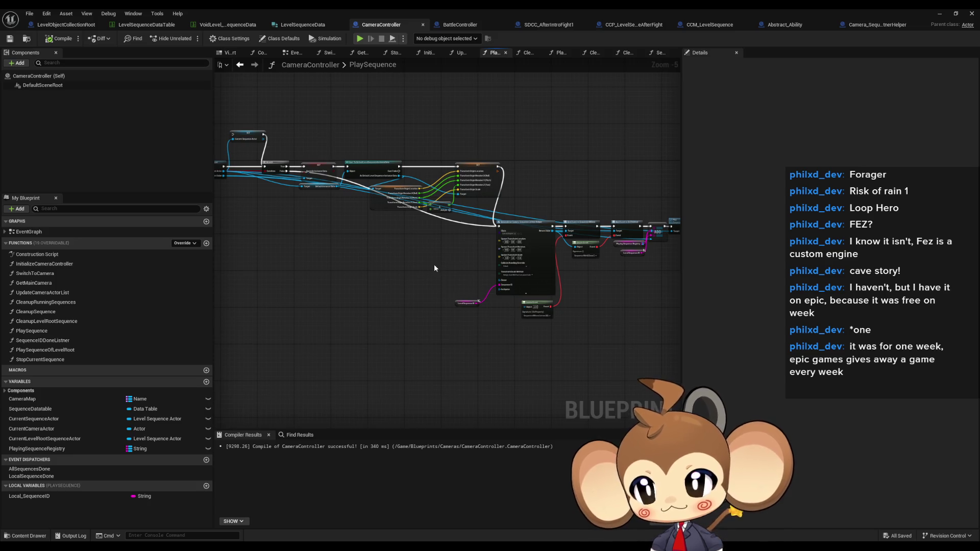
left_click_drag(359, 266, 435, 208)
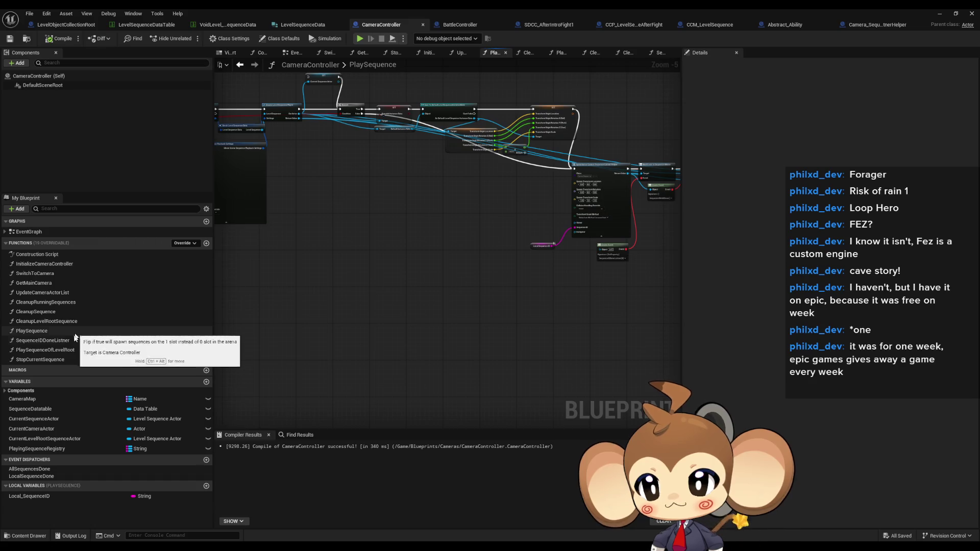
left_click_drag(55, 355, 47, 343)
double_click(47, 343)
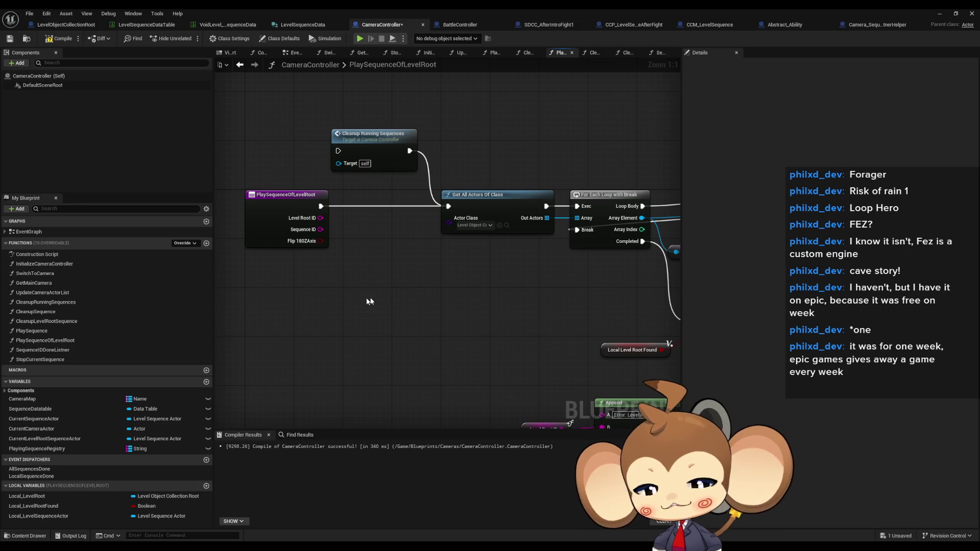
scroll(492, 316, "down", 2)
left_click_drag(460, 315, 445, 308)
Select PlaySequence's Append, SET, FIND and Branch duplicate-check nodes and bring them into PlaySequenceOfLevelRoot
double_click(61, 331)
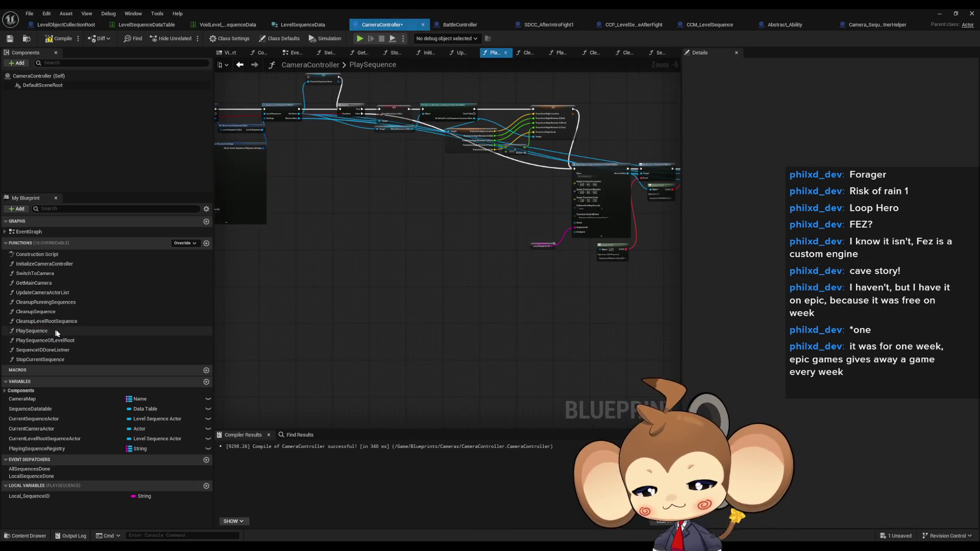
scroll(389, 252, "up", 7)
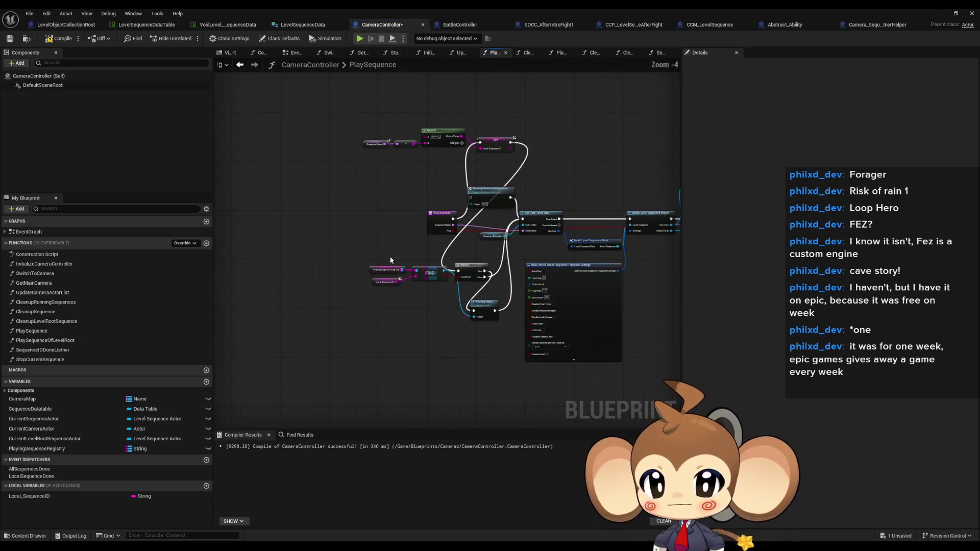
scroll(301, 308, "down", 3)
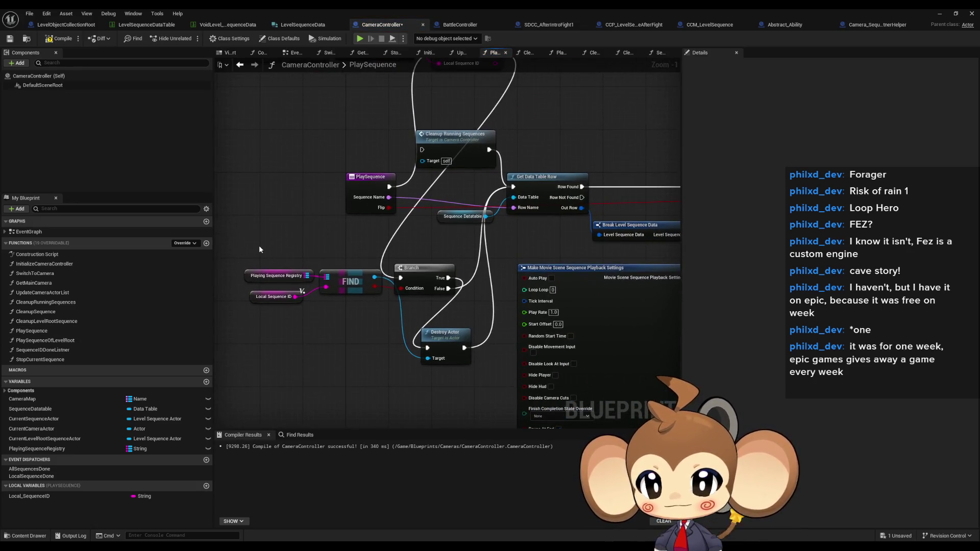
left_click_drag(311, 273, 416, 290)
left_click_drag(311, 167, 444, 213)
scroll(403, 234, "up", 2)
left_click_drag(278, 271, 421, 322)
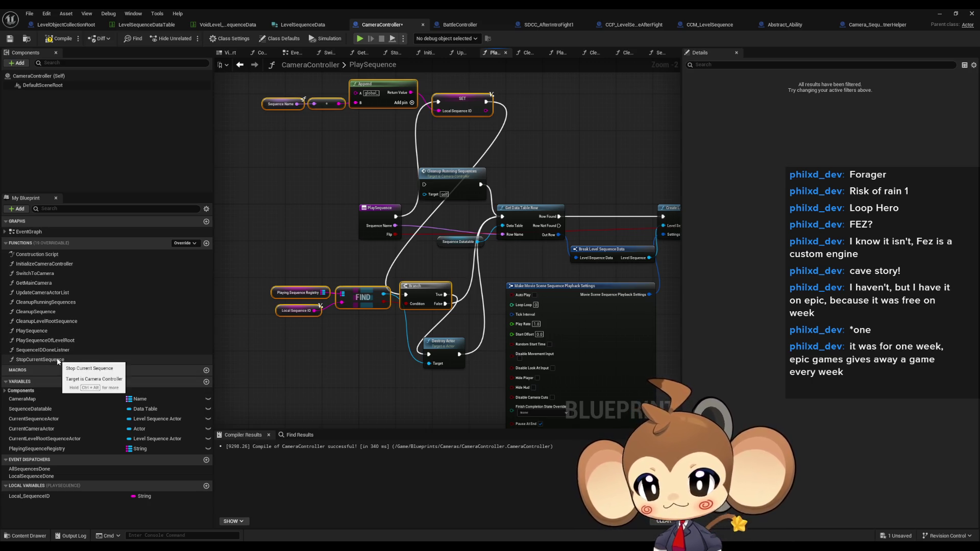
left_click(51, 343)
double_click(51, 345)
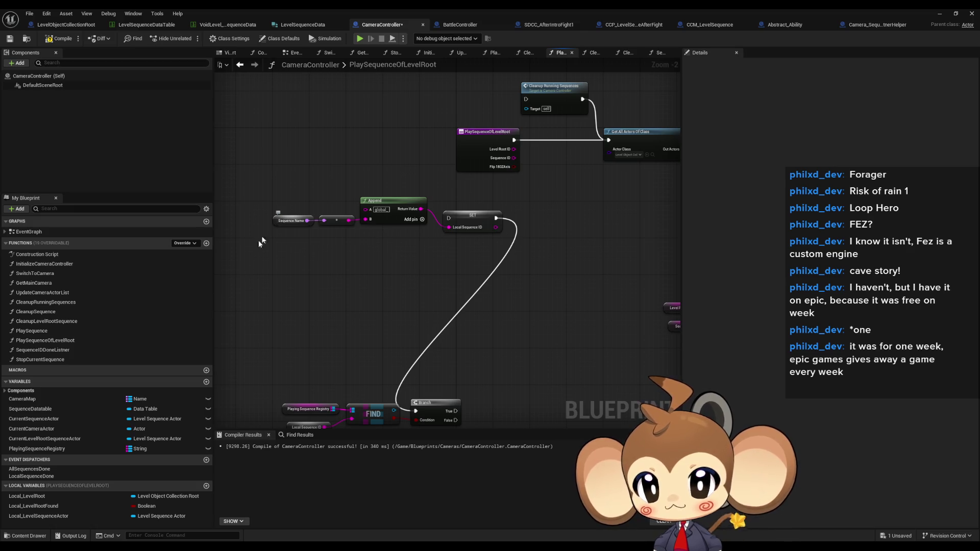
Wire a Sequence ID getter into the pasted Append node's B input
left_click(55, 333)
double_click(54, 332)
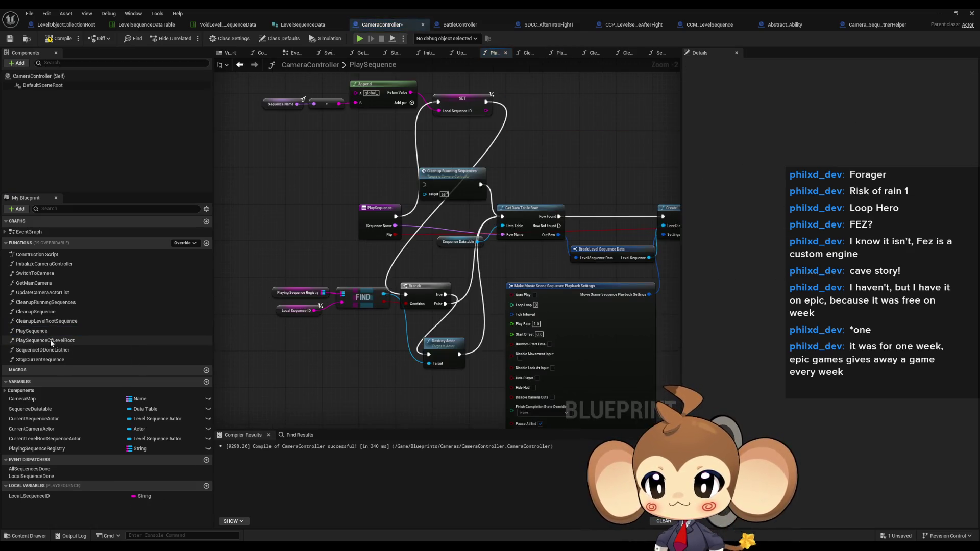
double_click(51, 340)
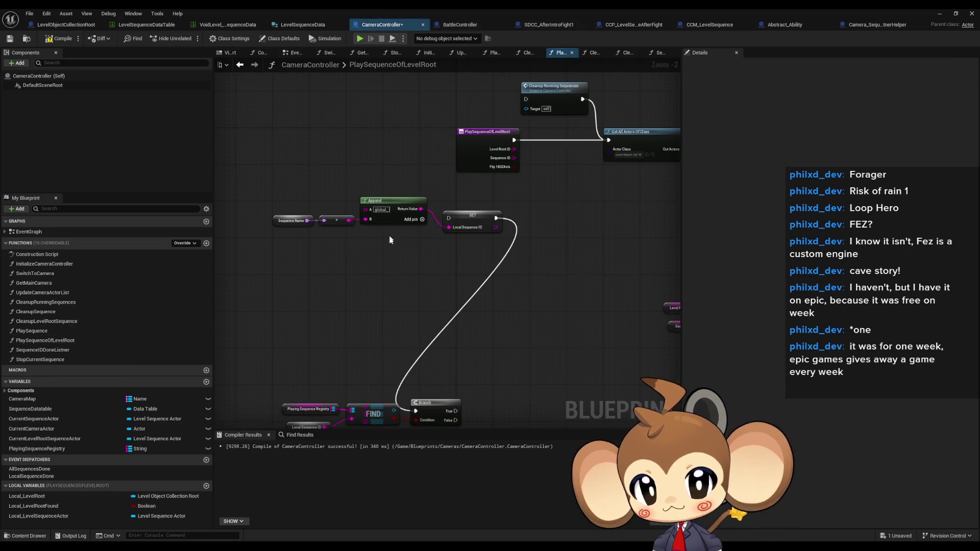
right_click(343, 308)
type("seq")
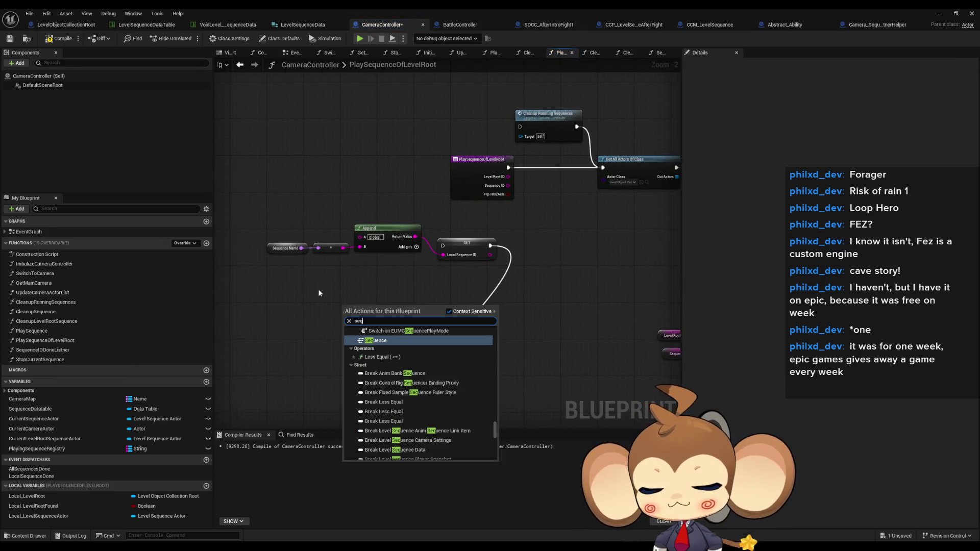
type(" id get")
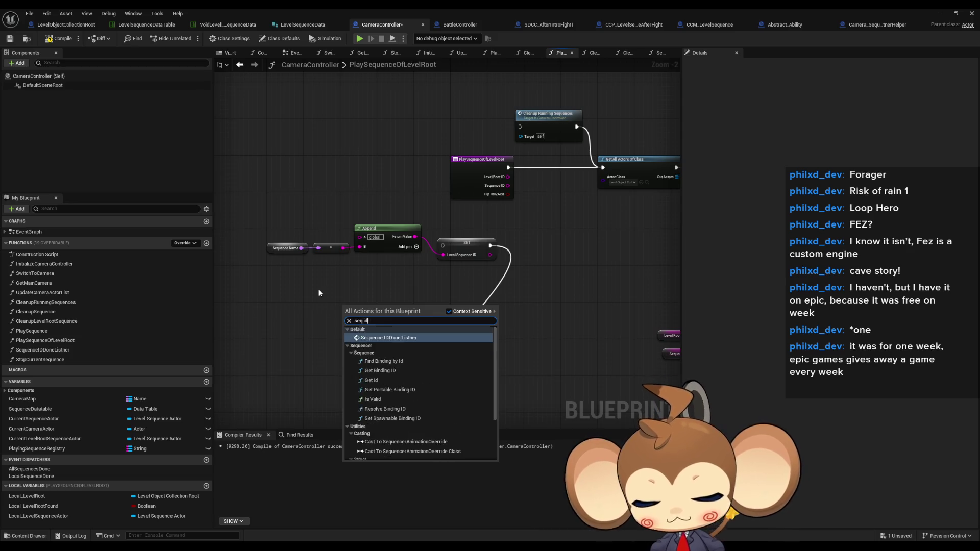
left_click(379, 380)
left_click_drag(376, 307, 360, 247)
left_click(380, 236)
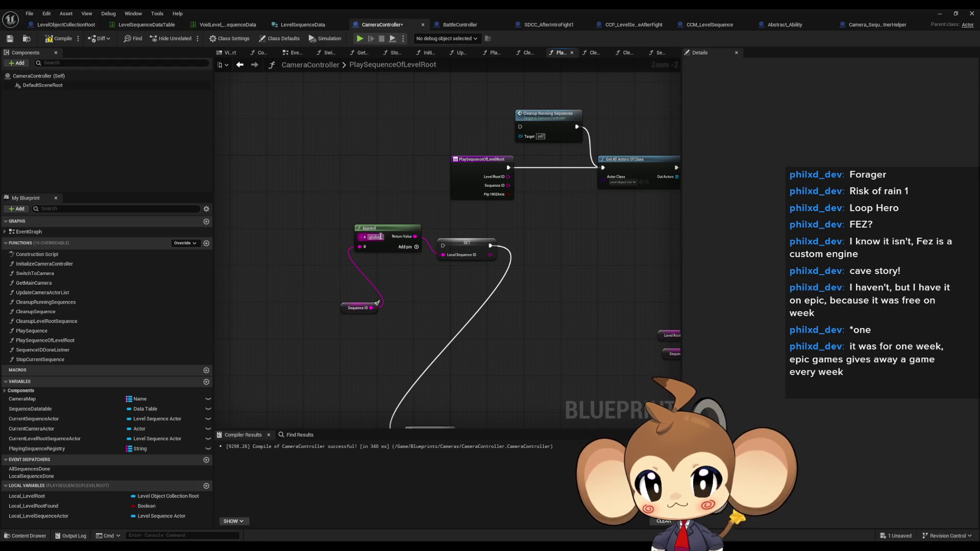
type("_")
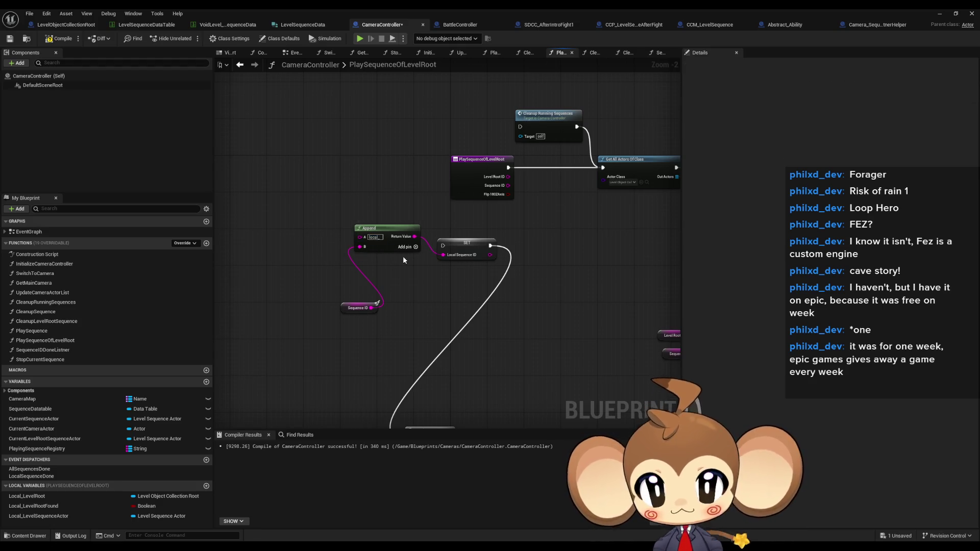
left_click_drag(352, 308, 318, 250)
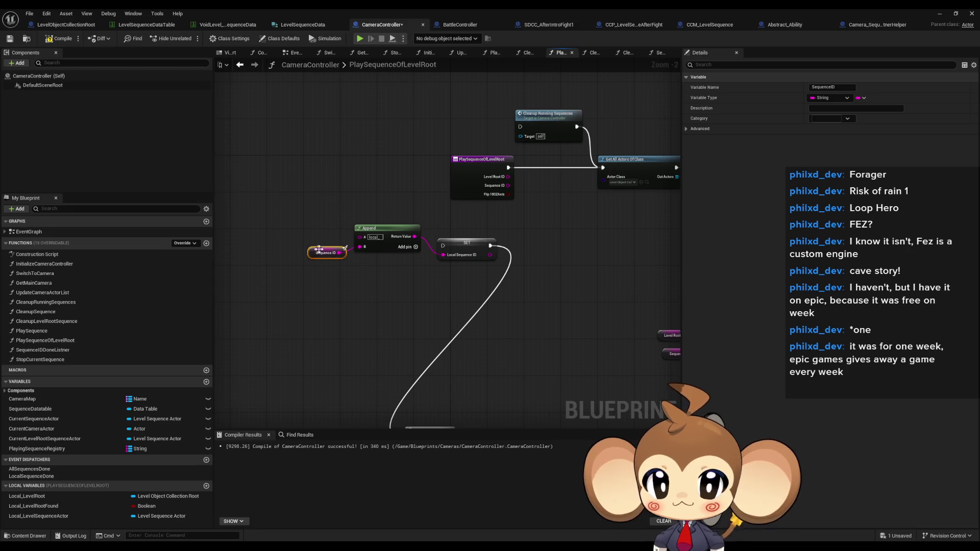
Create Local_SequenceID as a local variable and move FIND and Branch up beside SET
right_click(460, 248)
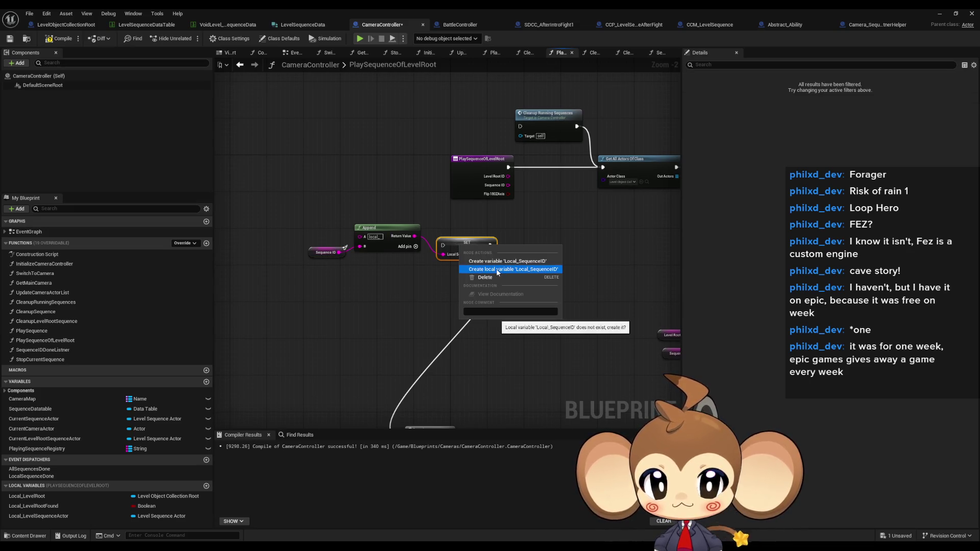
left_click(497, 269)
left_click_drag(471, 343, 462, 240)
mouse_move(242, 302)
left_mouse_down()
mouse_move(449, 358)
mouse_move(469, 245)
mouse_move(497, 271)
mouse_move(463, 364)
left_mouse_up()
left_click(503, 249)
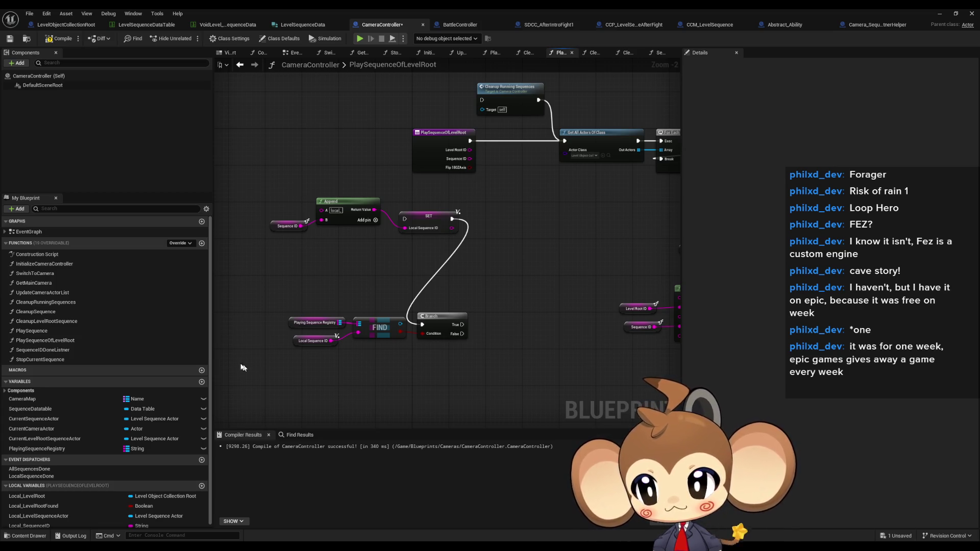
Compare against PlaySequence's entry, registry, FIND and Destroy Actor nodes
double_click(32, 330)
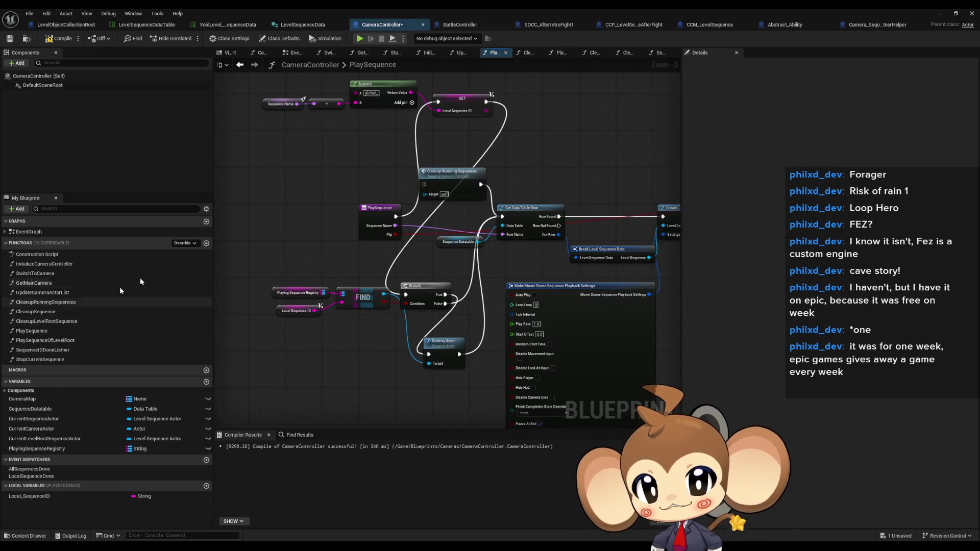
left_click_drag(345, 179, 381, 250)
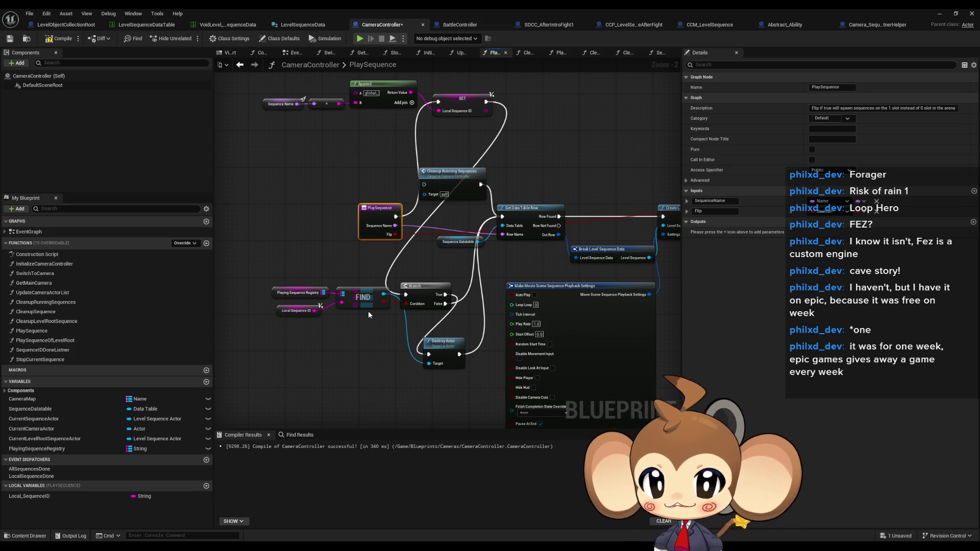
left_click(438, 352)
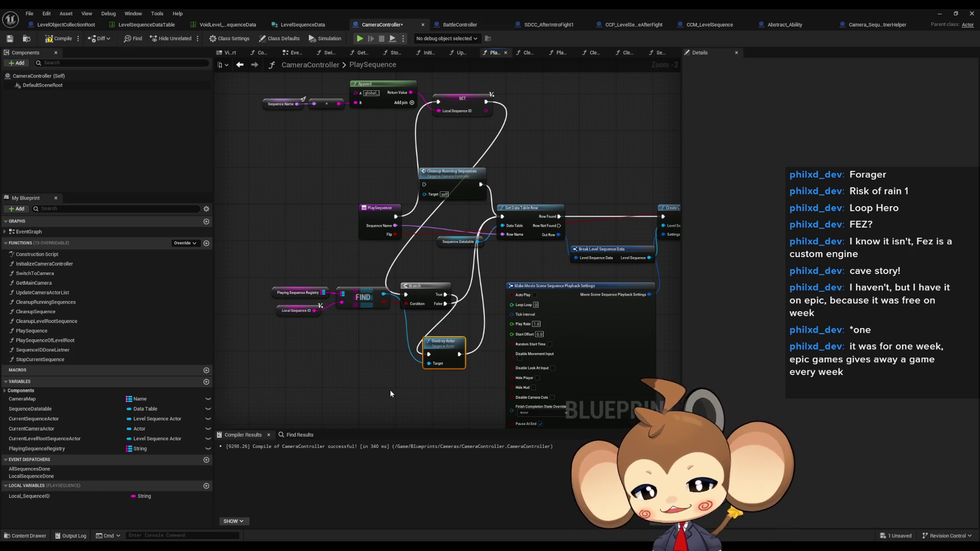
left_click_drag(254, 264, 349, 333)
left_click(273, 280)
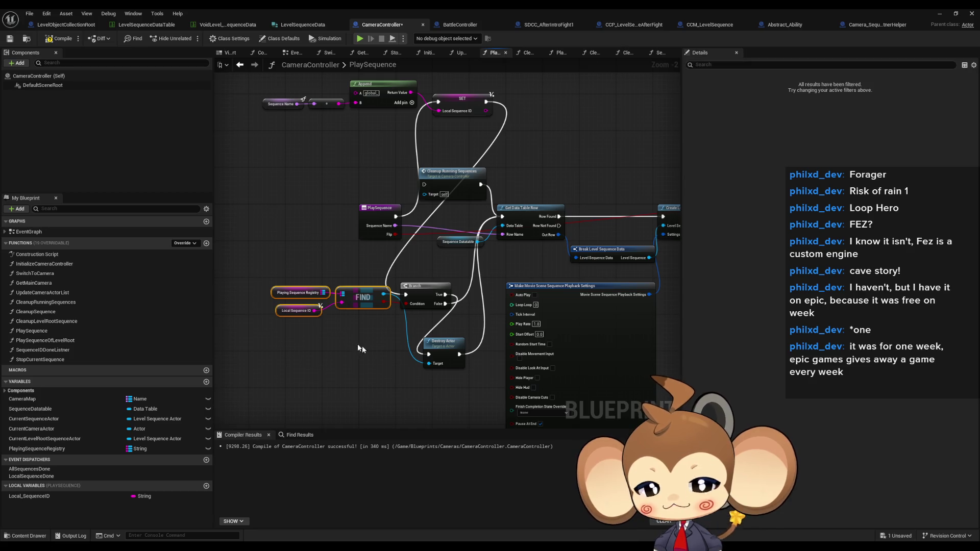
left_click_drag(272, 280, 370, 345)
left_click(256, 310)
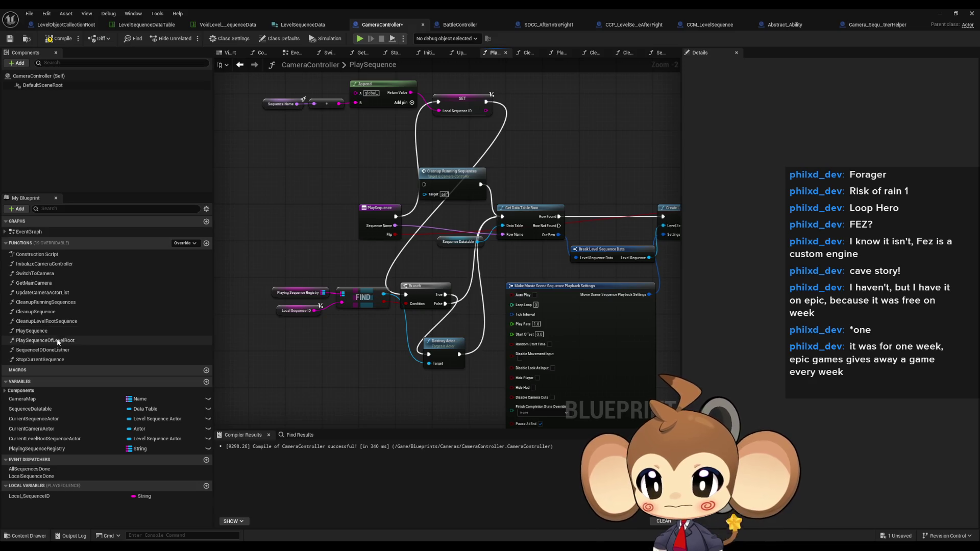
double_click(71, 340)
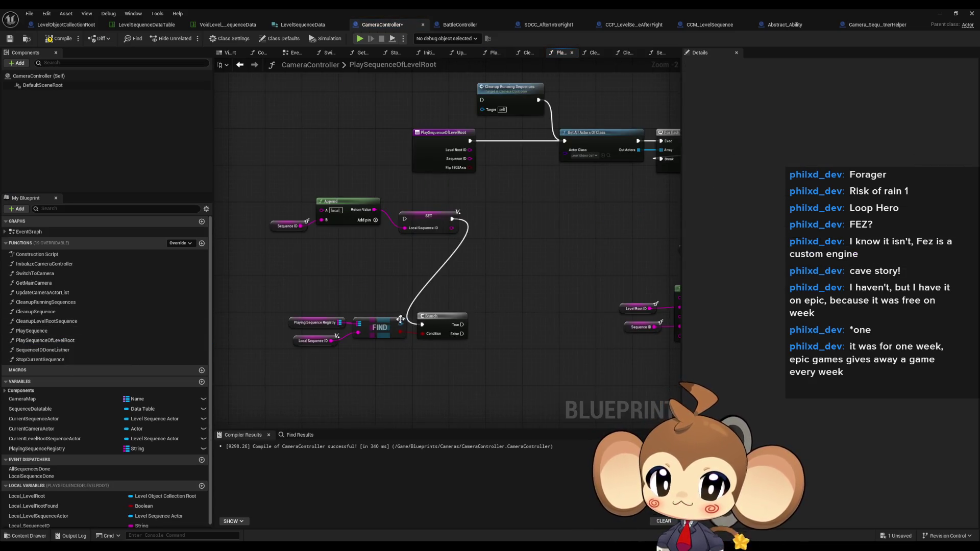
Add a Stop node for the sequence player FIND returns, placed below the Branch
left_click_drag(285, 309, 388, 360)
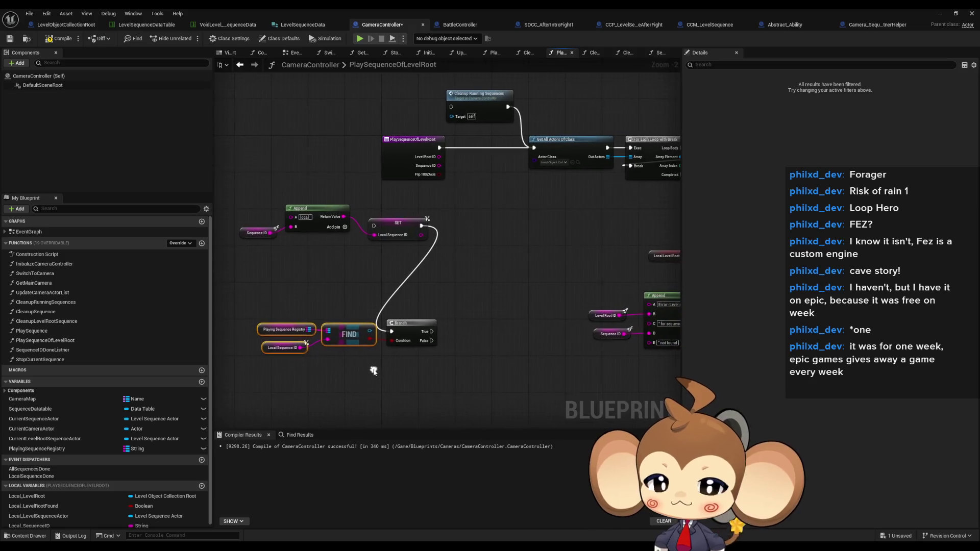
mouse_move(369, 331)
left_mouse_down()
mouse_move(382, 333)
mouse_move(398, 369)
left_mouse_up()
type("stop")
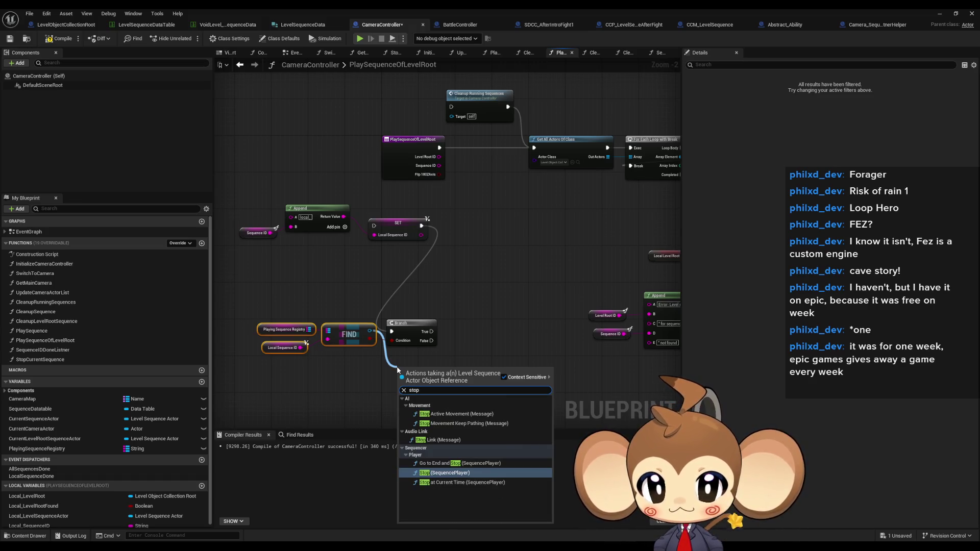
key("Return")
mouse_move(393, 365)
left_mouse_down()
mouse_move(382, 396)
mouse_move(405, 386)
mouse_move(429, 326)
mouse_move(477, 326)
left_mouse_up()
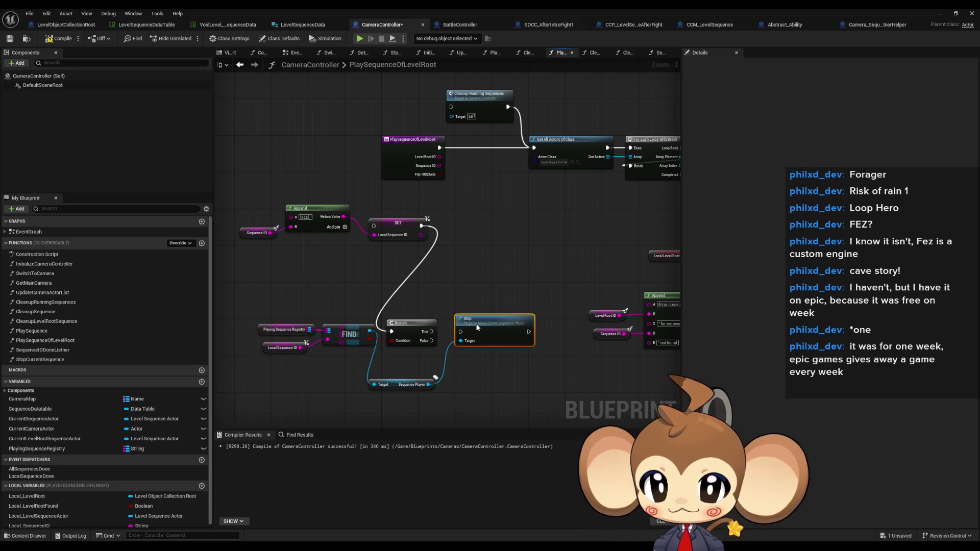